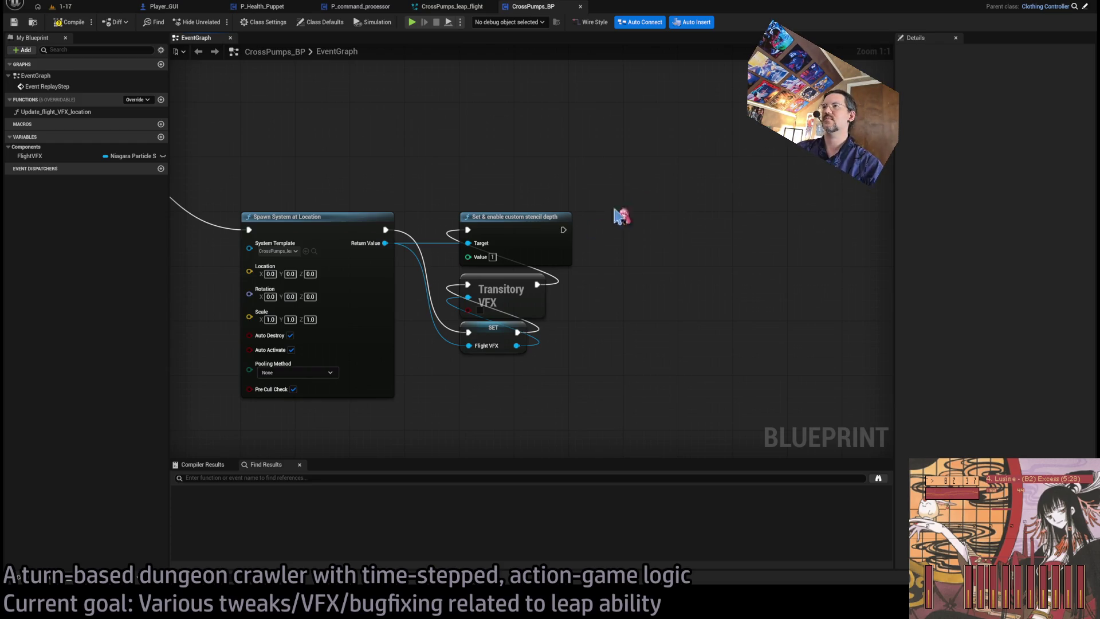
From CrossPumps_BP's Spawn System at Location nodes, browse to and open CrossPumps_leap_flight.
scroll(565, 172, "down", 3)
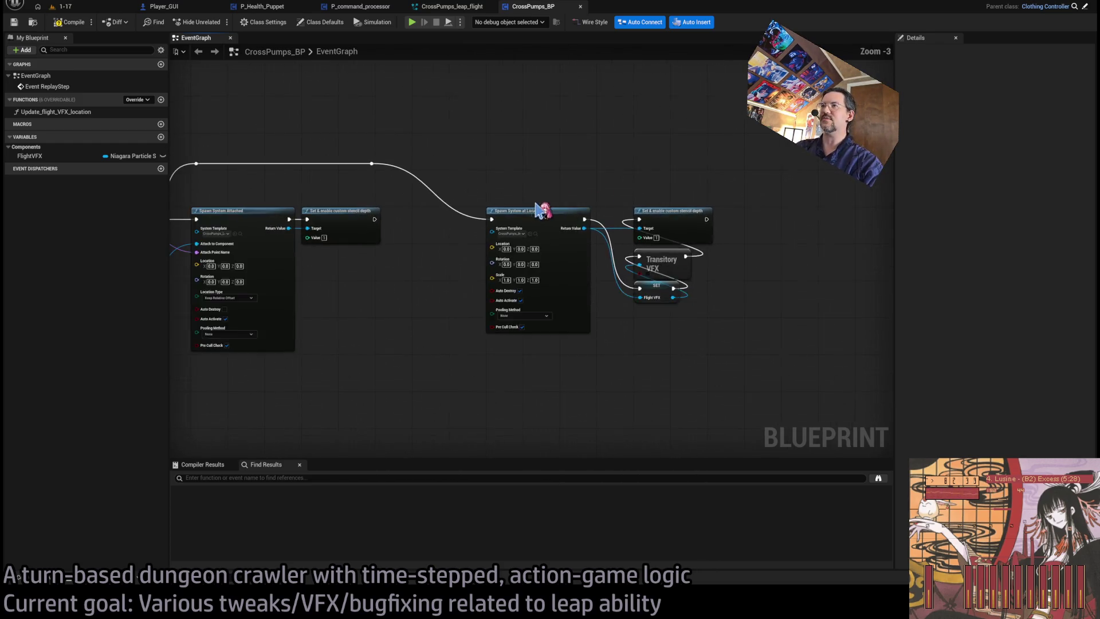
left_click_drag(590, 160, 825, 404)
mouse_move(569, 373)
left_mouse_down()
mouse_move(677, 321)
mouse_move(779, 311)
left_mouse_up()
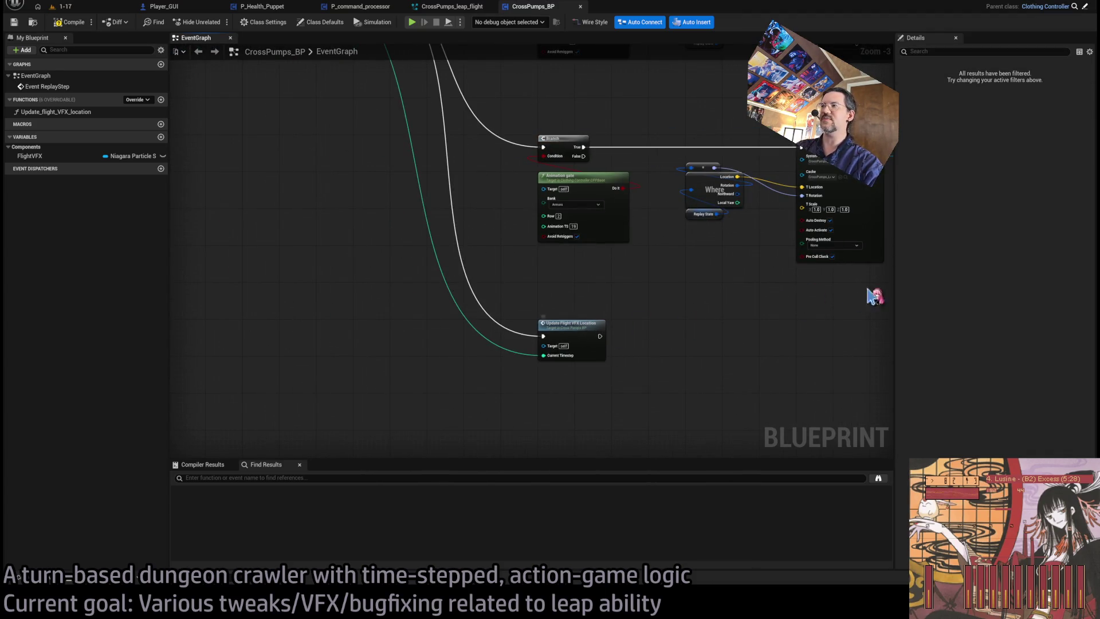
key("Home")
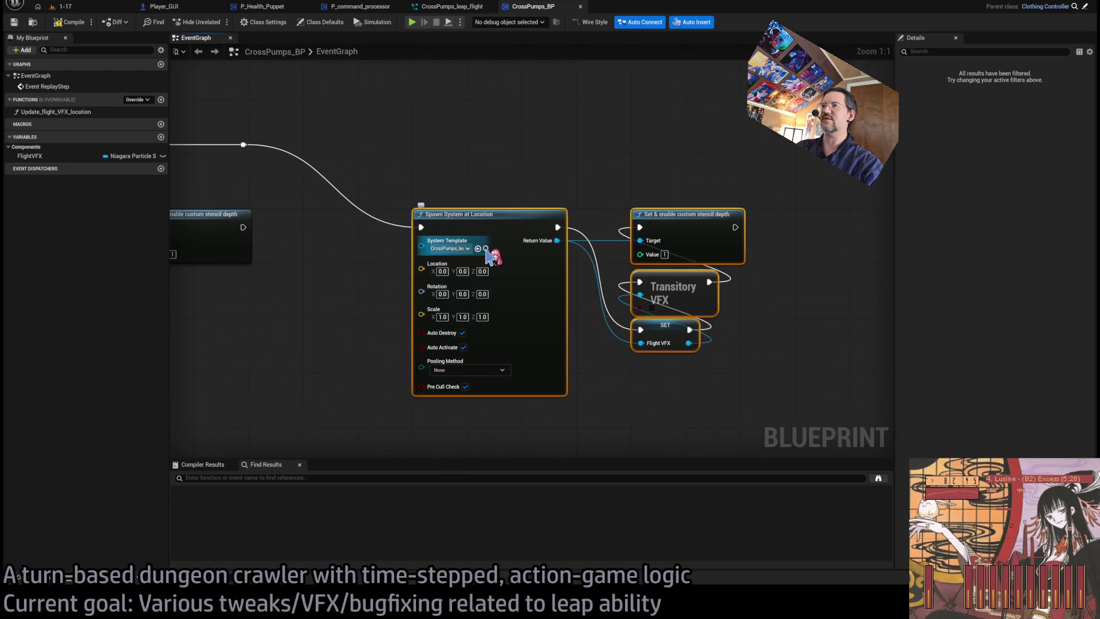
left_click(486, 249)
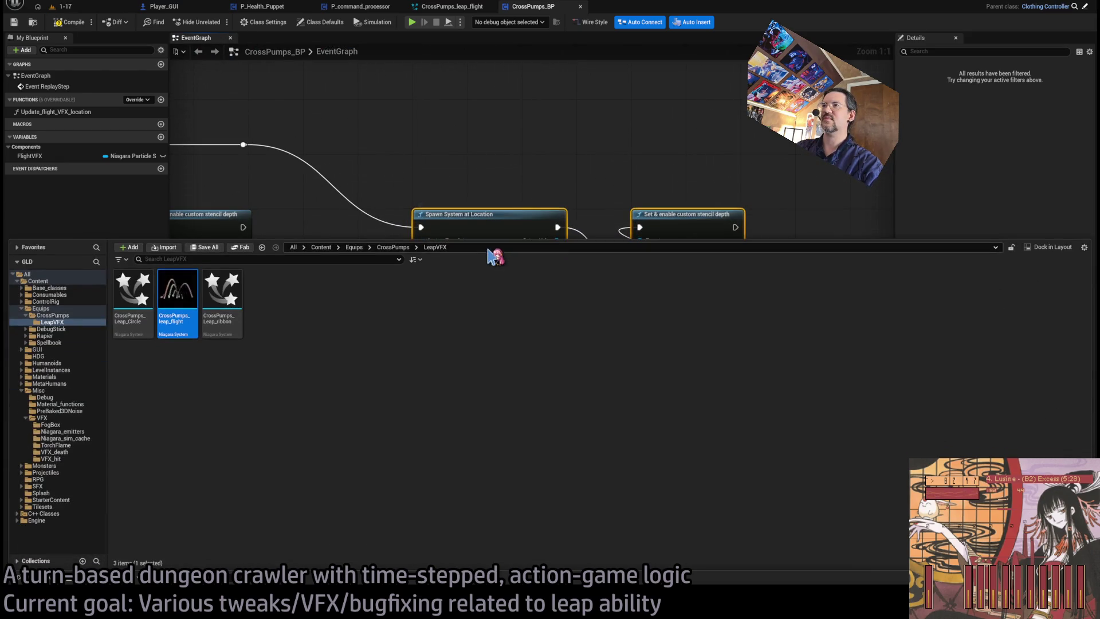
double_click(177, 300)
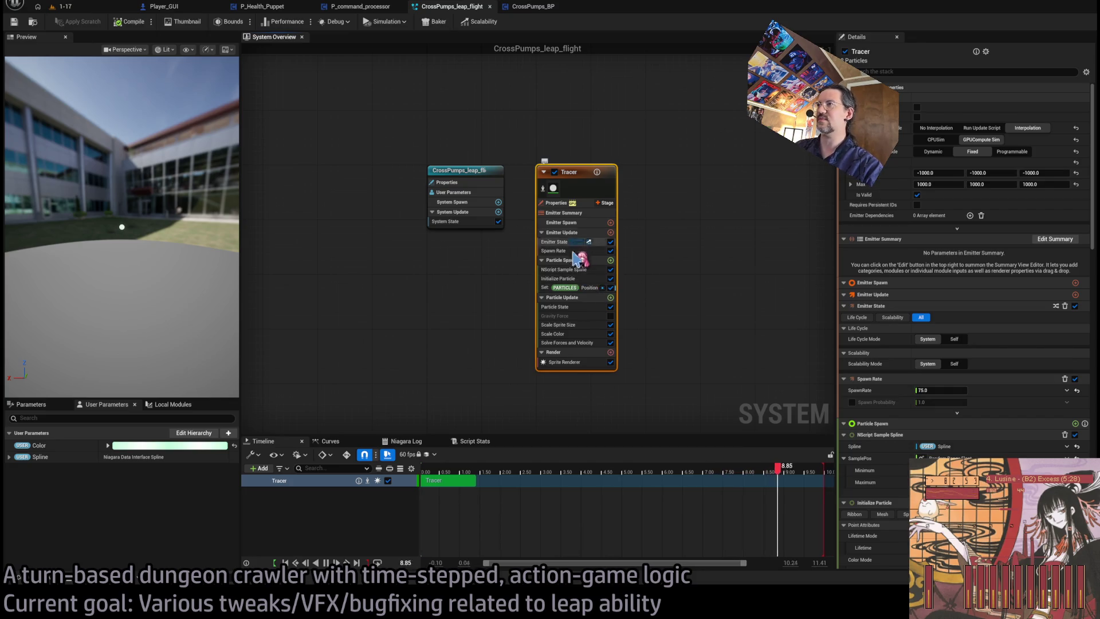
Delete the Set Position and NScript Sample Spline modules from the Tracer emitter.
left_click(573, 250)
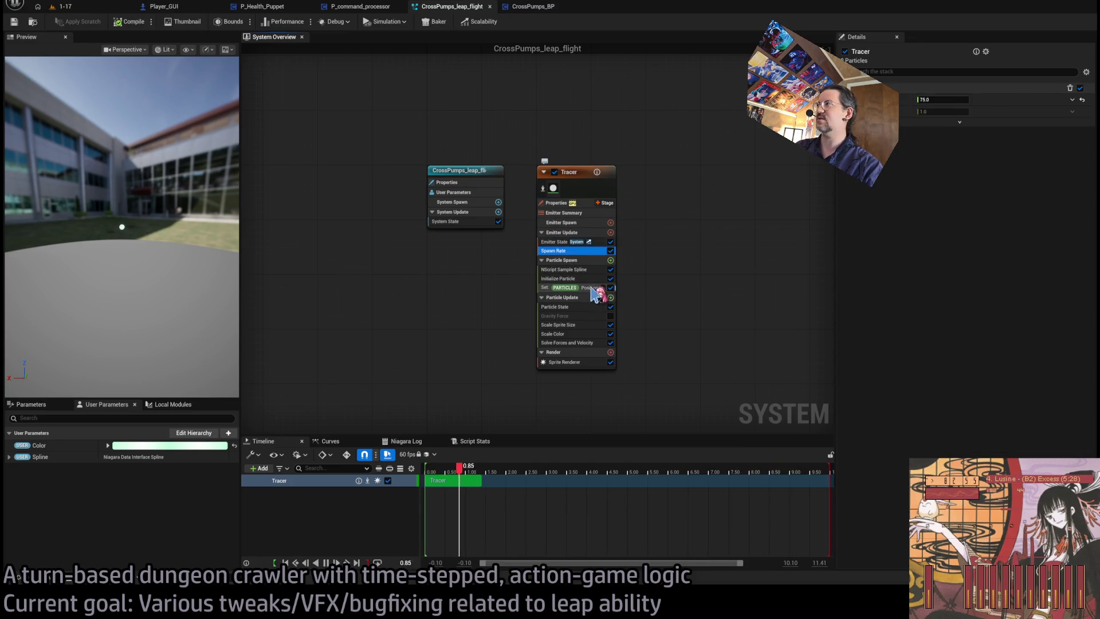
left_click(594, 287)
key("Delete")
left_click(599, 269)
key("Delete")
left_click(585, 270)
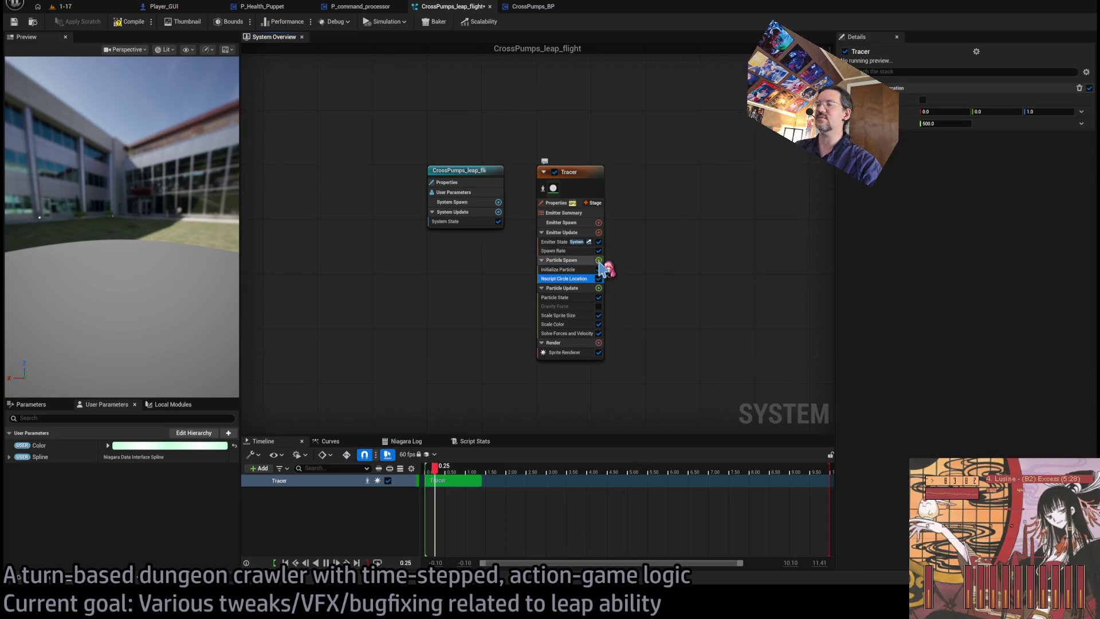
Add a Circle Location module and set the Tracer spawn rate to 256.
left_click_drag(233, 253, 184, 223)
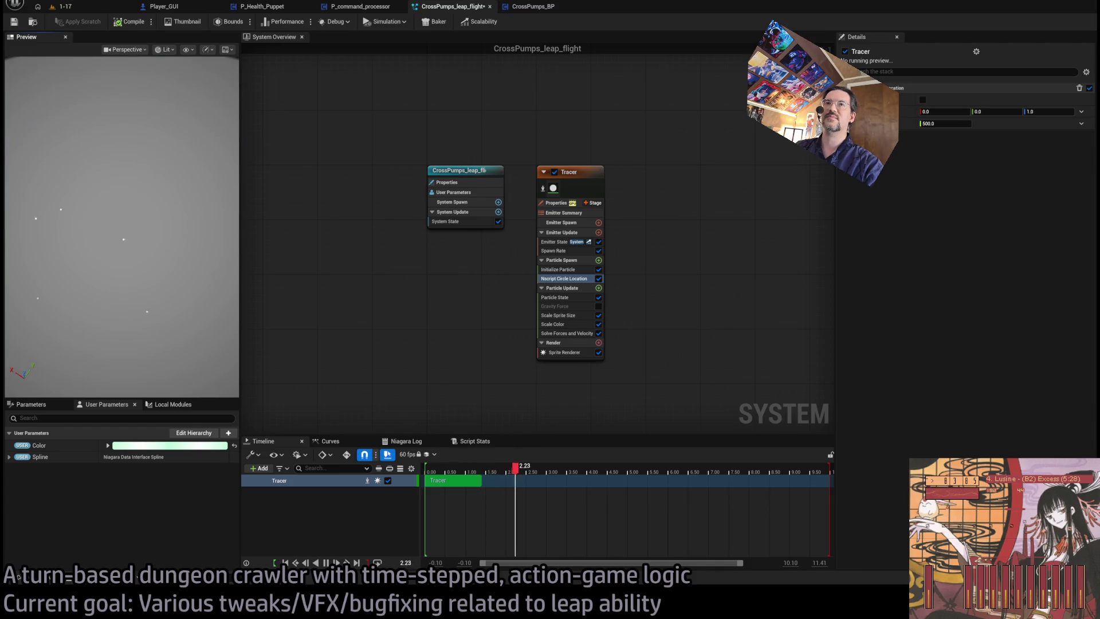
left_click(554, 251)
left_click(946, 99)
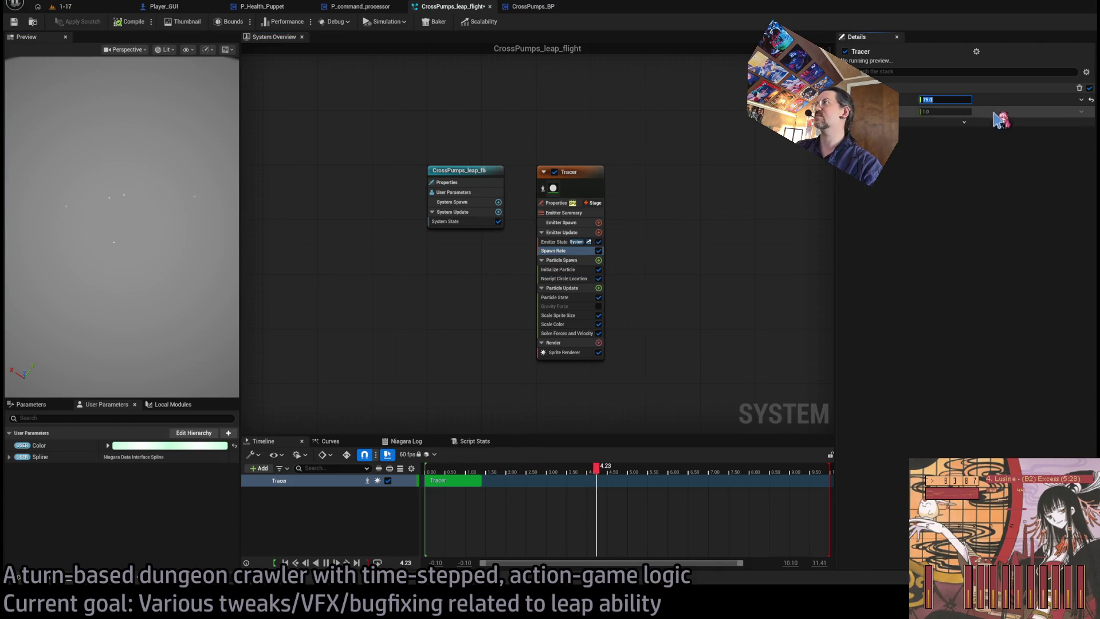
type("35")
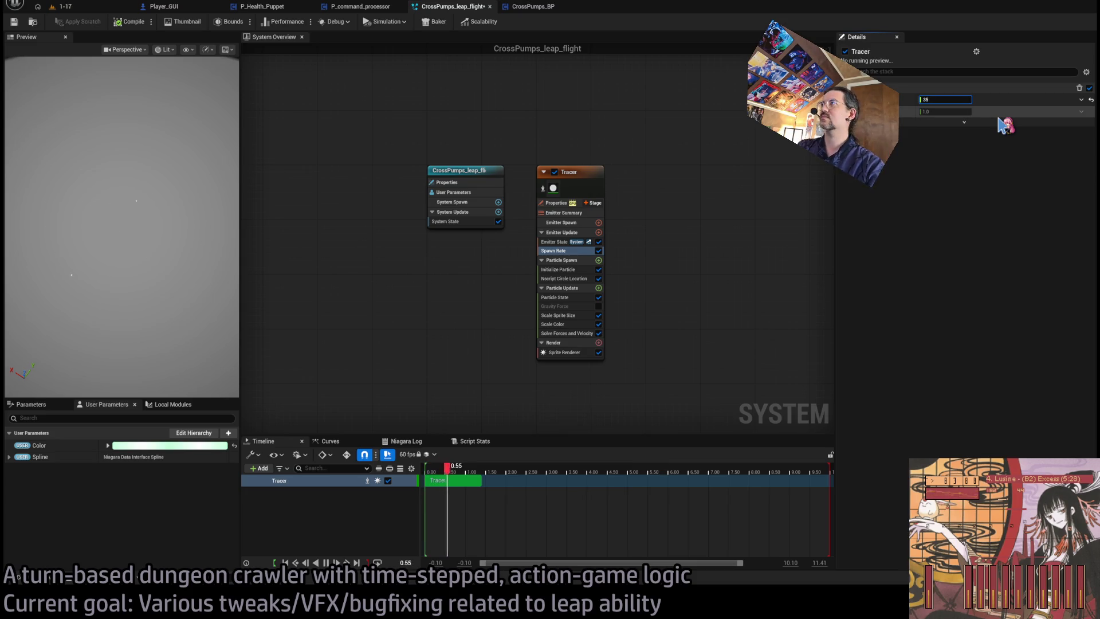
key("Return")
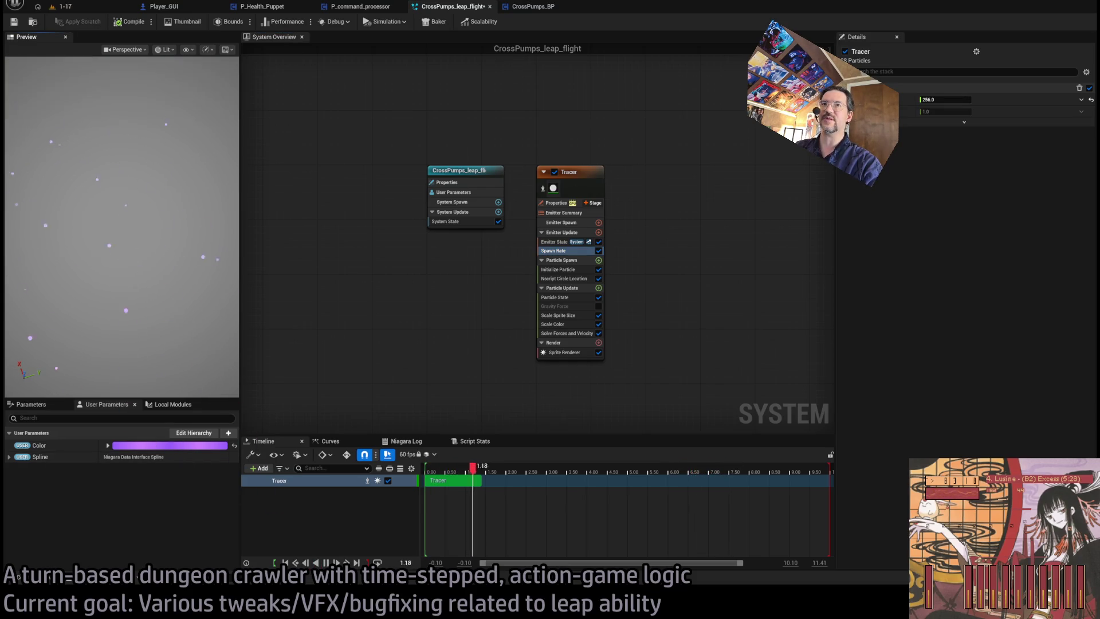
Review Initialize Particle's 0.075 value, then remove the Circle Location module.
left_click(559, 270)
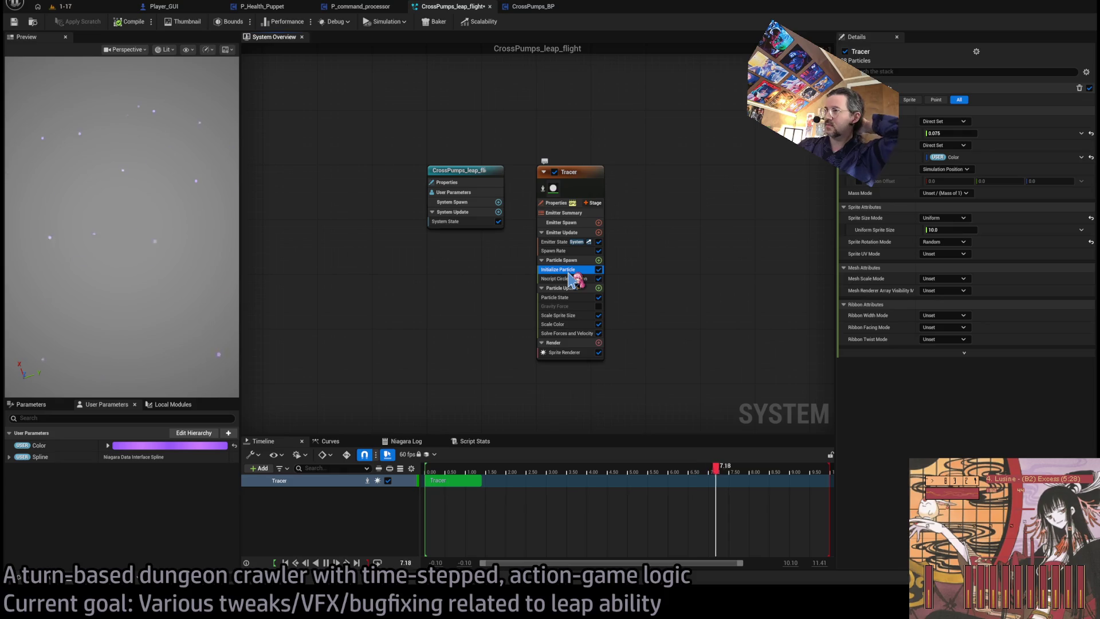
left_click(951, 133)
type("0.25")
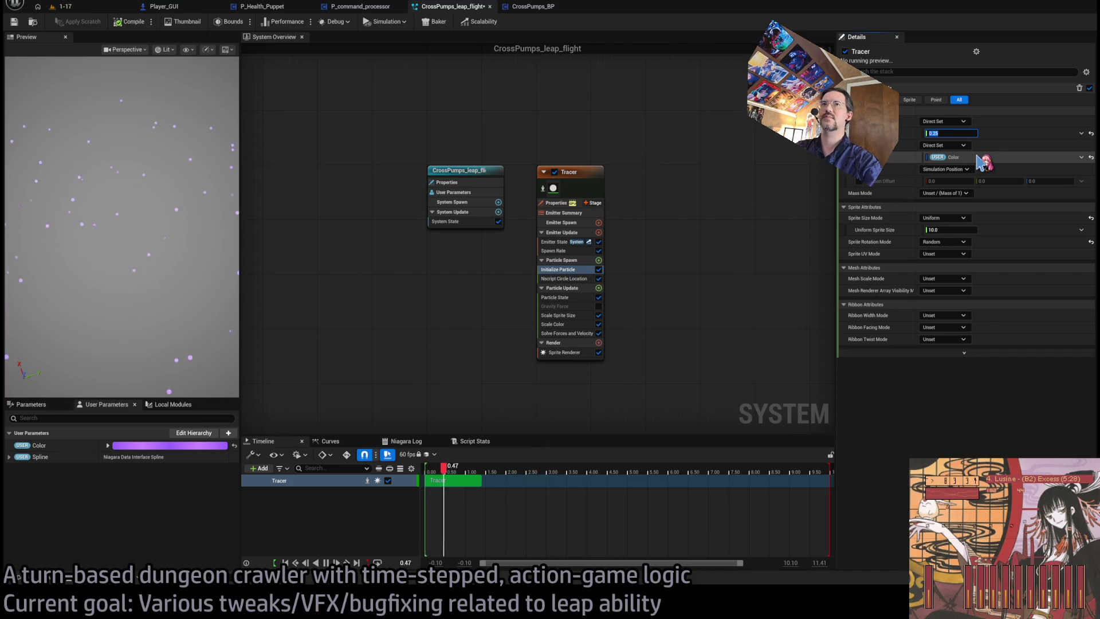
left_click(562, 279)
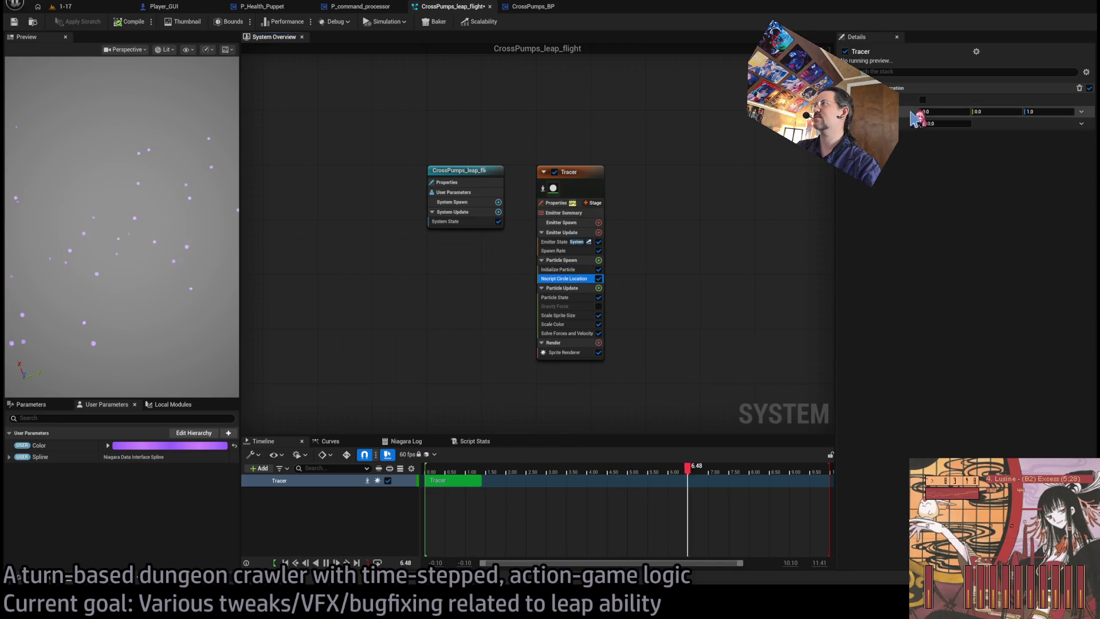
key("Delete")
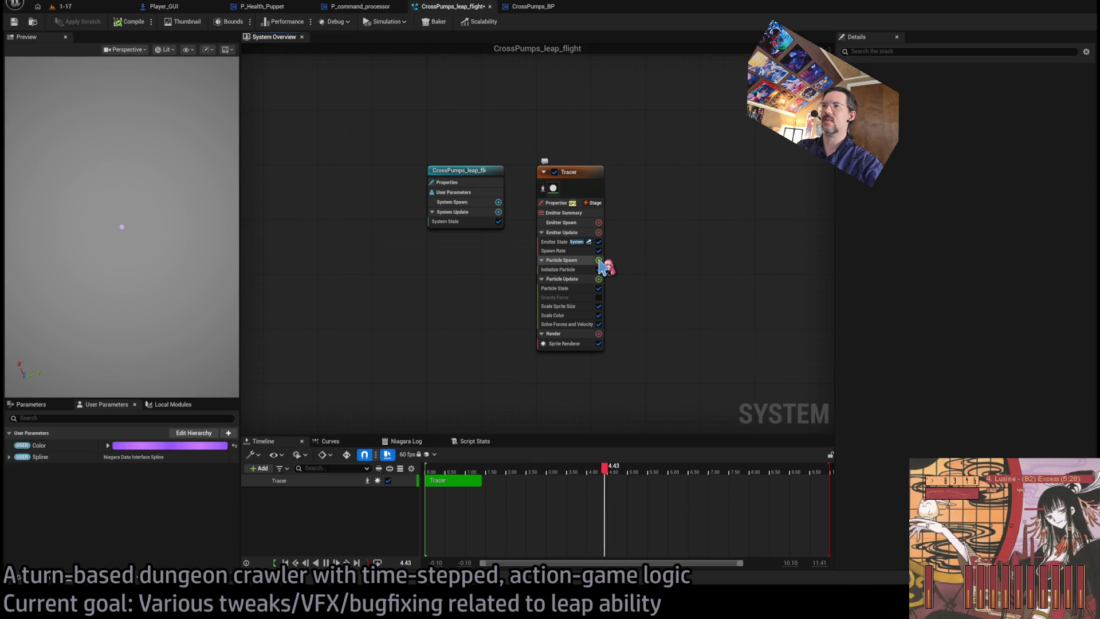
Add a Shape Location module set to Ring/Disc with U Distribution at about half.
key("ctrl+z")
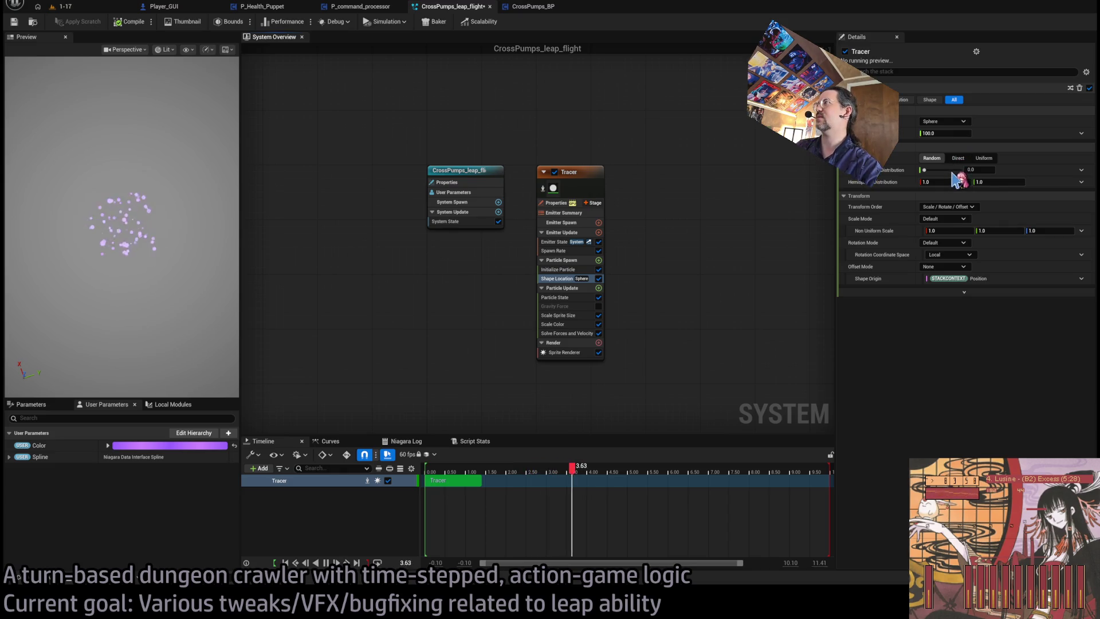
key("ctrl+z")
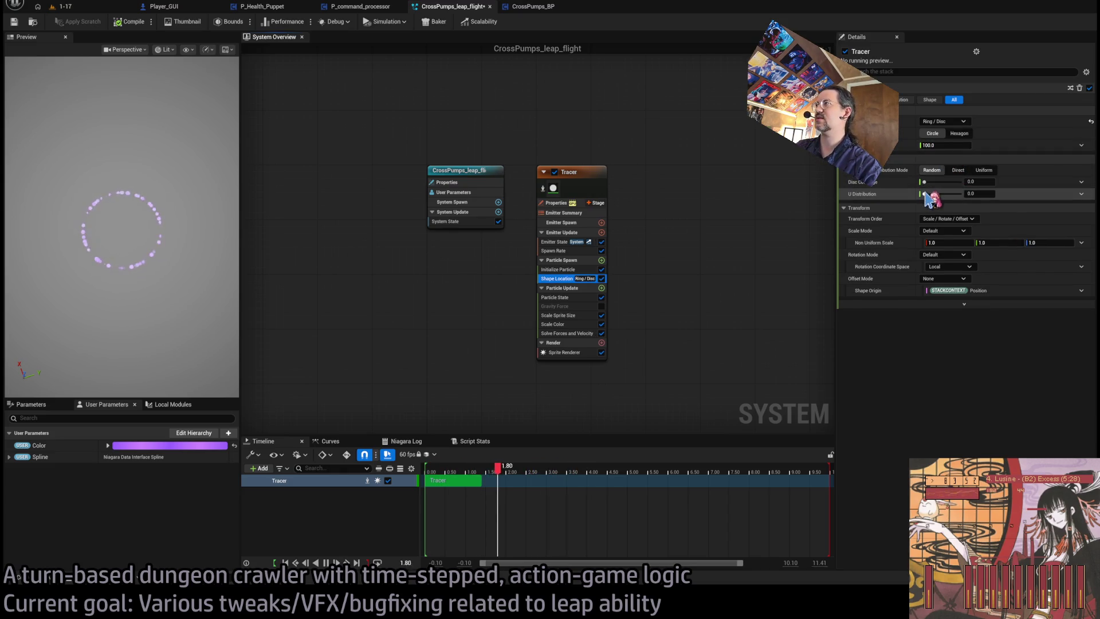
left_click_drag(924, 194, 946, 195)
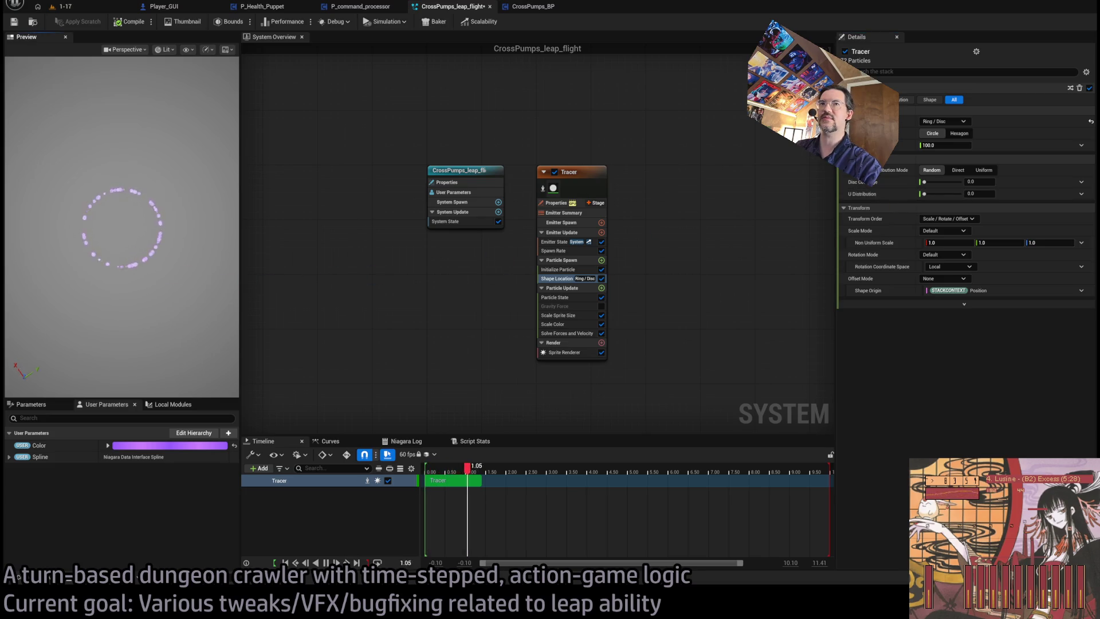
left_click_drag(170, 277, 170, 229)
left_click_drag(170, 277, 170, 332)
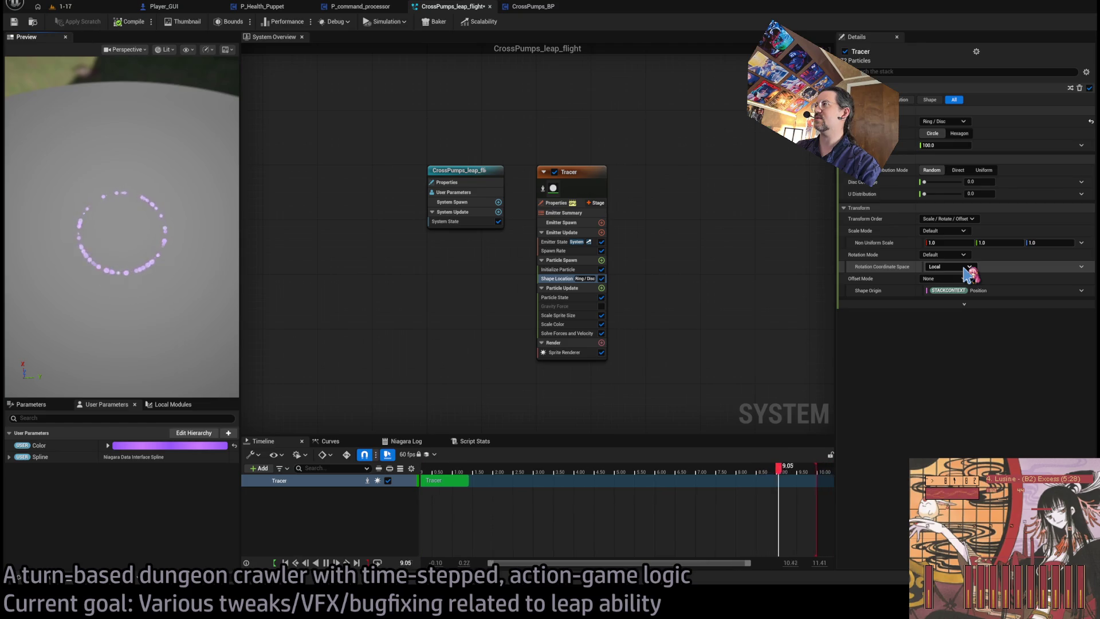
left_click_drag(172, 321, 172, 275)
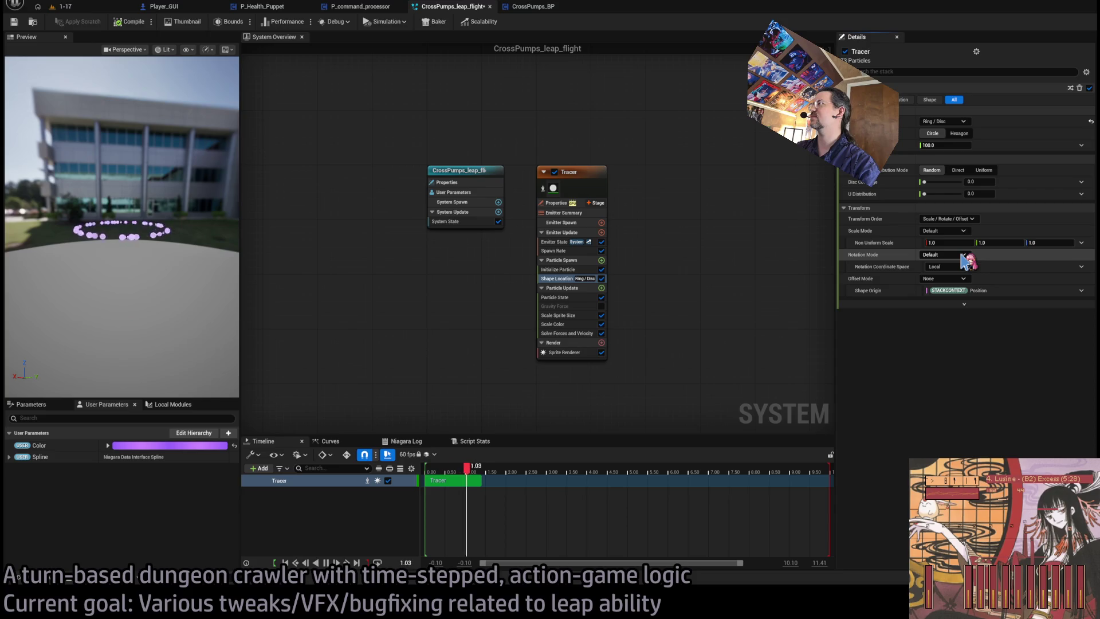
Set the ring's Rotation Mode to Axis Angle and orbit the preview around it.
left_click(965, 255)
left_click(960, 281)
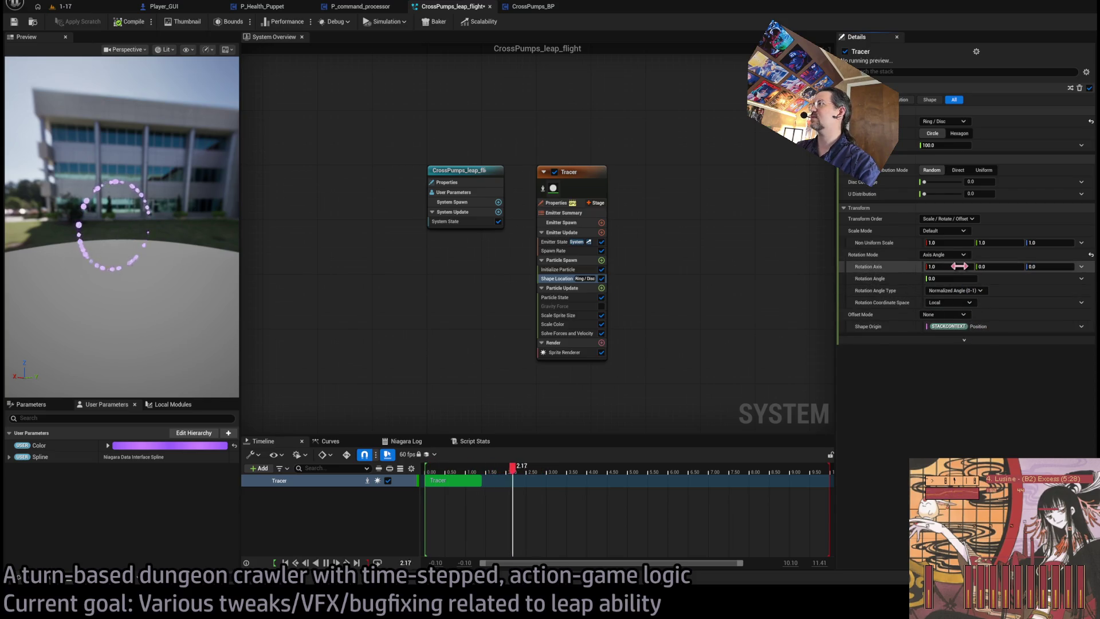
left_click_drag(143, 229, 115, 229)
left_click_drag(160, 267, 68, 267)
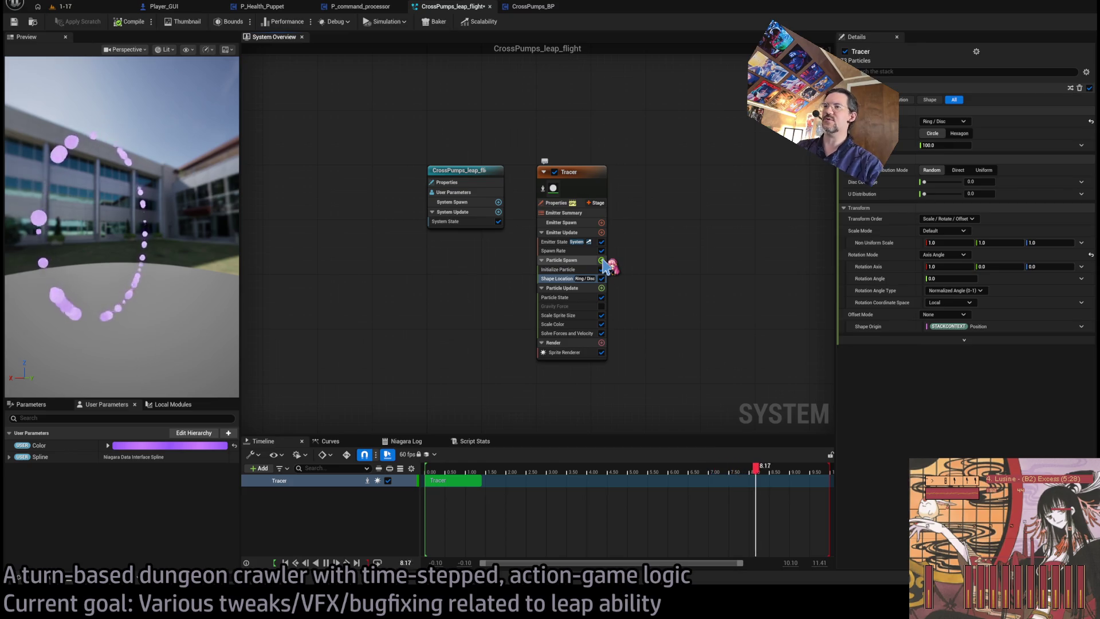
Add Add Velocity with velocity (1.0, 0.0, 0.0) and speed 1000.0, plus a Drag module.
key("ctrl+v")
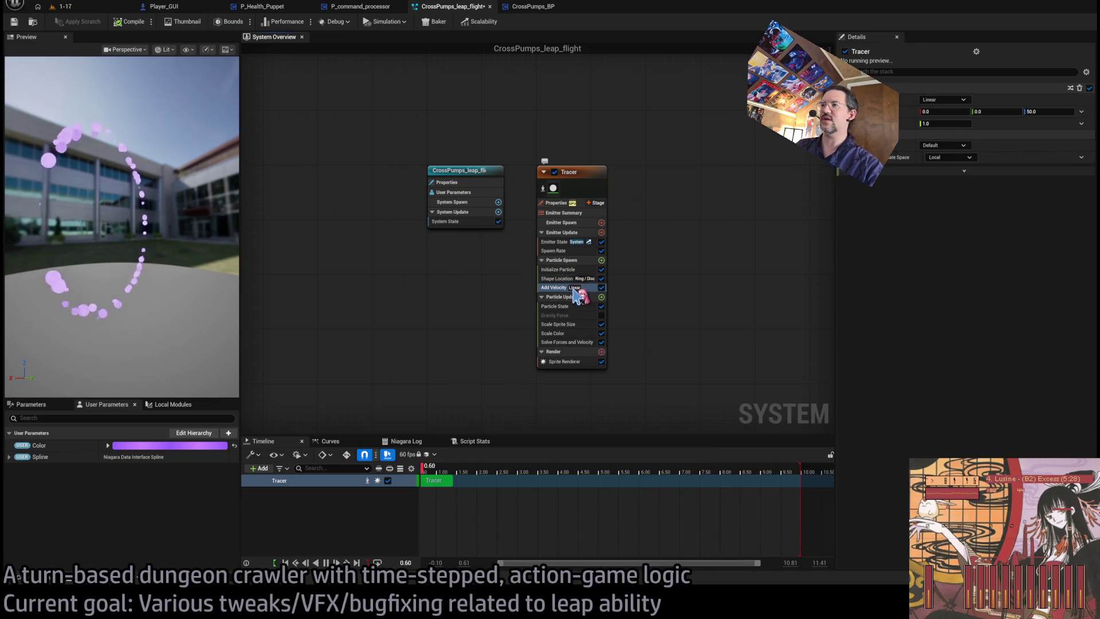
left_click(946, 111)
type("1")
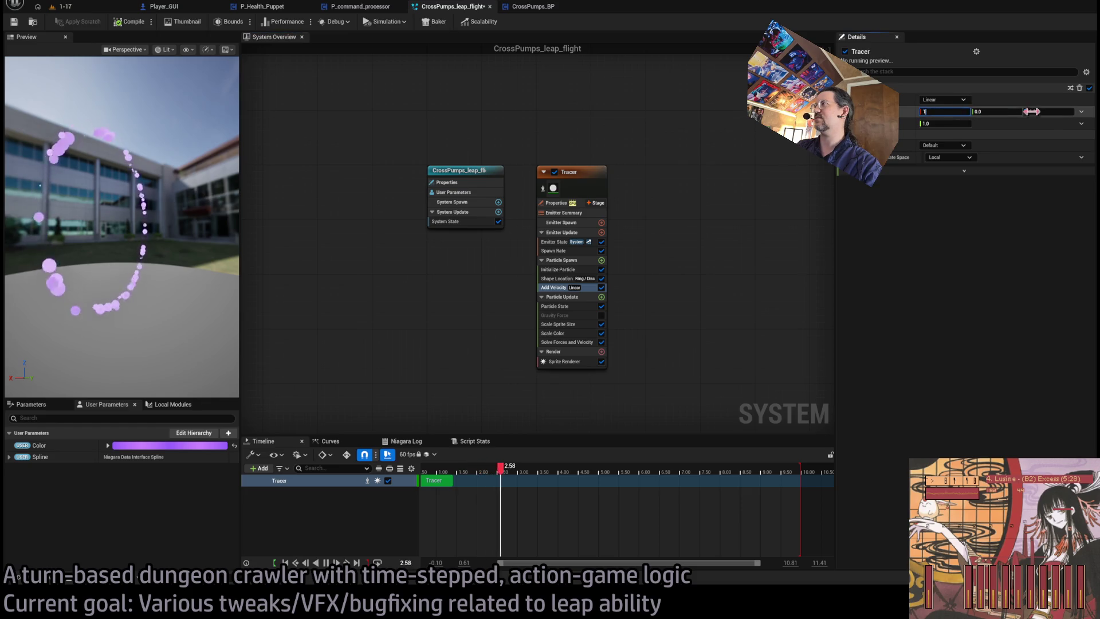
left_click(1056, 112)
key("Tab")
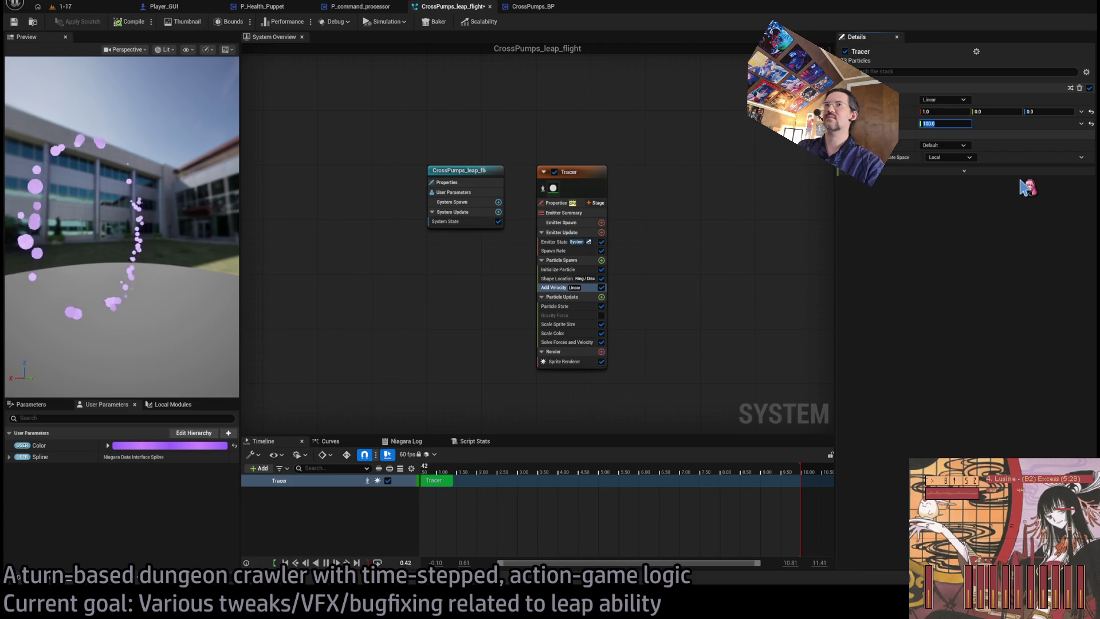
left_click_drag(144, 172, 92, 172)
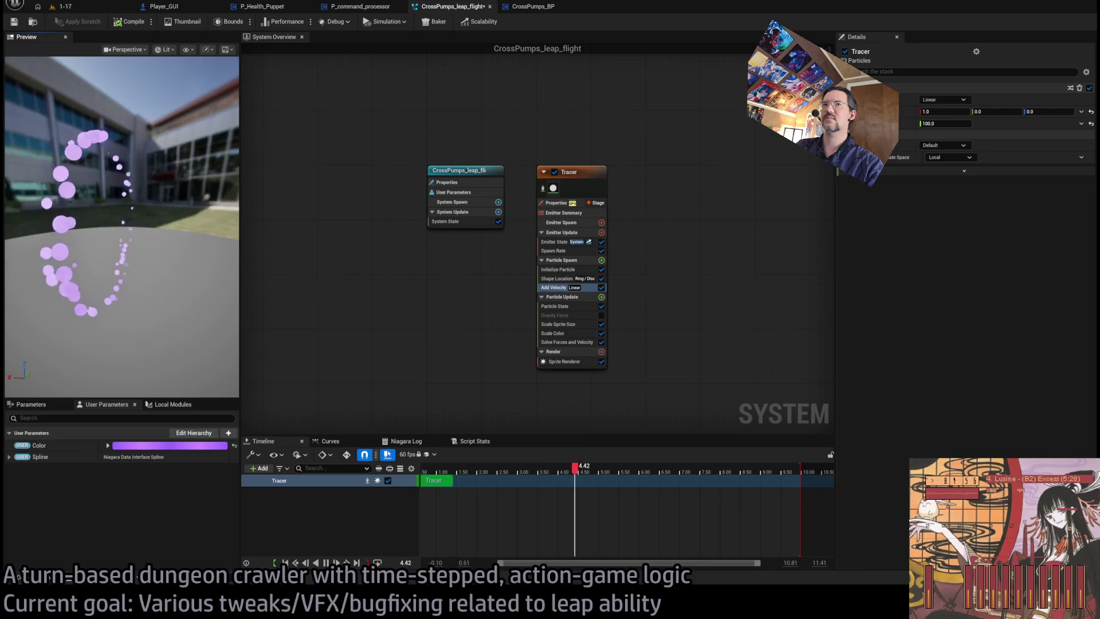
left_click(958, 123)
type("1000")
left_click_drag(22, 137, 97, 146)
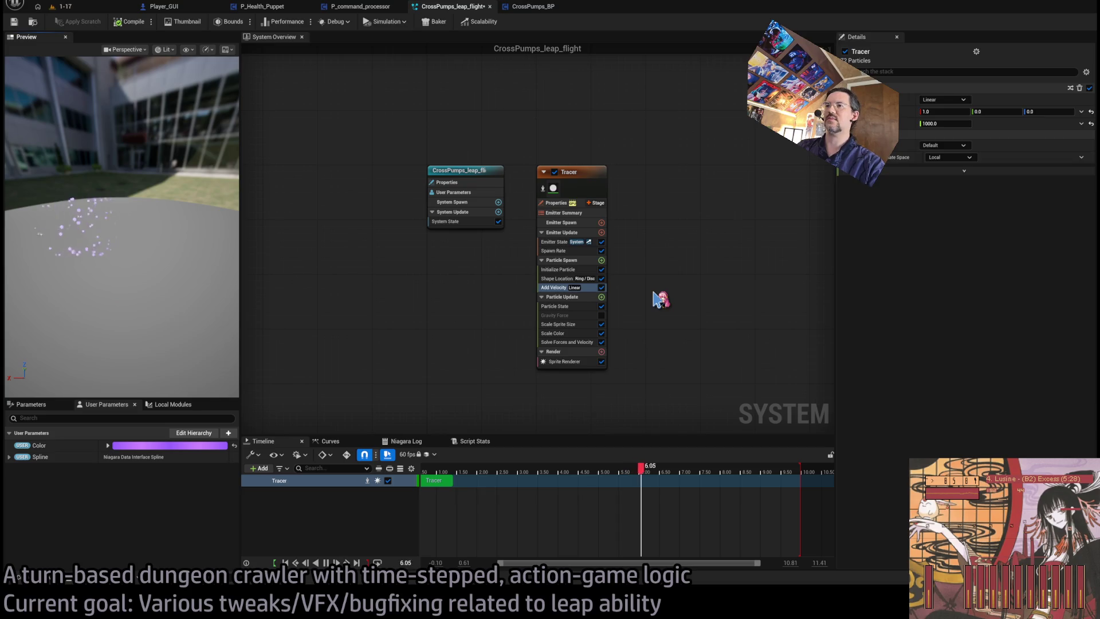
key("ctrl+z")
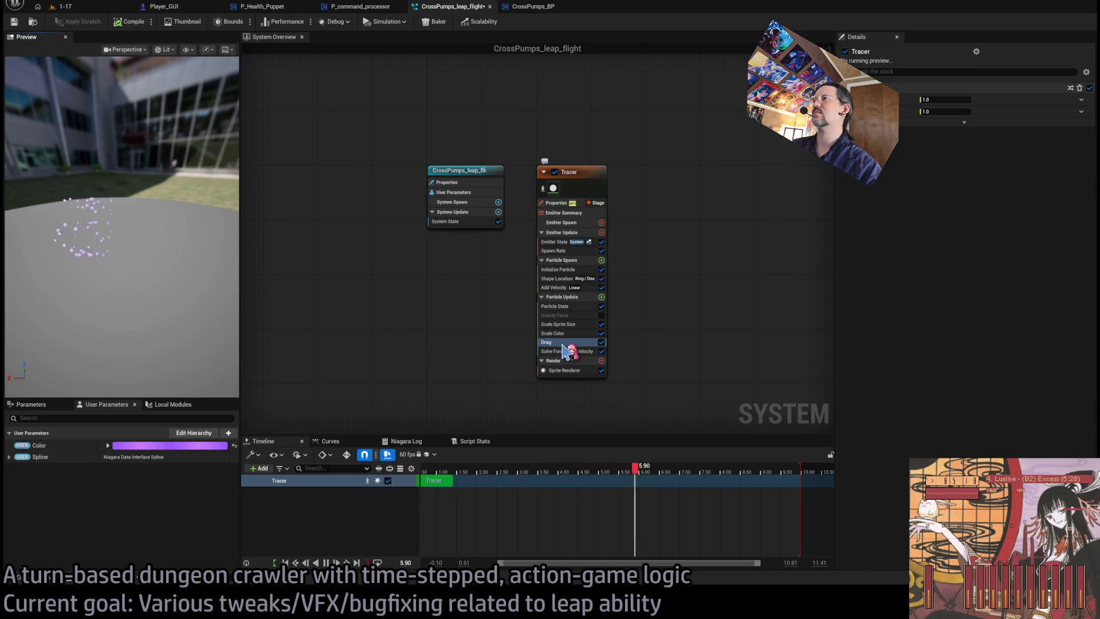
Raise the Initialize Particle value from 0.25 to 0.5.
left_click(559, 269)
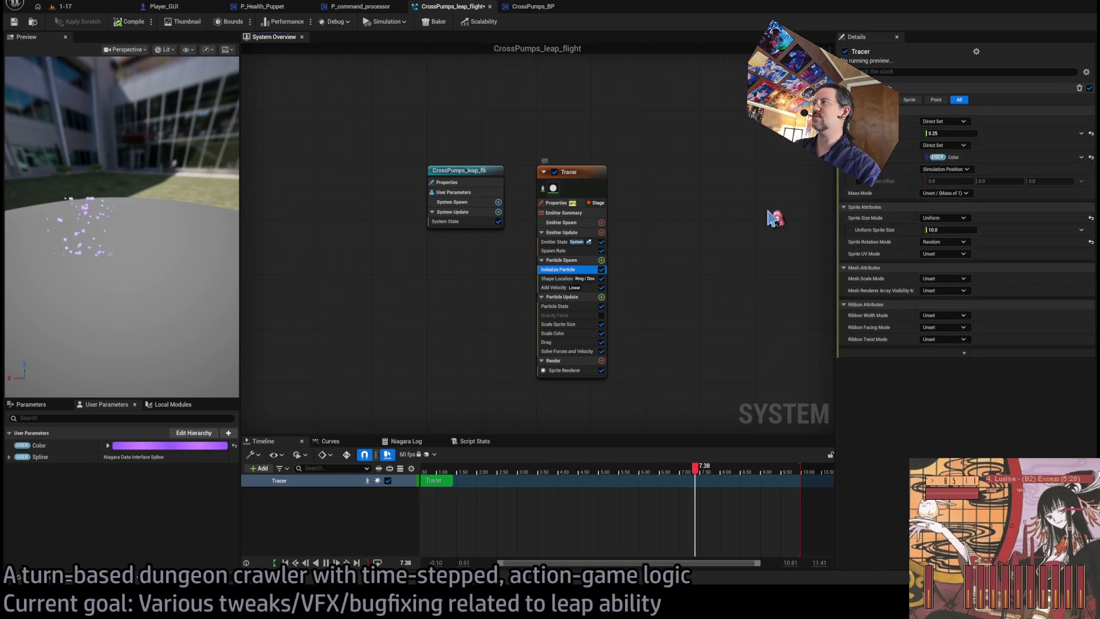
left_click(956, 133)
left_click_drag(232, 258, 138, 262)
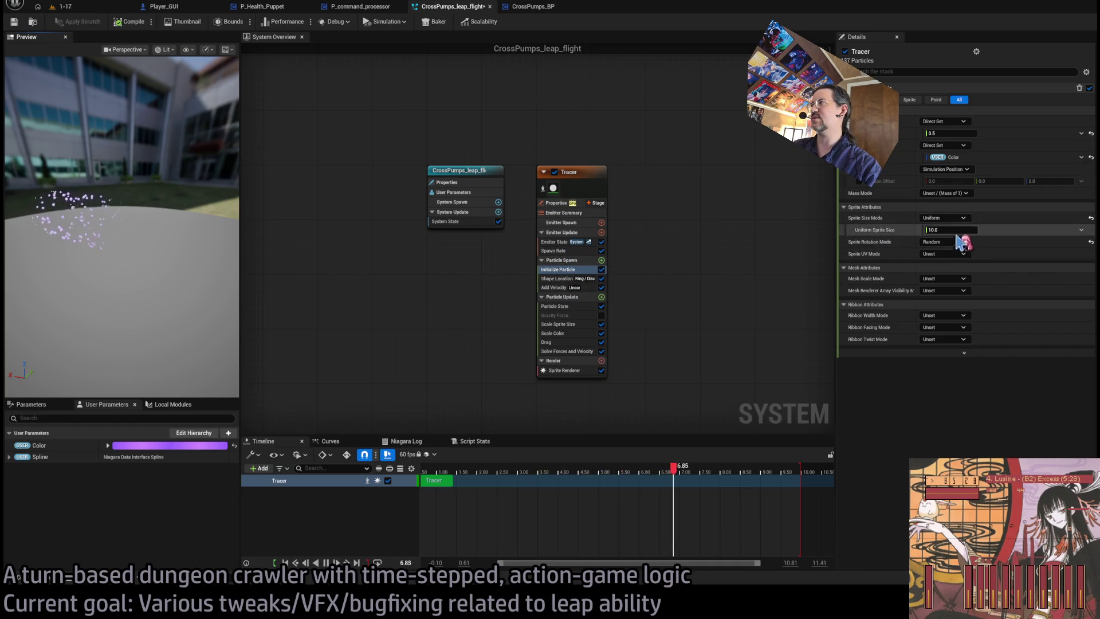
left_click(557, 287)
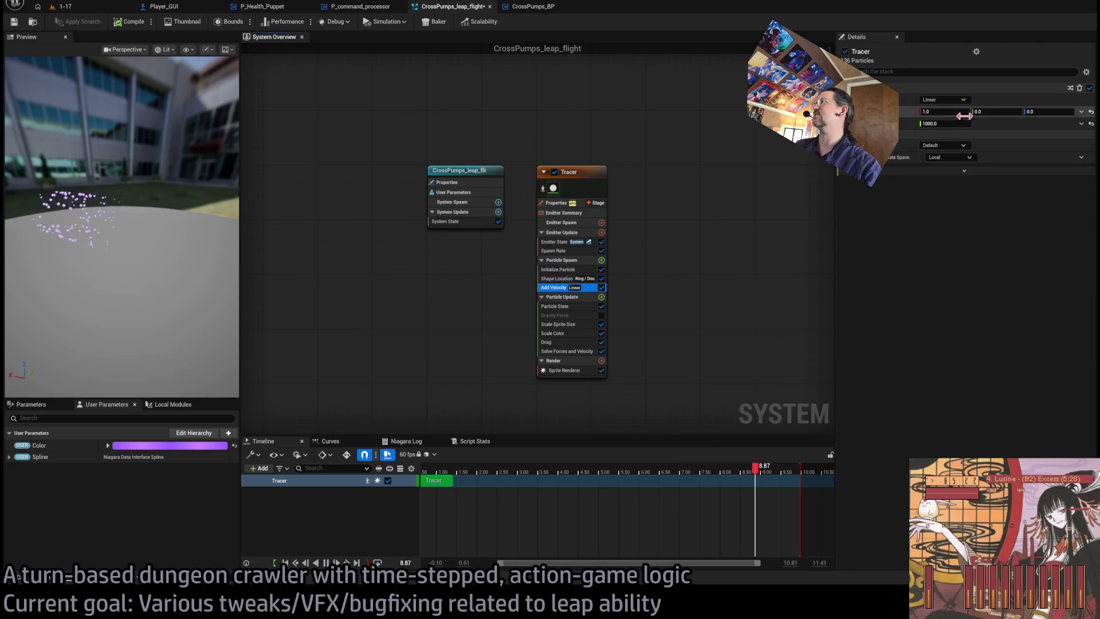
Shrink the Shape Location spawn ring radius from 100 to 75.
left_click(567, 279)
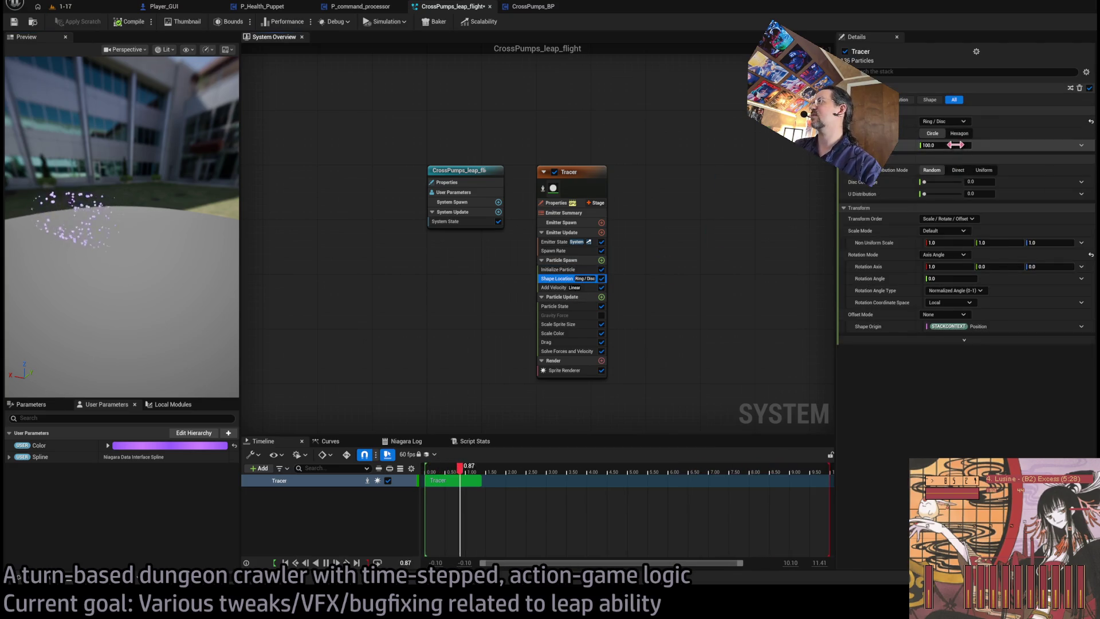
left_click(955, 145)
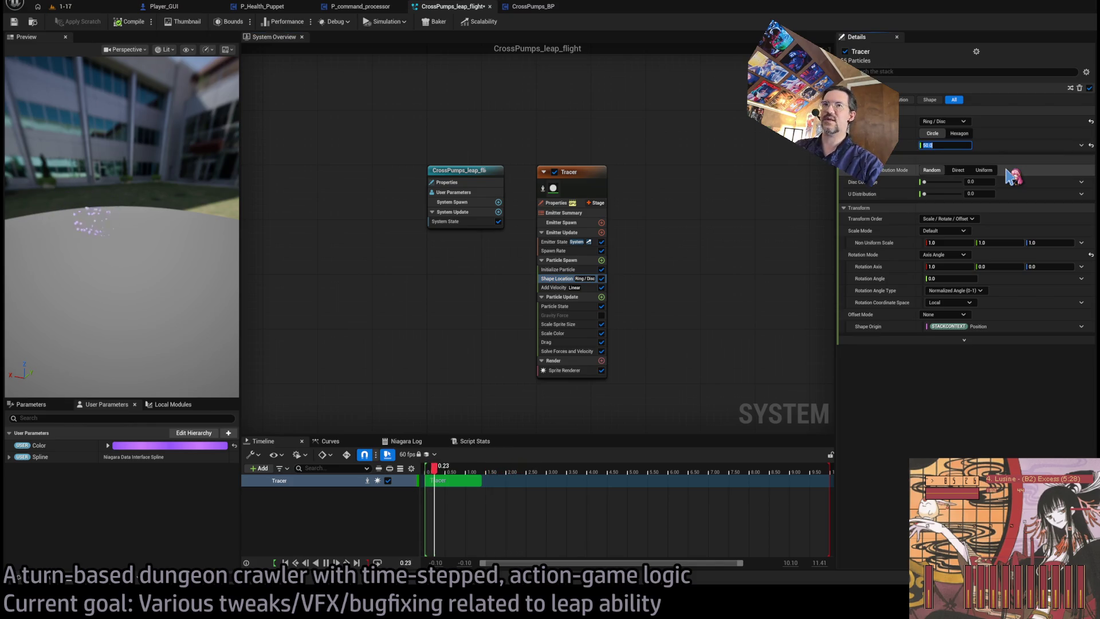
left_click_drag(115, 229, 171, 218)
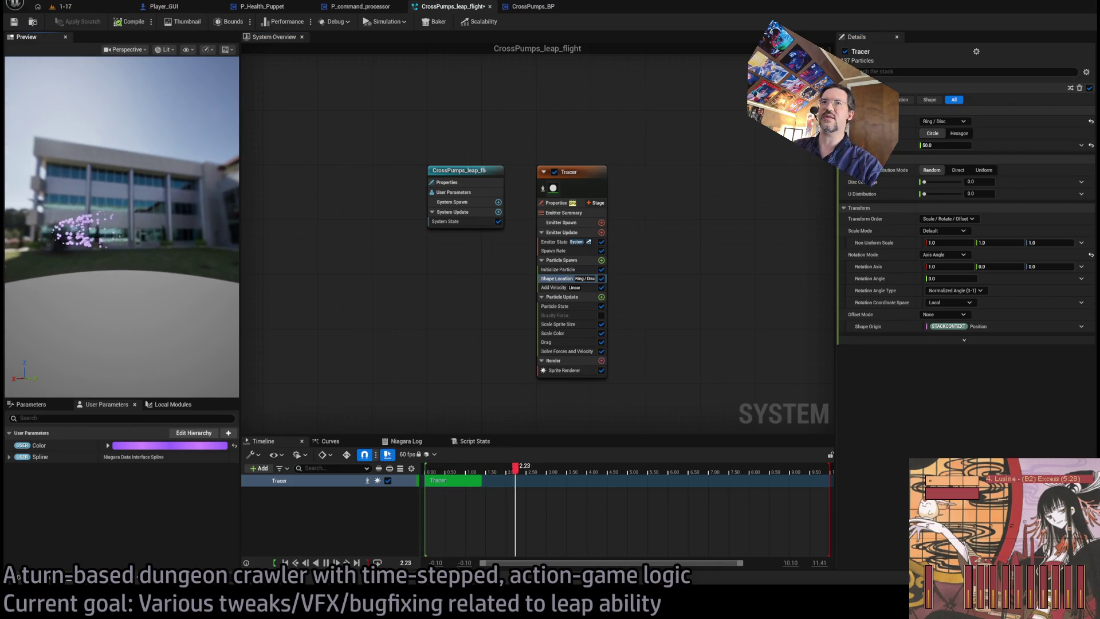
left_click_drag(118, 247, 117, 209)
left_click(955, 145)
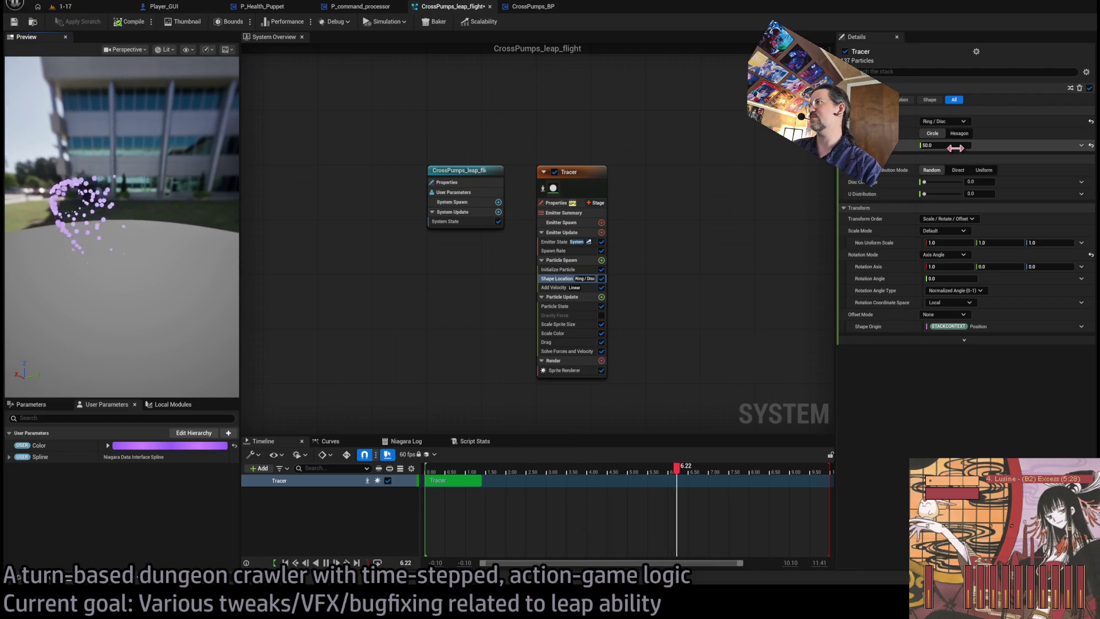
type("1")
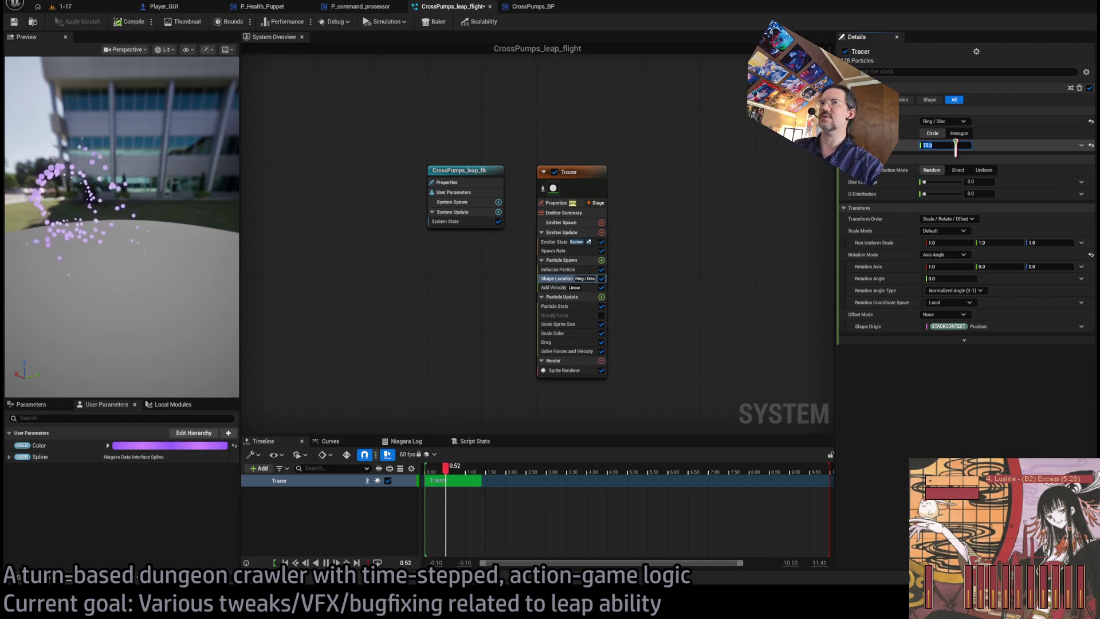
left_click_drag(120, 189, 97, 190)
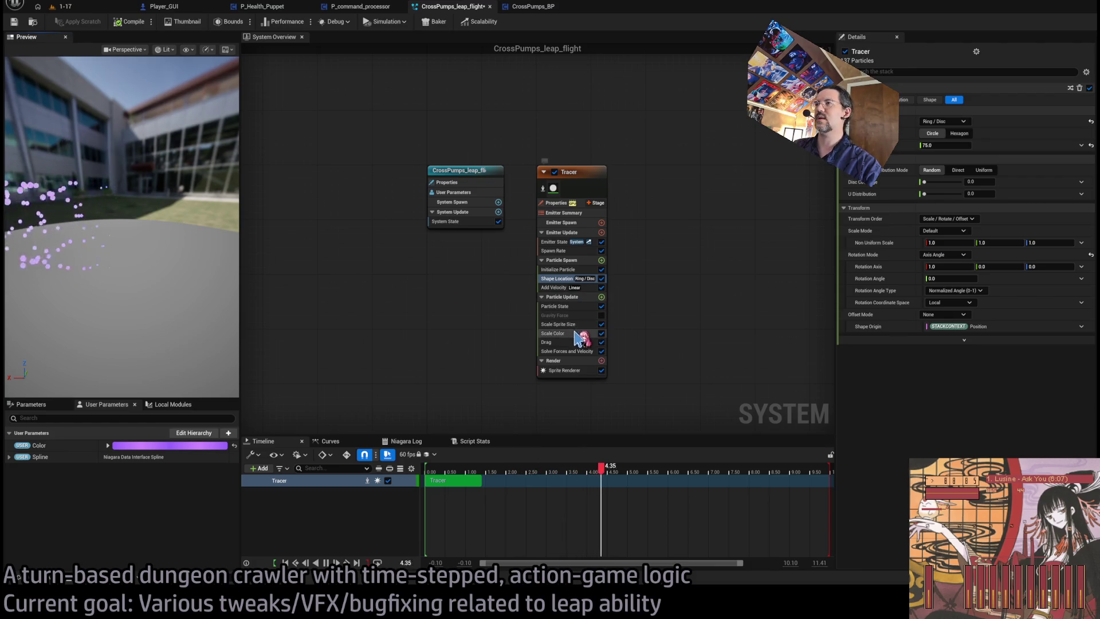
Raise the Drag module's drag from 2.0 to 4.0.
left_click(591, 342)
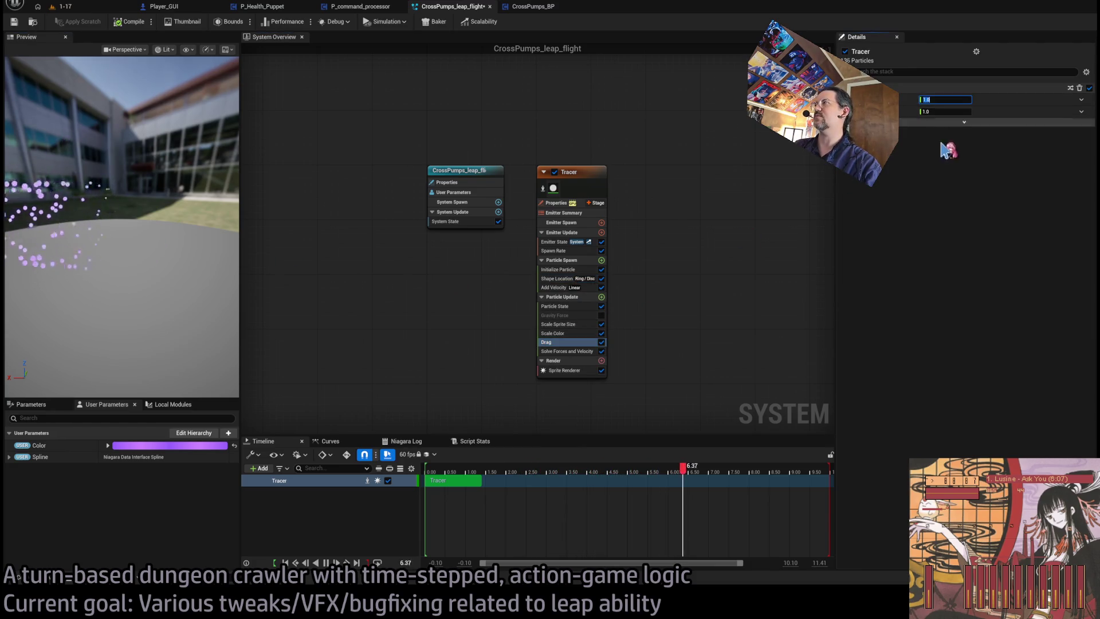
type("2")
left_click_drag(177, 315, 203, 315)
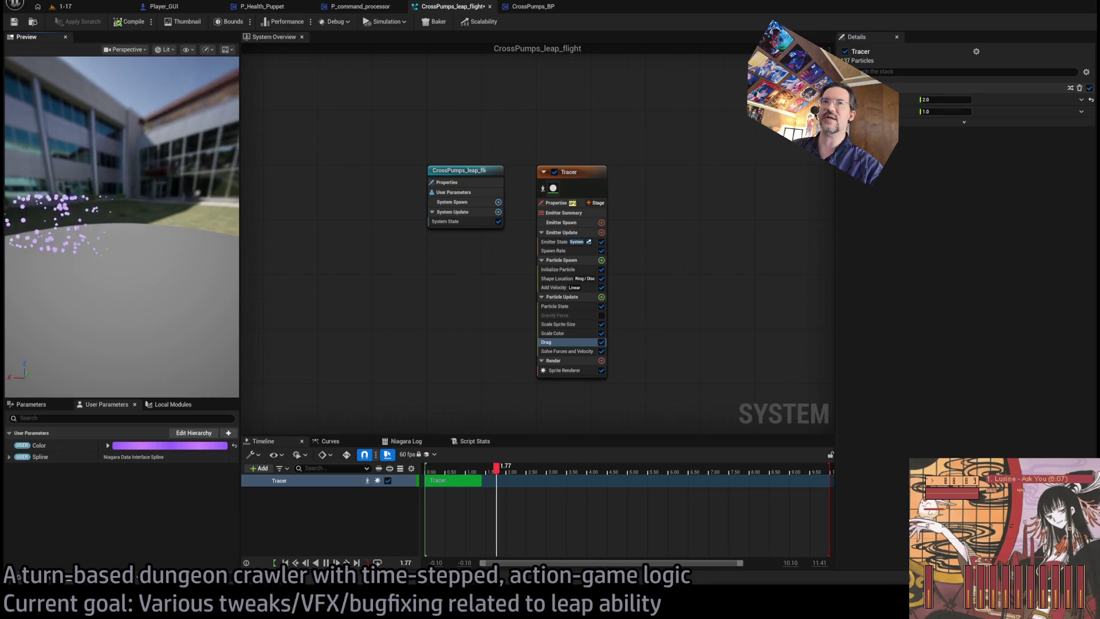
left_click_drag(940, 100, 969, 100)
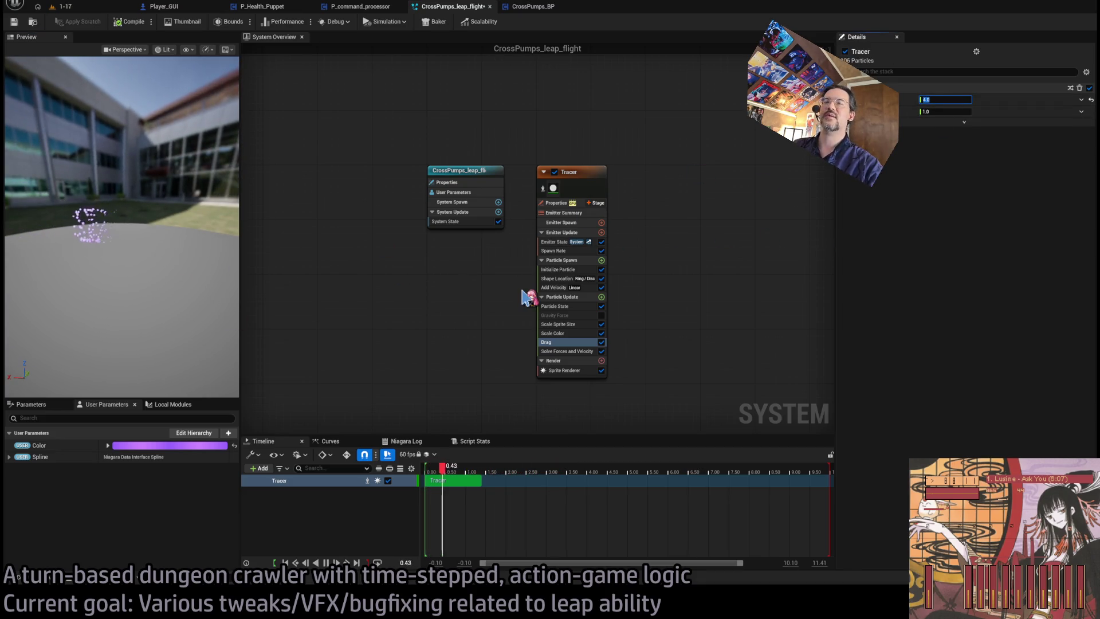
type("4")
left_click_drag(225, 335, 235, 335)
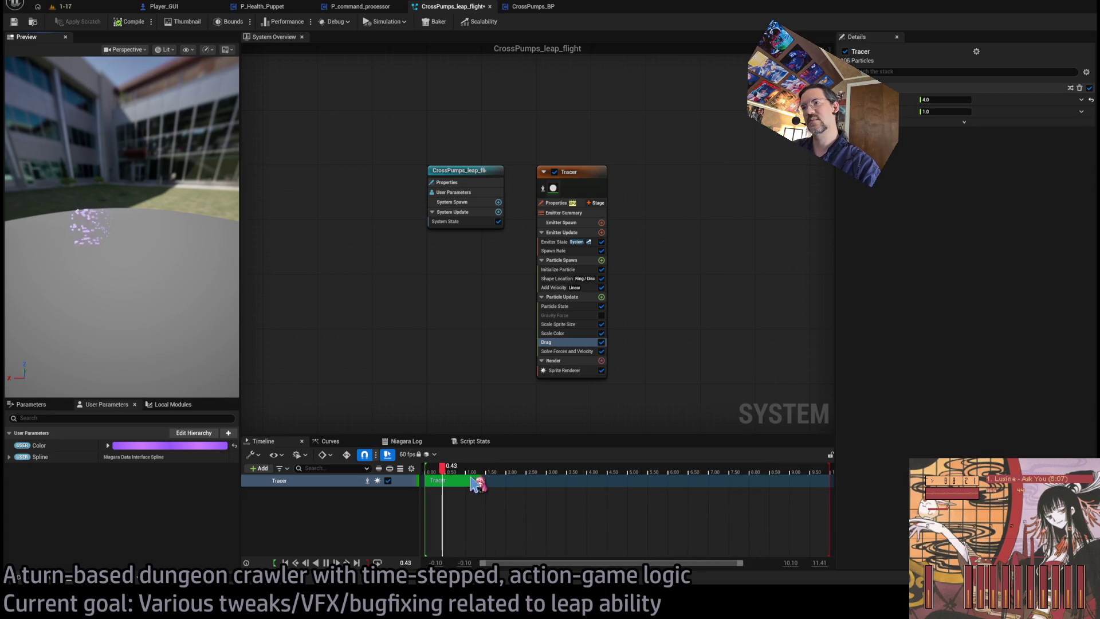
Trial an Add Rotational Velocity module with X=1.0, then delete it.
key("ctrl+v")
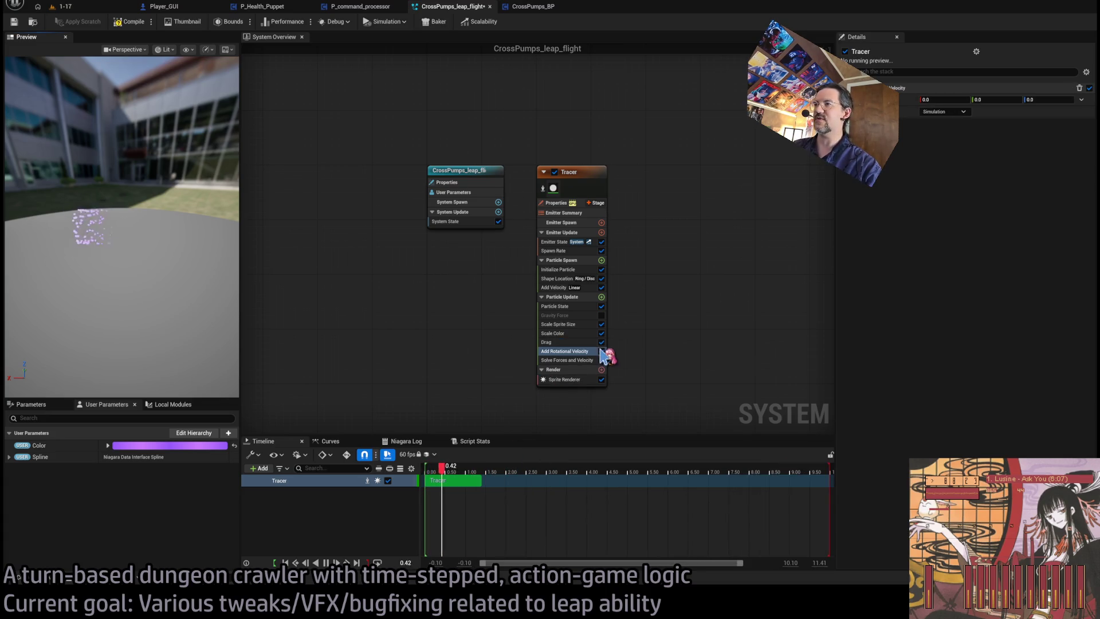
left_click_drag(575, 353, 570, 321)
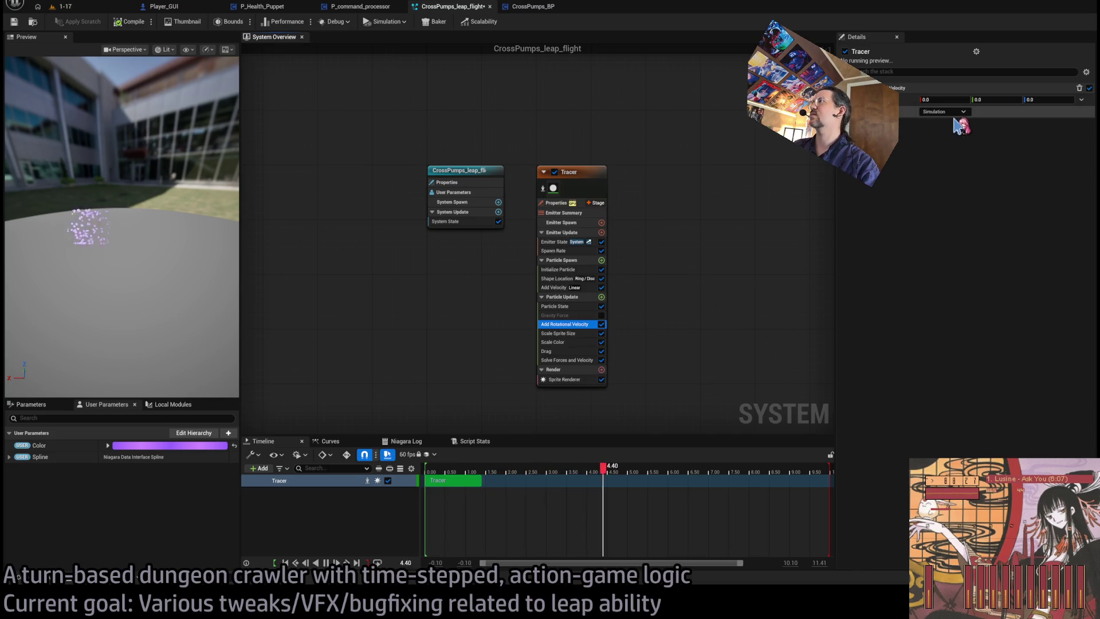
left_click(946, 99)
type("1")
key("Return")
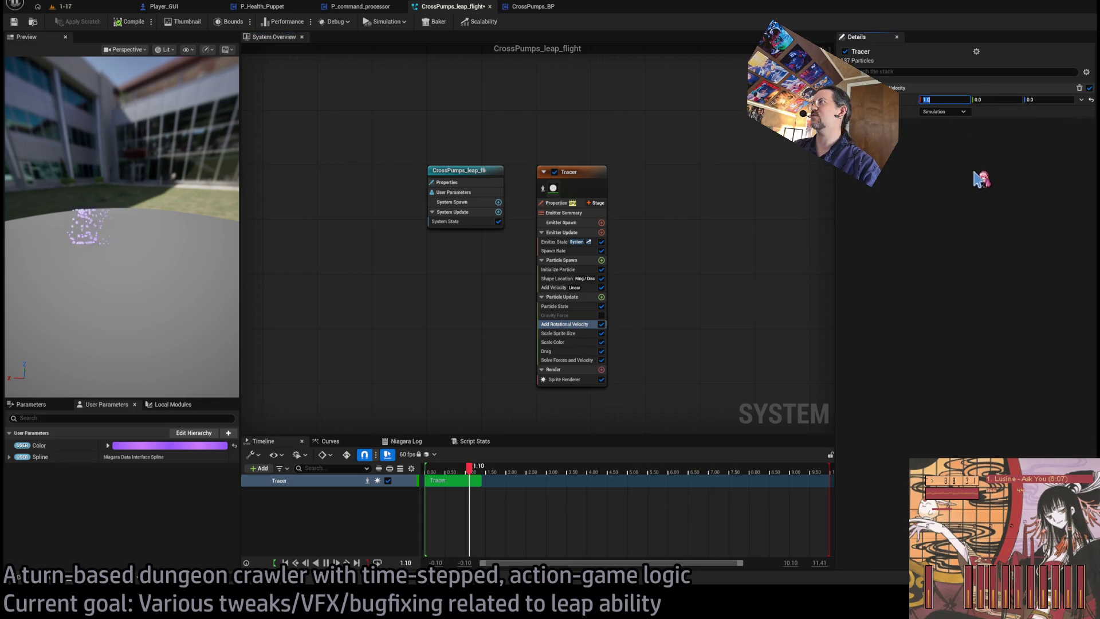
key("Delete")
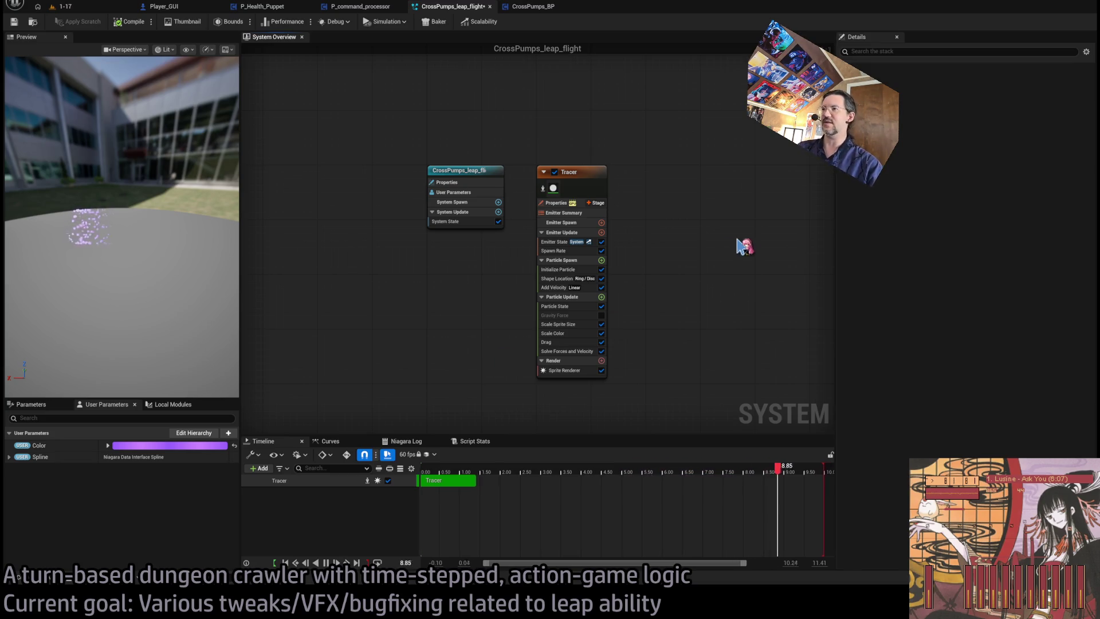
scroll(578, 365, "up", 3)
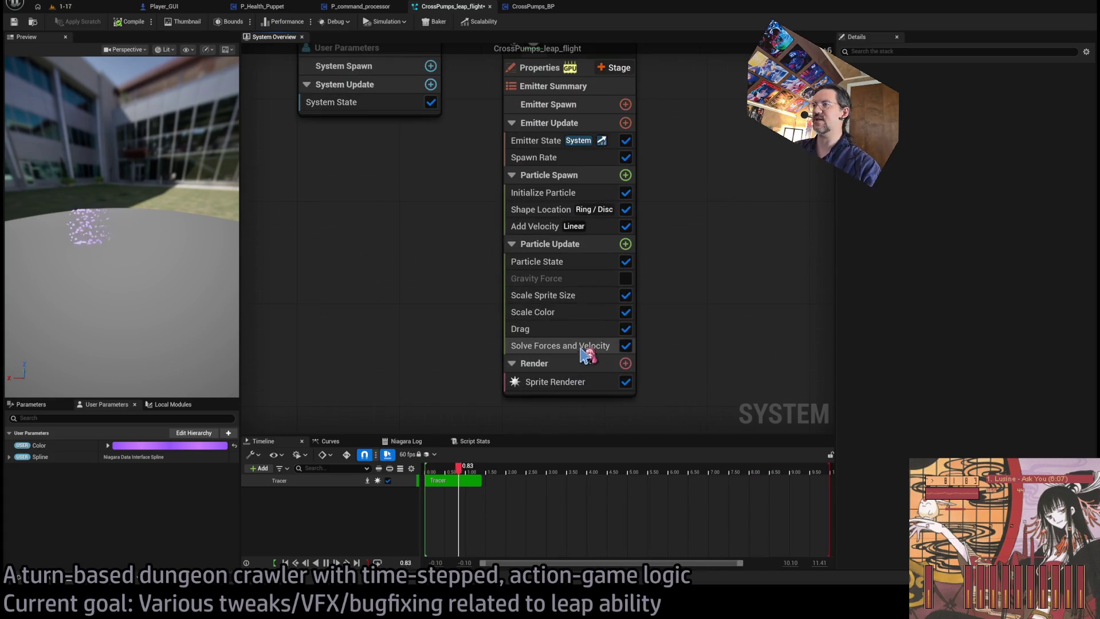
Add a Linear Force module to Particle Update with X set to 1000.
left_click(589, 346)
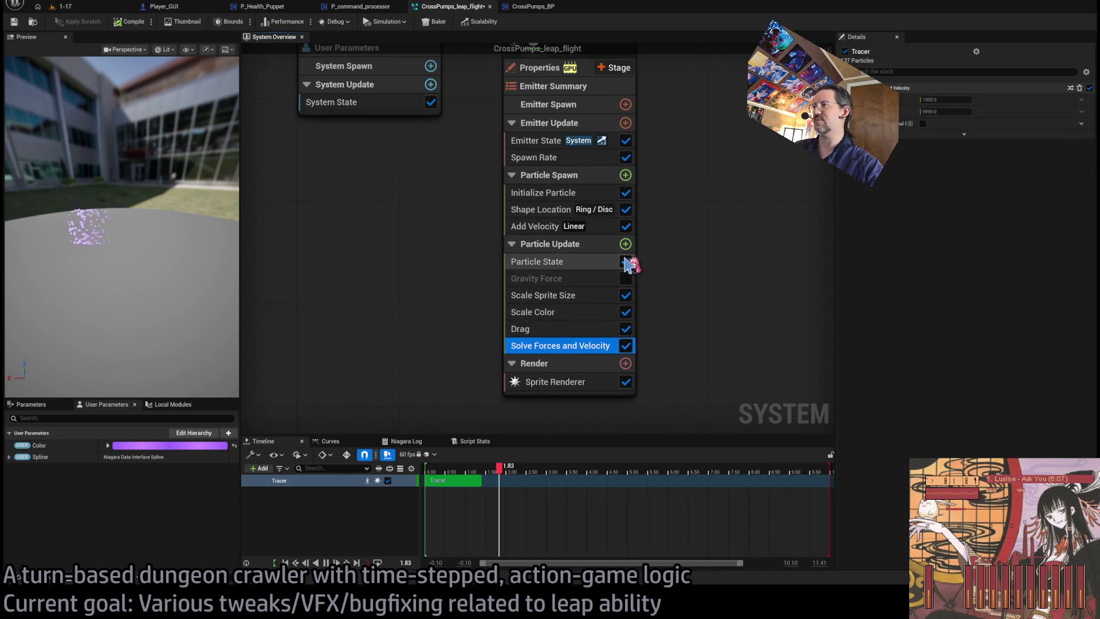
left_click(585, 261)
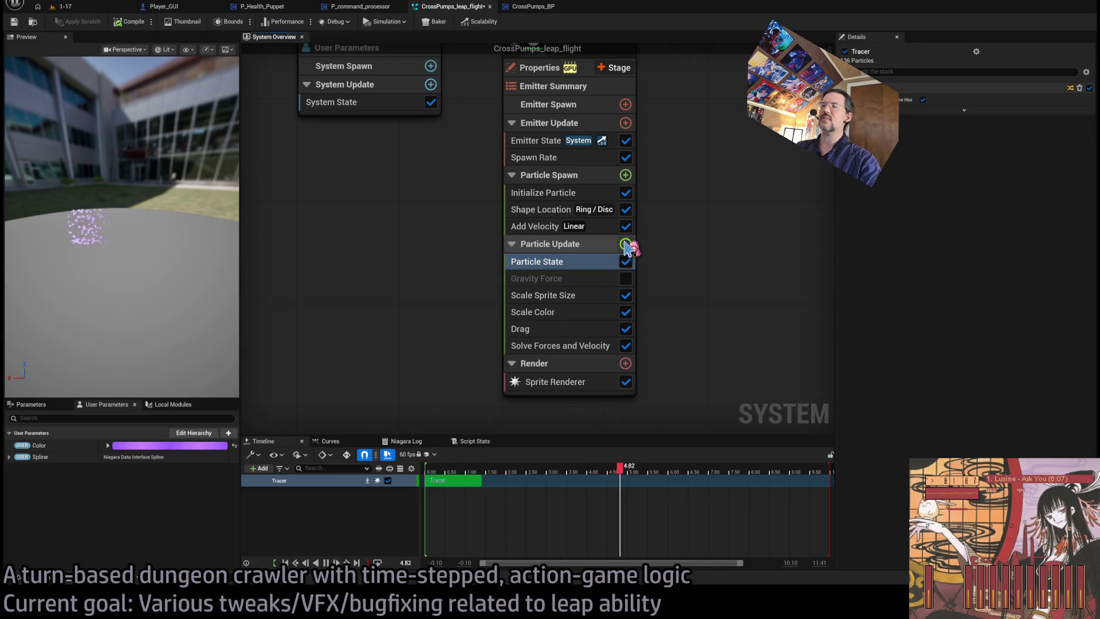
left_click(590, 245)
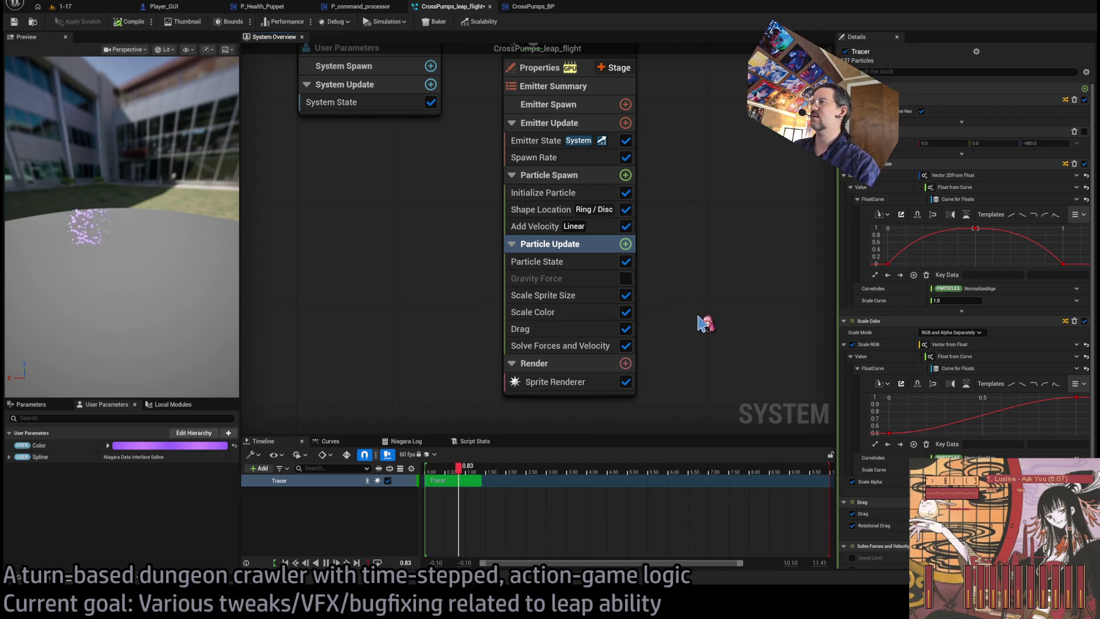
key("ctrl+z")
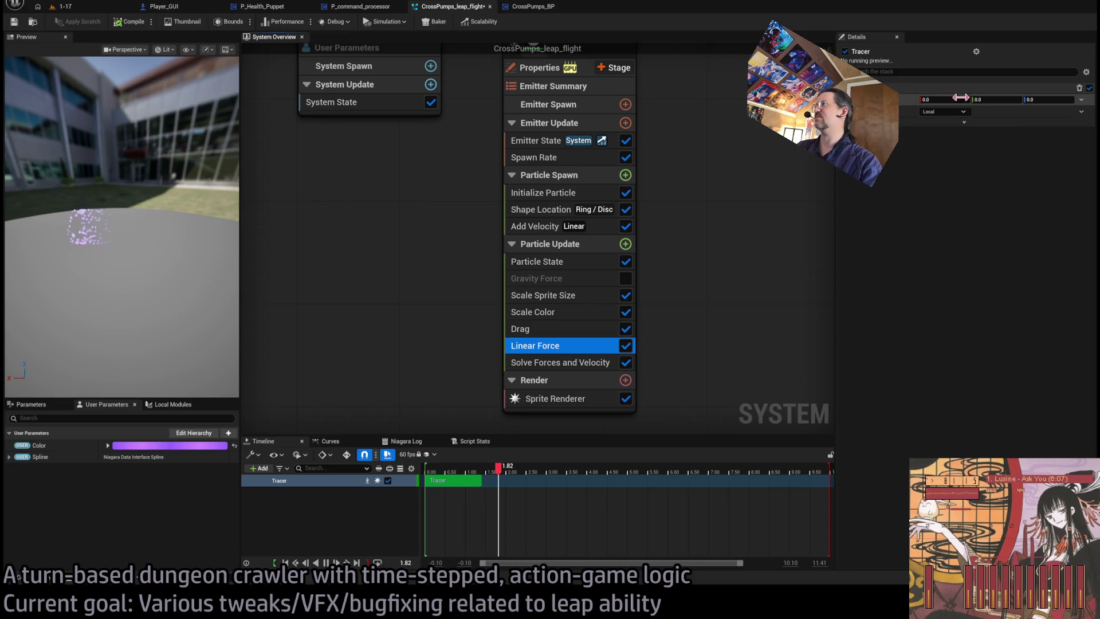
left_click(945, 100)
type("1000")
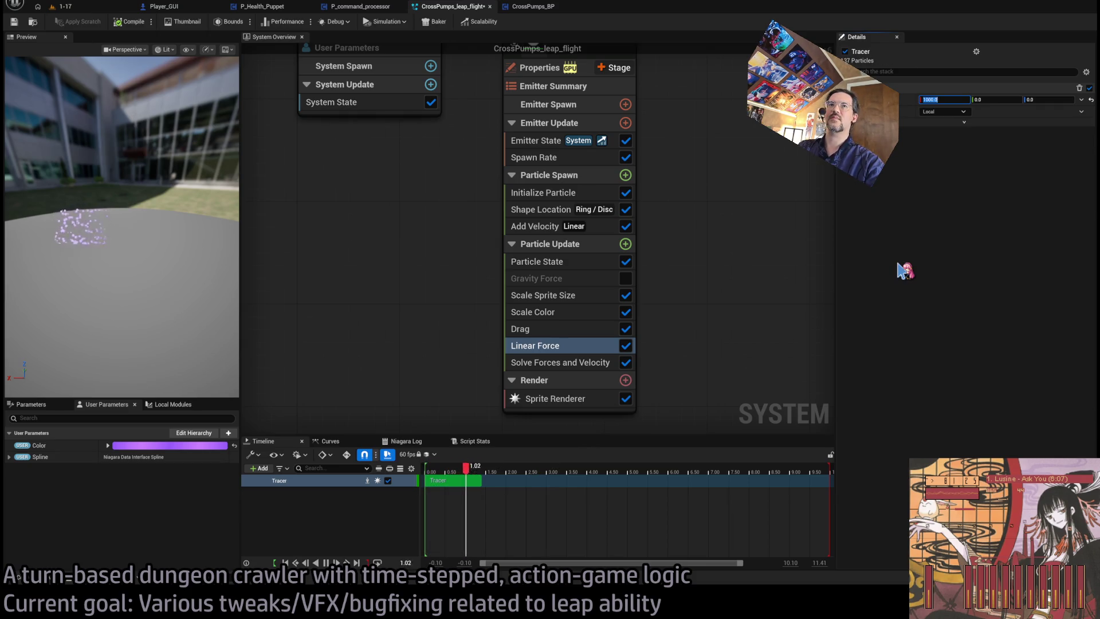
mouse_move(158, 252)
left_mouse_down()
mouse_move(158, 229)
mouse_move(123, 241)
left_mouse_up()
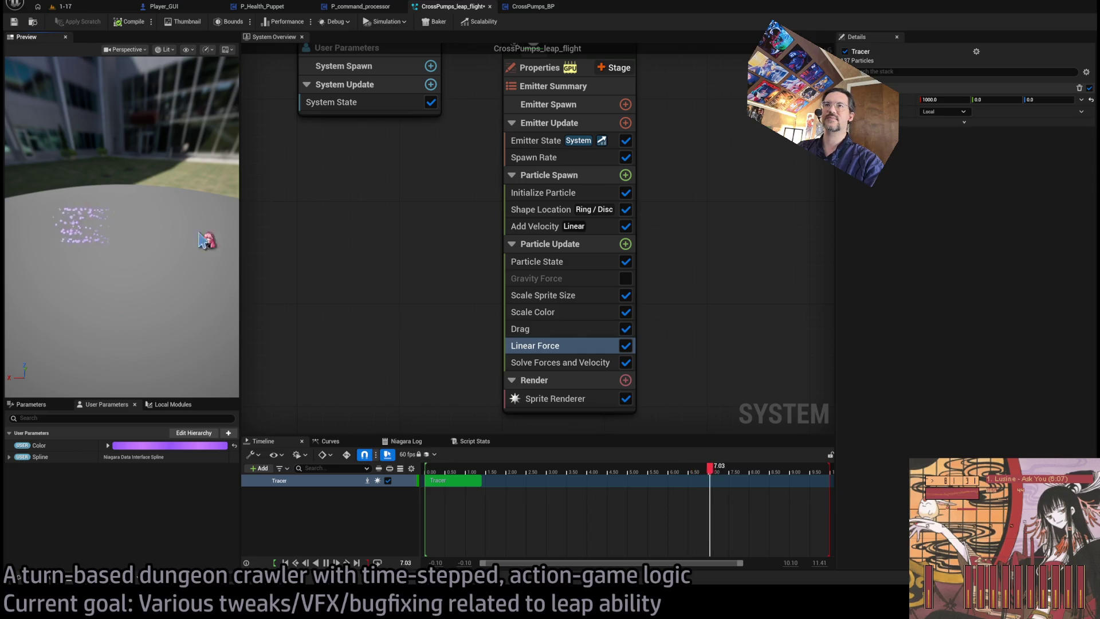
Lower the Add Velocity speed from 1000.0 to 500.0.
left_click(536, 227)
left_click(948, 124)
type("500")
key("Return")
mouse_move(123, 230)
left_mouse_down()
mouse_move(122, 240)
mouse_move(137, 209)
mouse_move(156, 280)
left_mouse_up()
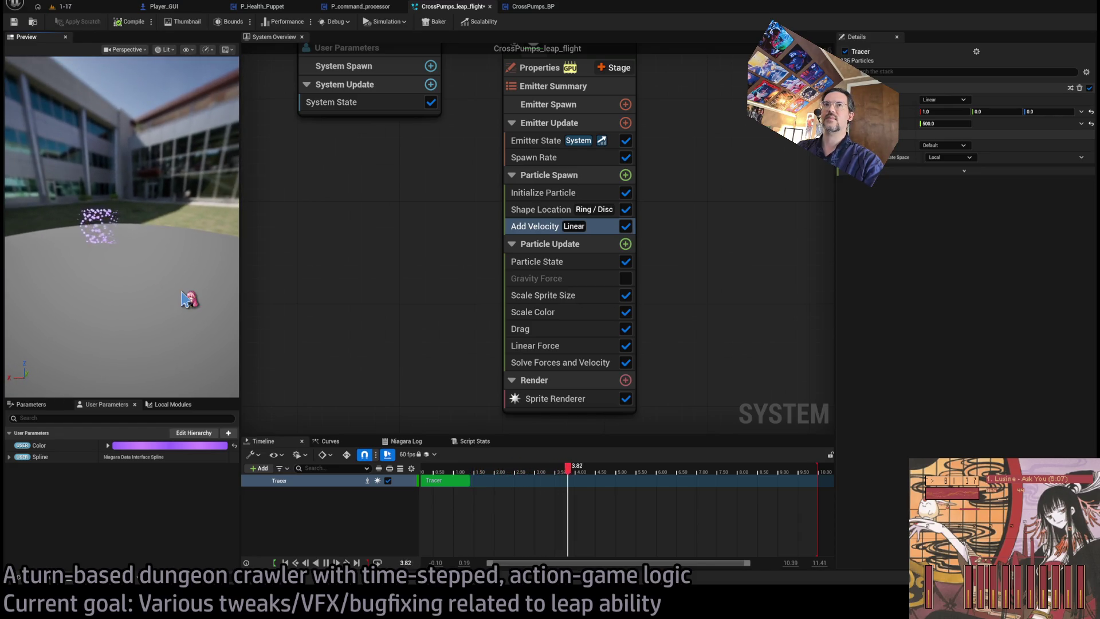
In Initialize Particle, raise the 0.5 value to 1.0 and set Uniform Sprite Size to 2.0.
left_click(579, 194)
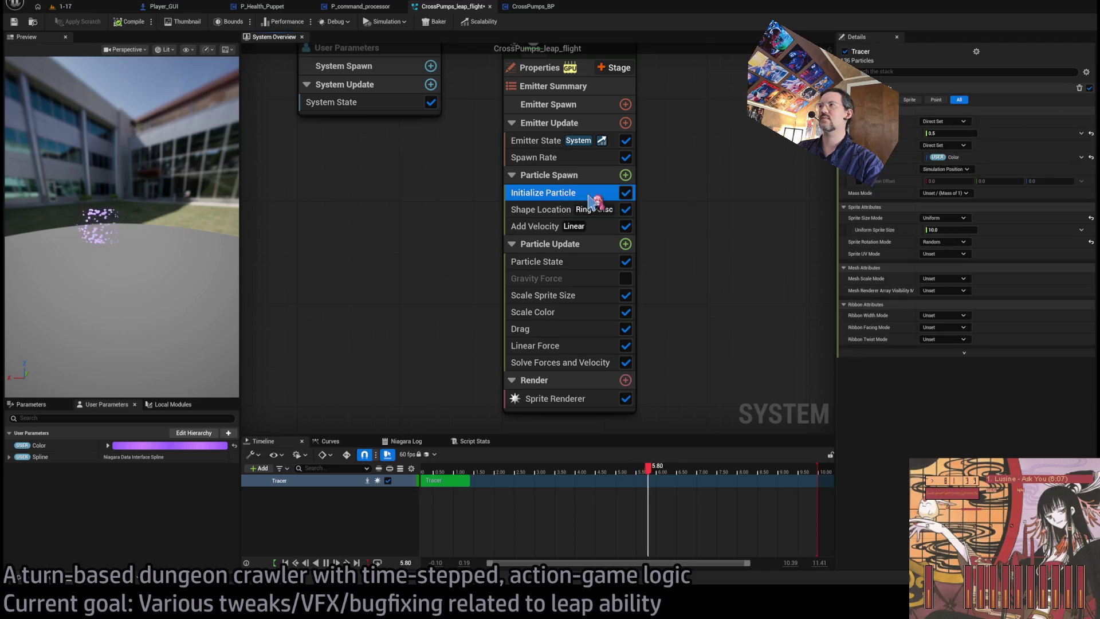
left_click_drag(959, 131, 972, 132)
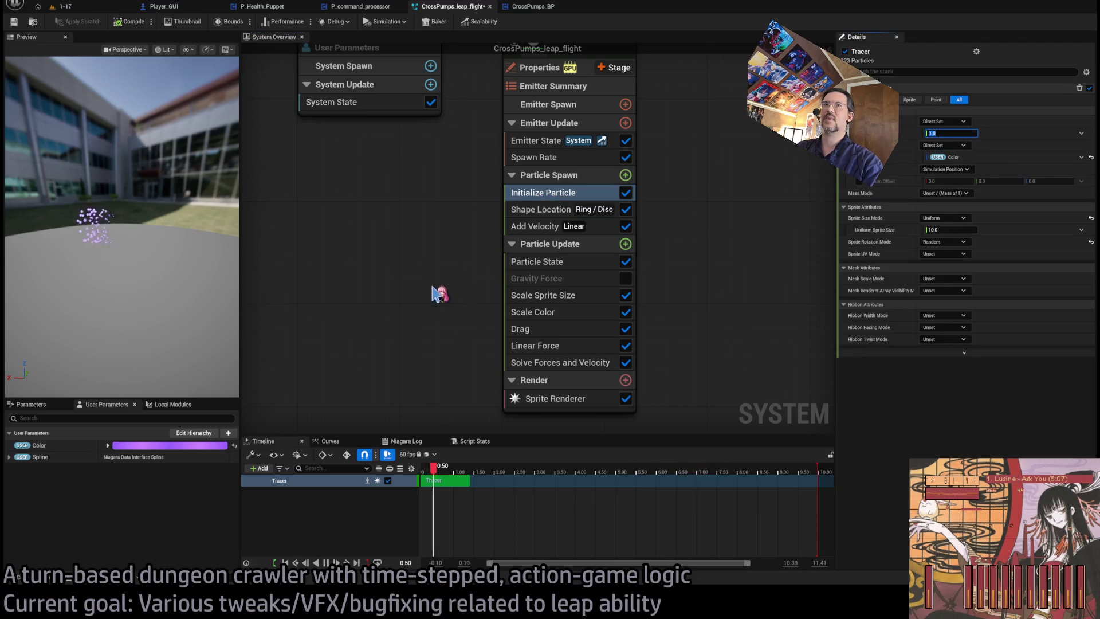
mouse_move(184, 322)
left_mouse_down()
mouse_move(198, 318)
mouse_move(167, 285)
mouse_move(132, 272)
mouse_move(178, 271)
left_mouse_up()
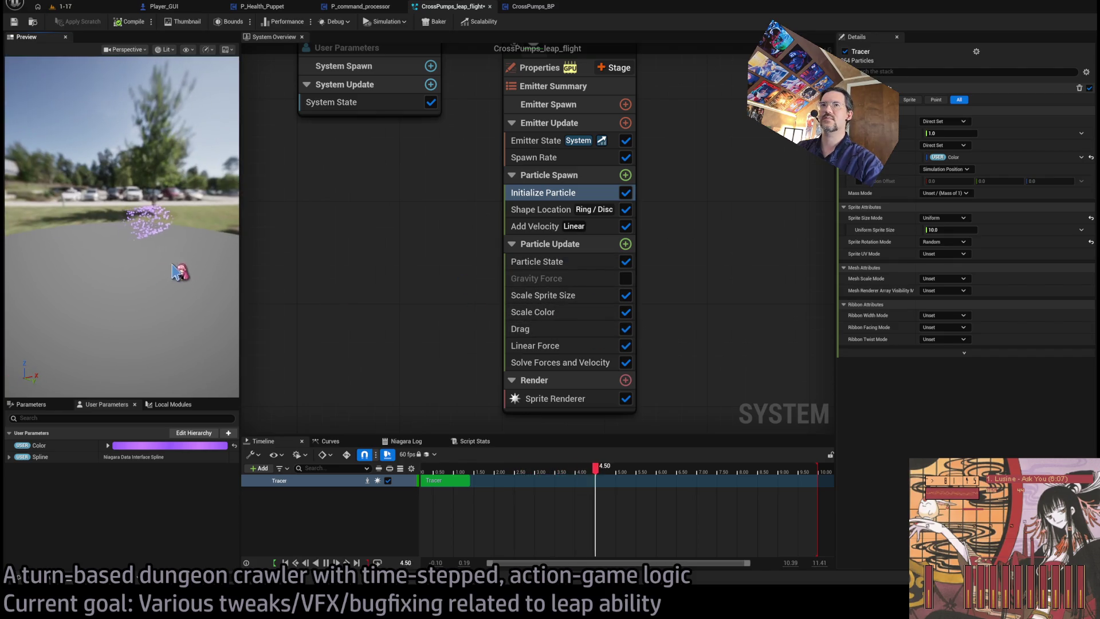
left_click(543, 210)
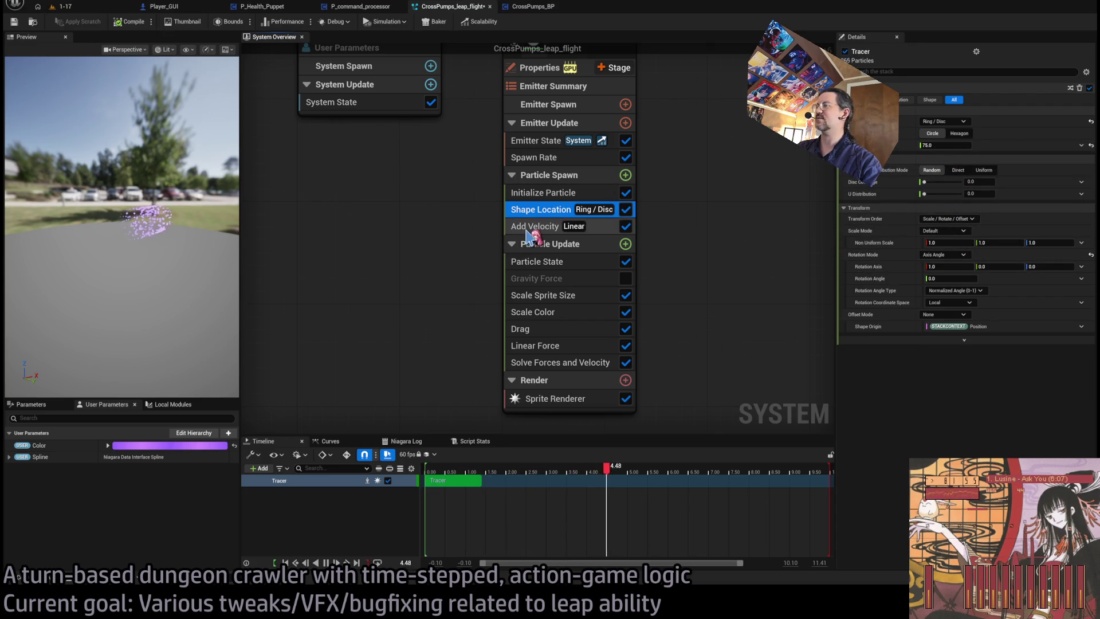
left_click(536, 194)
left_click(953, 229)
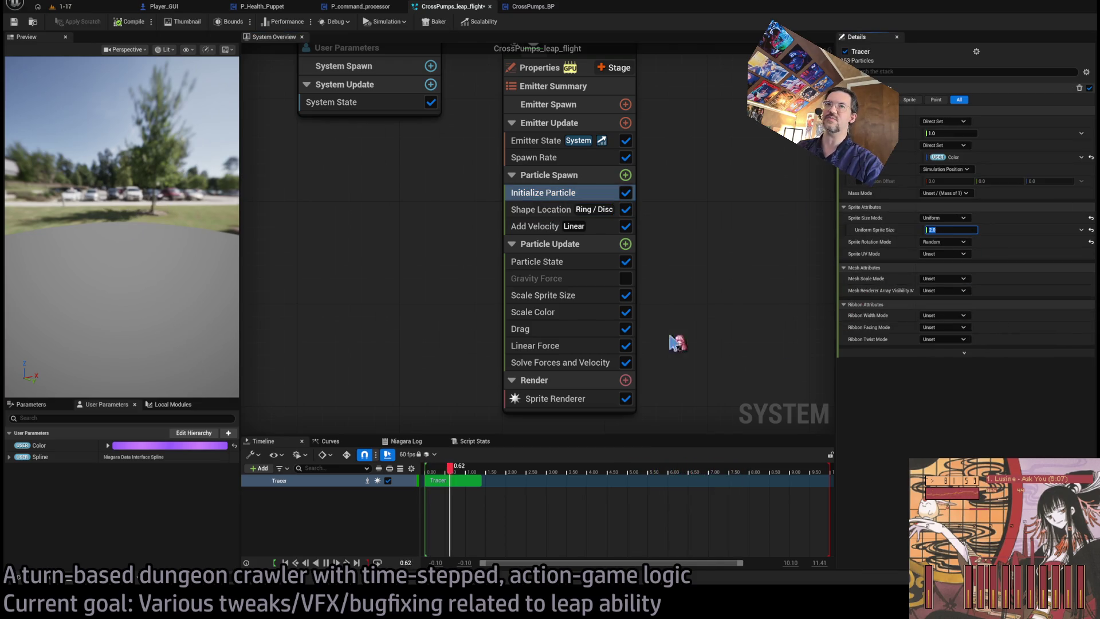
mouse_move(138, 235)
left_mouse_down()
mouse_move(183, 232)
mouse_move(142, 241)
left_mouse_up()
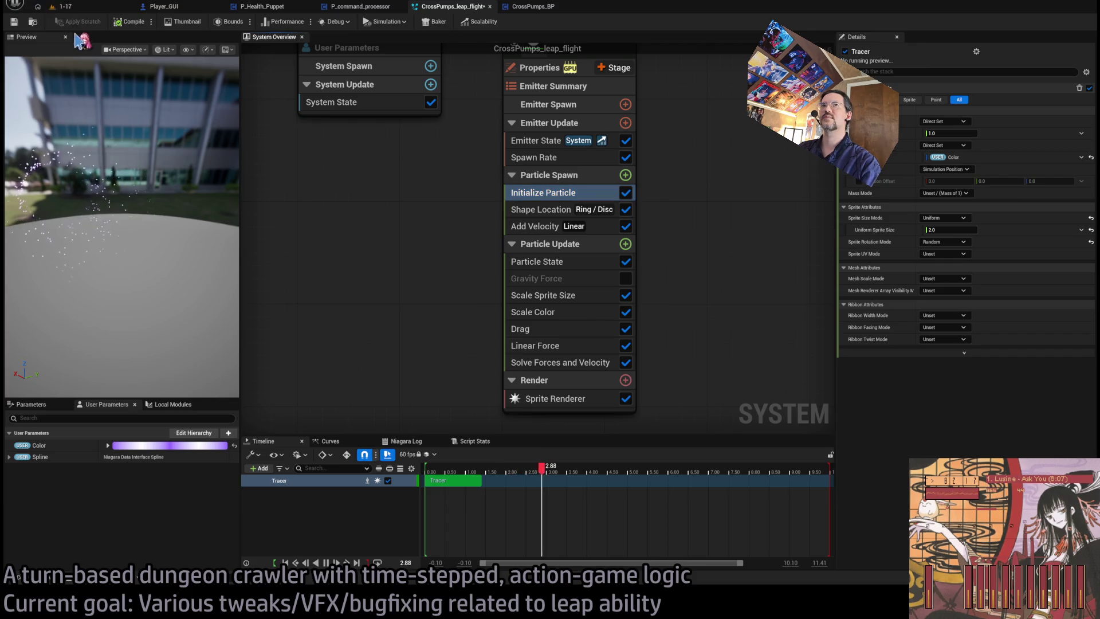
Play the 1-17 level, perform the leap to watch the flight particles, then stop.
left_click(66, 6)
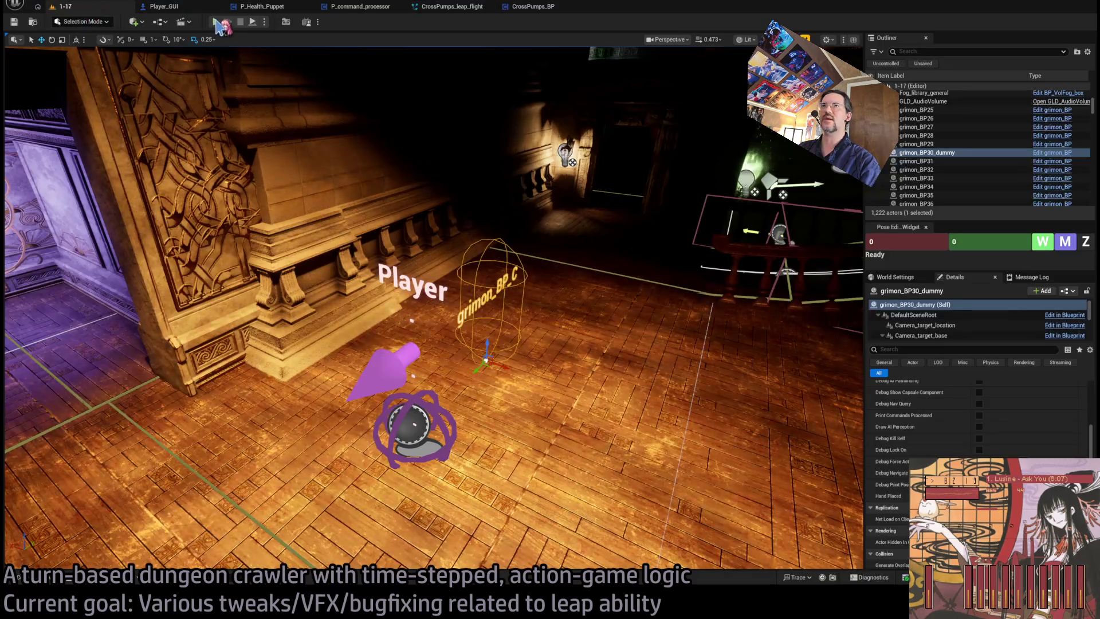
key("alt+p")
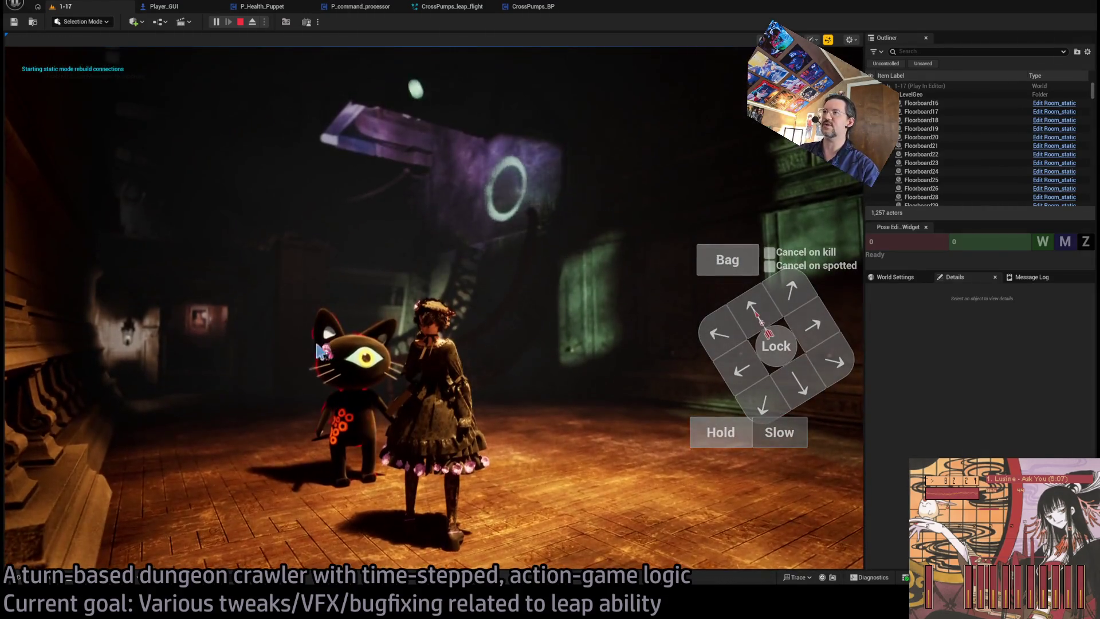
left_click(569, 214)
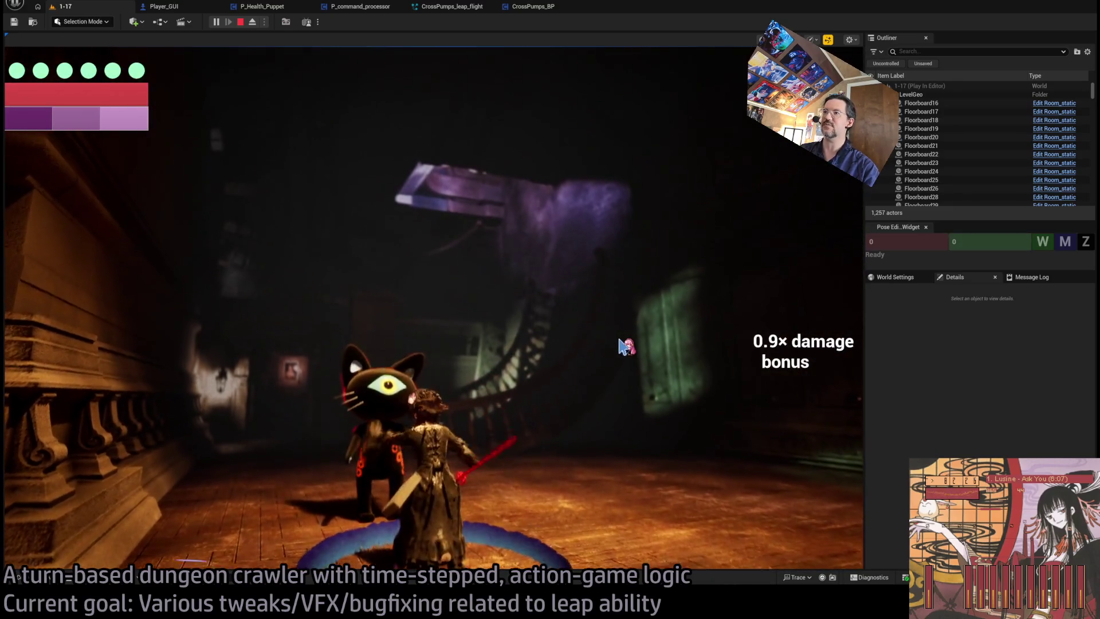
left_click(630, 345)
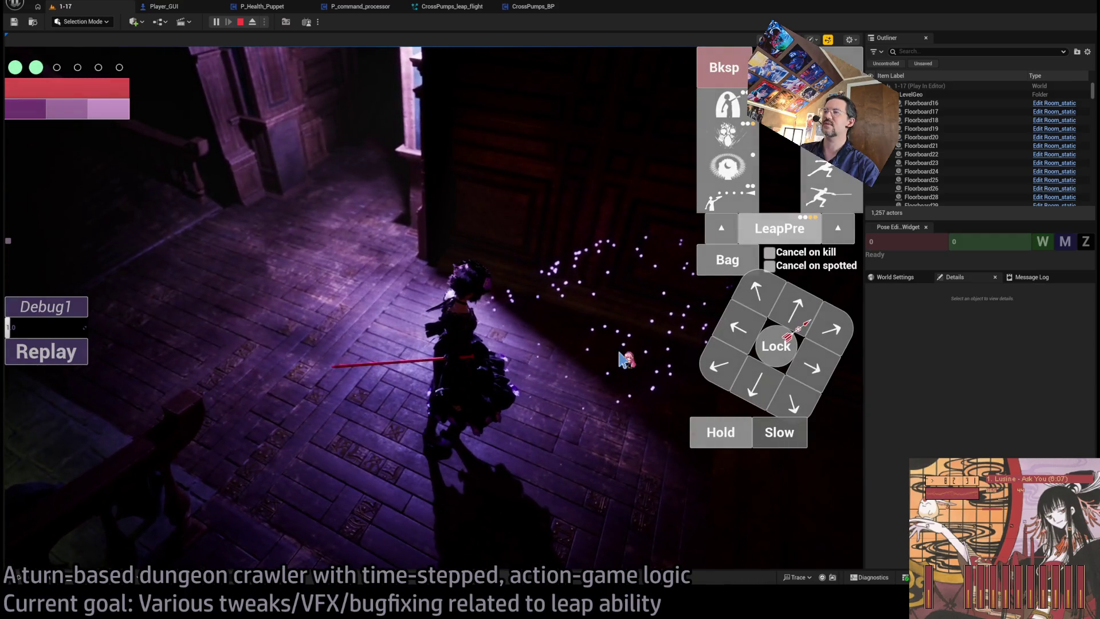
left_click(241, 22)
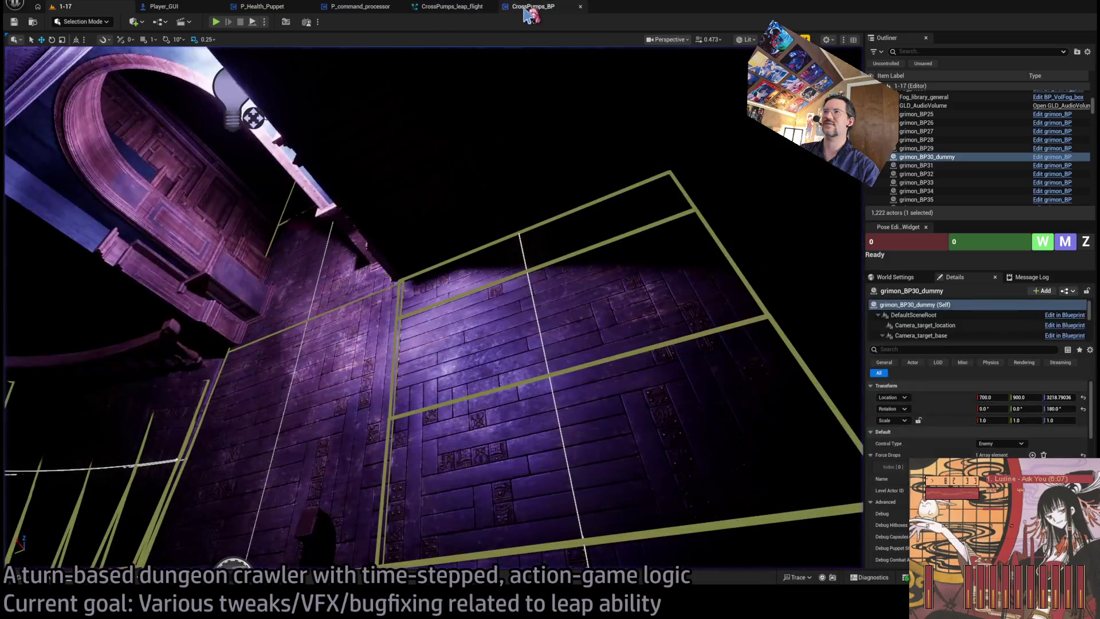
Set the System State Loop Behavior to Once and Loop Duration from 1.5 to 3.0.
left_click(533, 7)
left_click(453, 6)
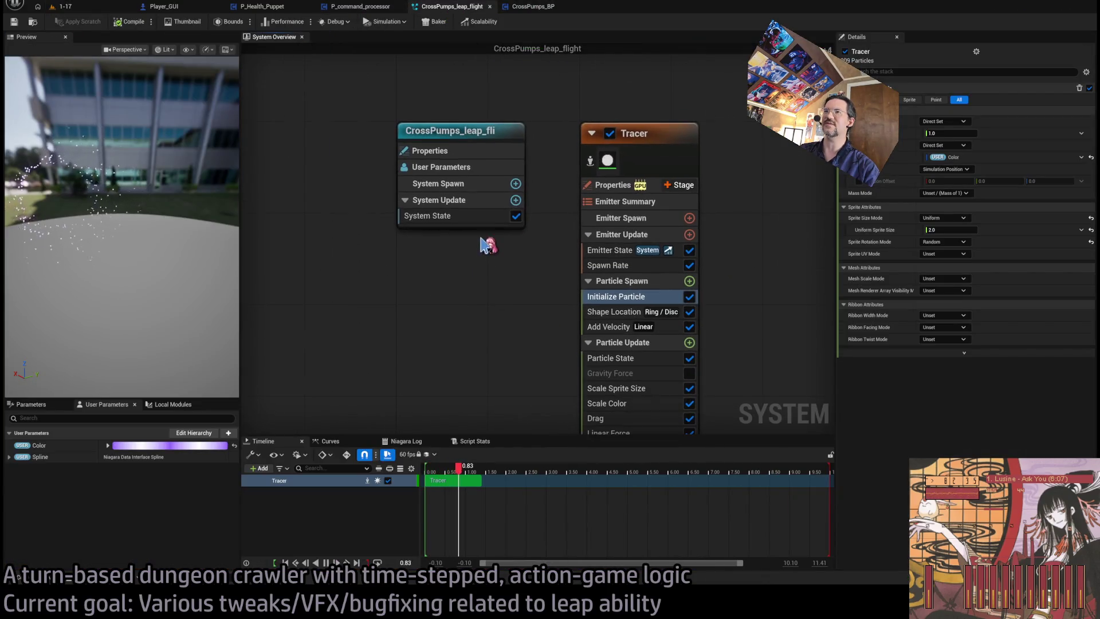
left_click(471, 135)
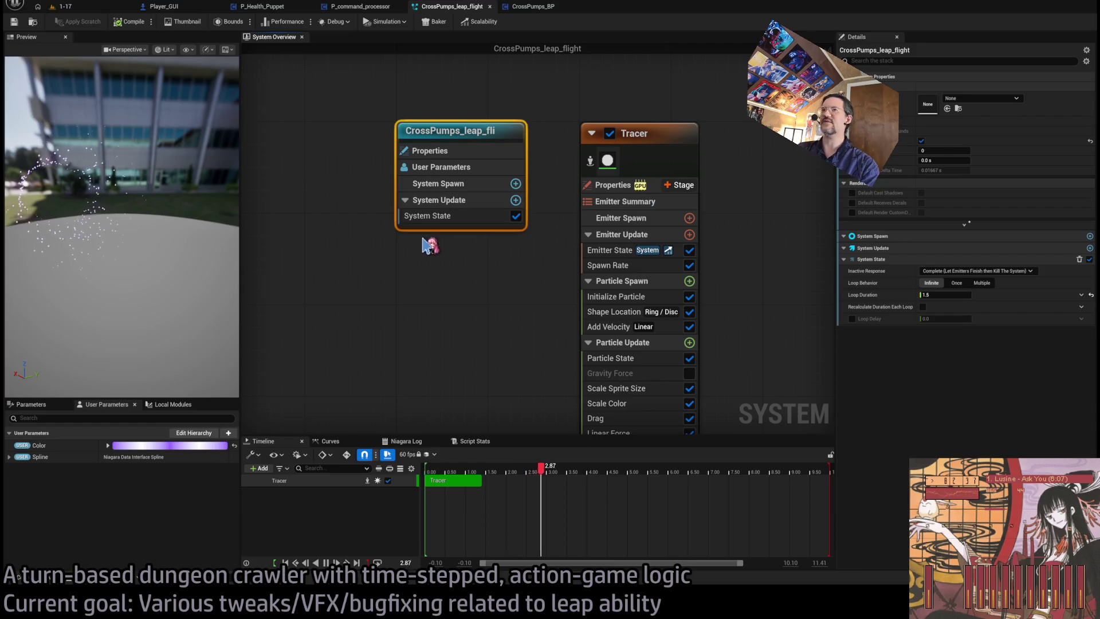
left_click(467, 217)
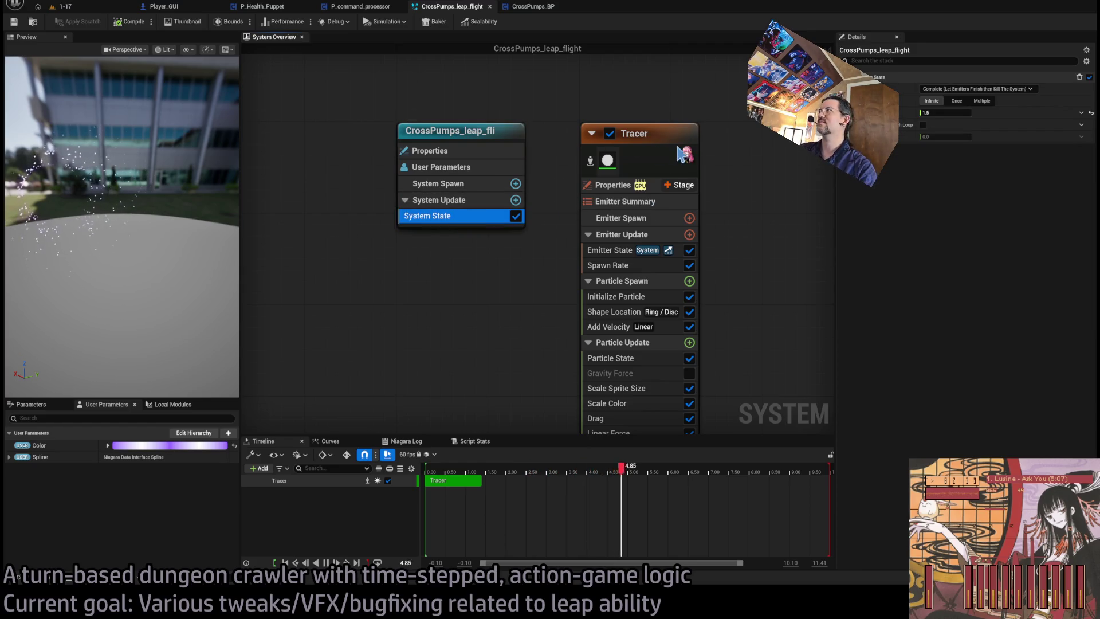
left_click(954, 112)
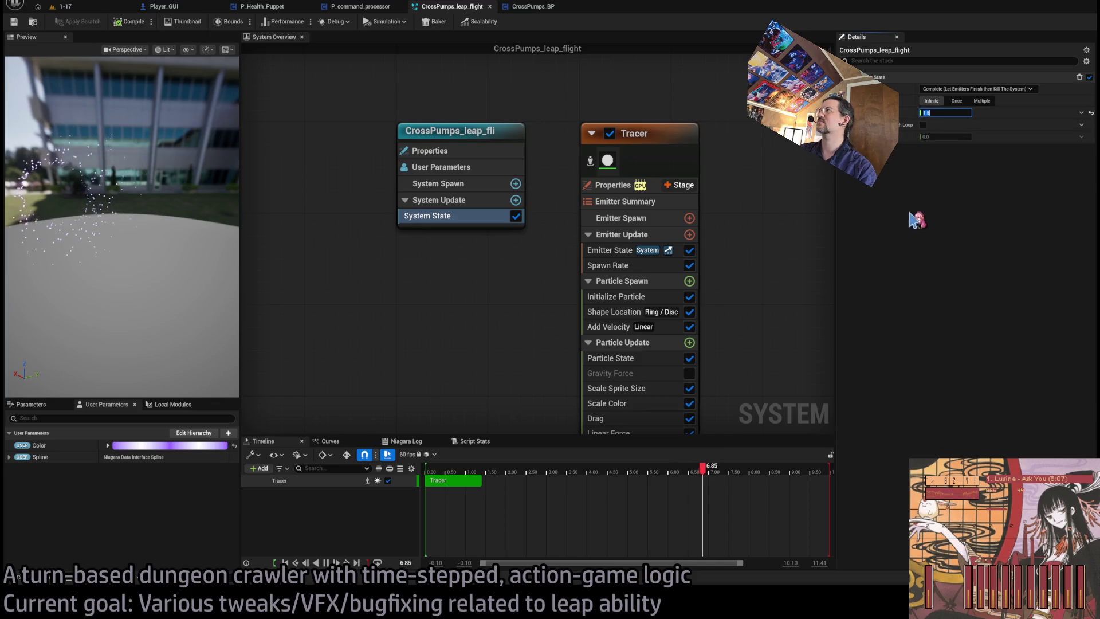
left_click(957, 101)
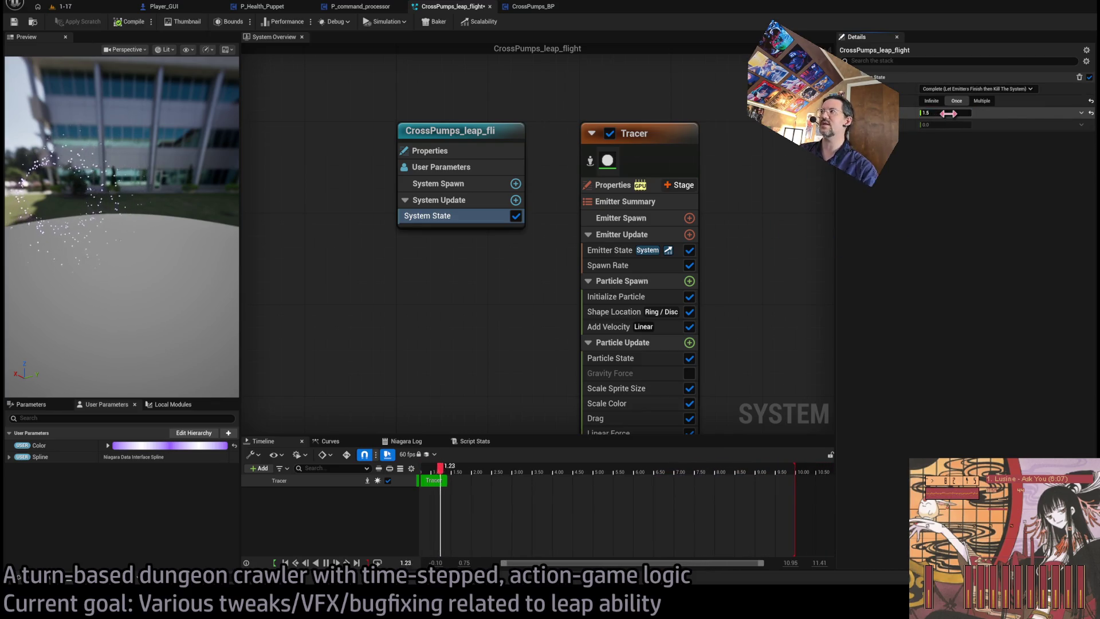
left_click(948, 113)
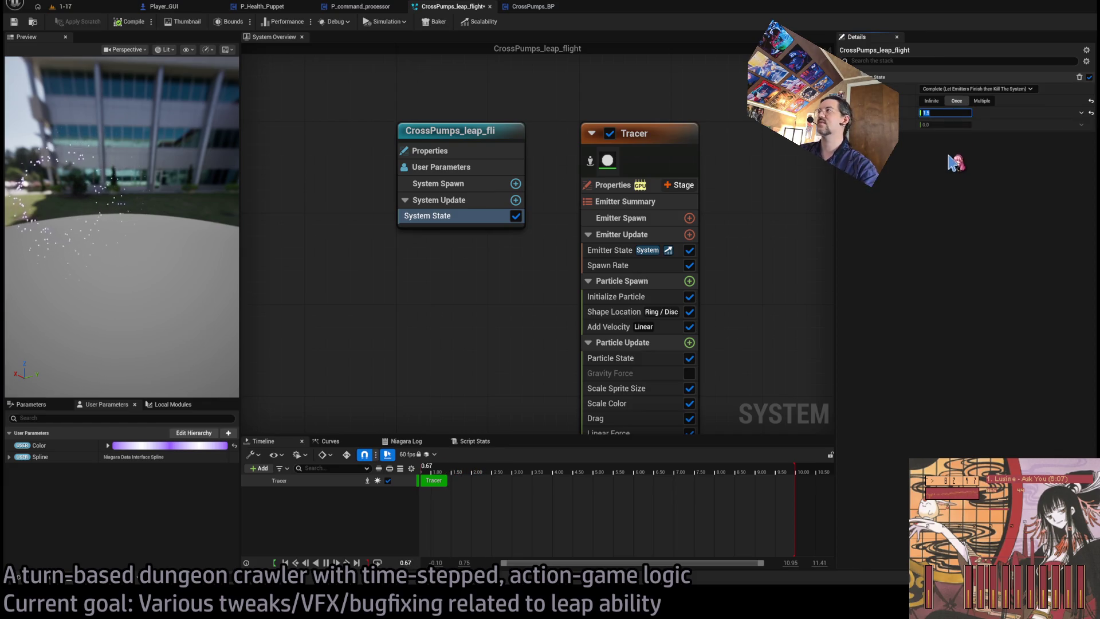
type("1")
type("3")
key("Return")
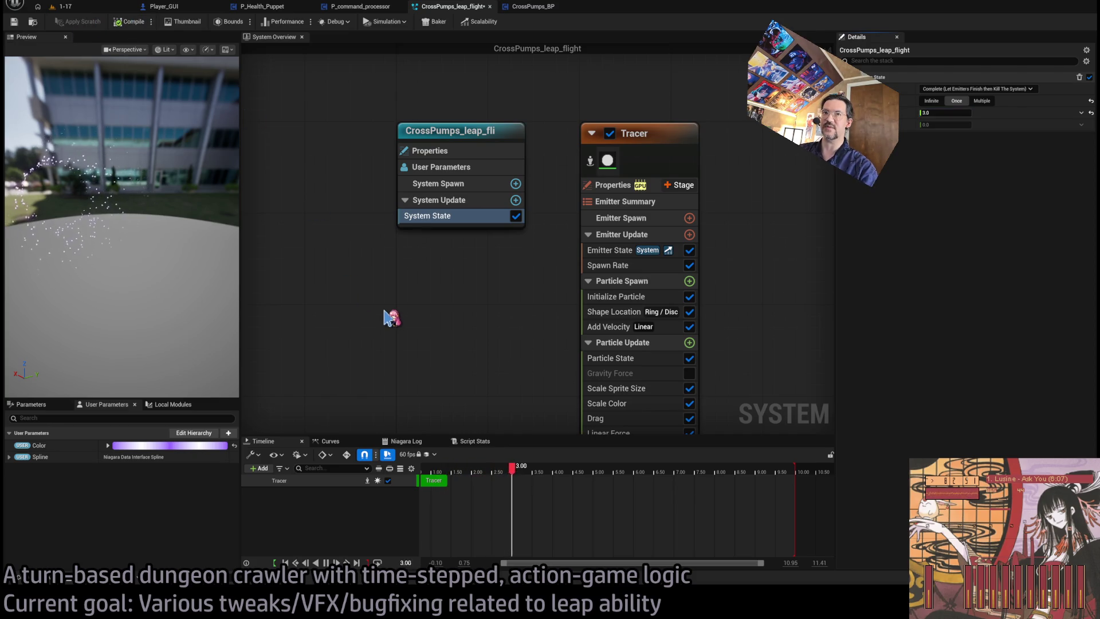
Play level 1-17, perform the leap to test the effect, then stop the session.
left_click(100, 6)
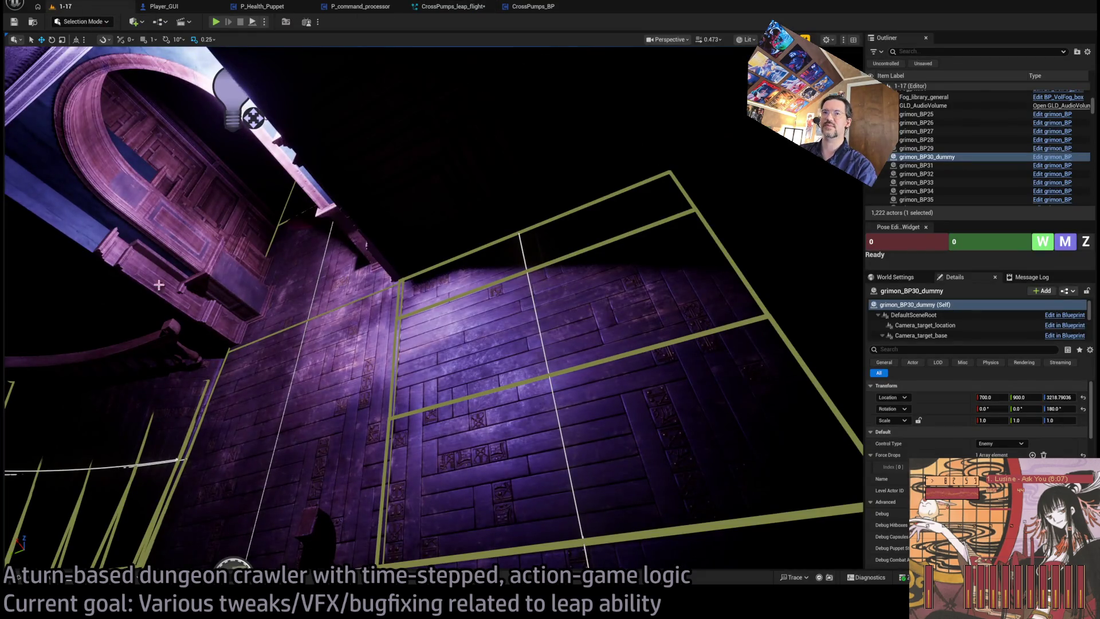
key("alt+p")
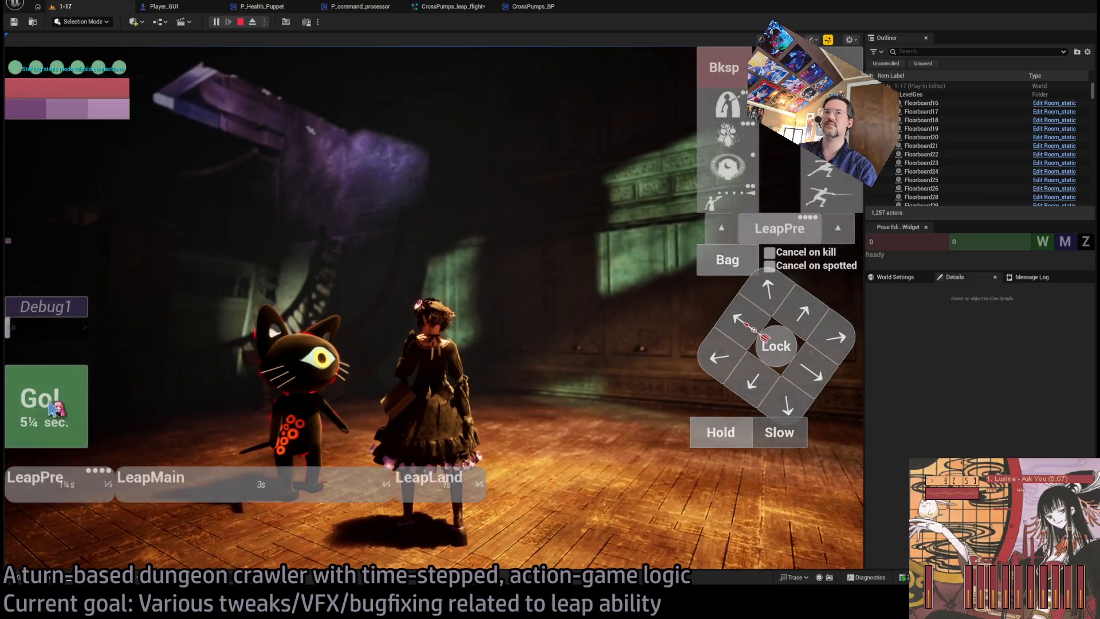
key("space")
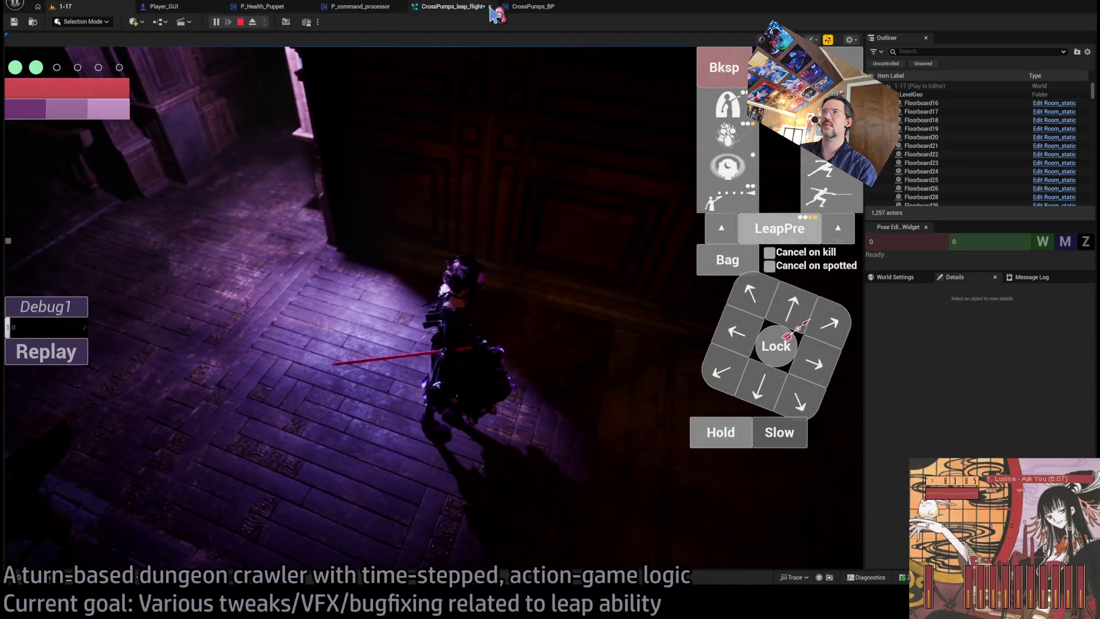
left_click(530, 6)
Set the CrossPumps_leap_flight system's Loop Duration to 2.0 seconds.
left_click(456, 6)
left_click(946, 113)
type("2")
key("Return")
left_click_drag(541, 298, 486, 299)
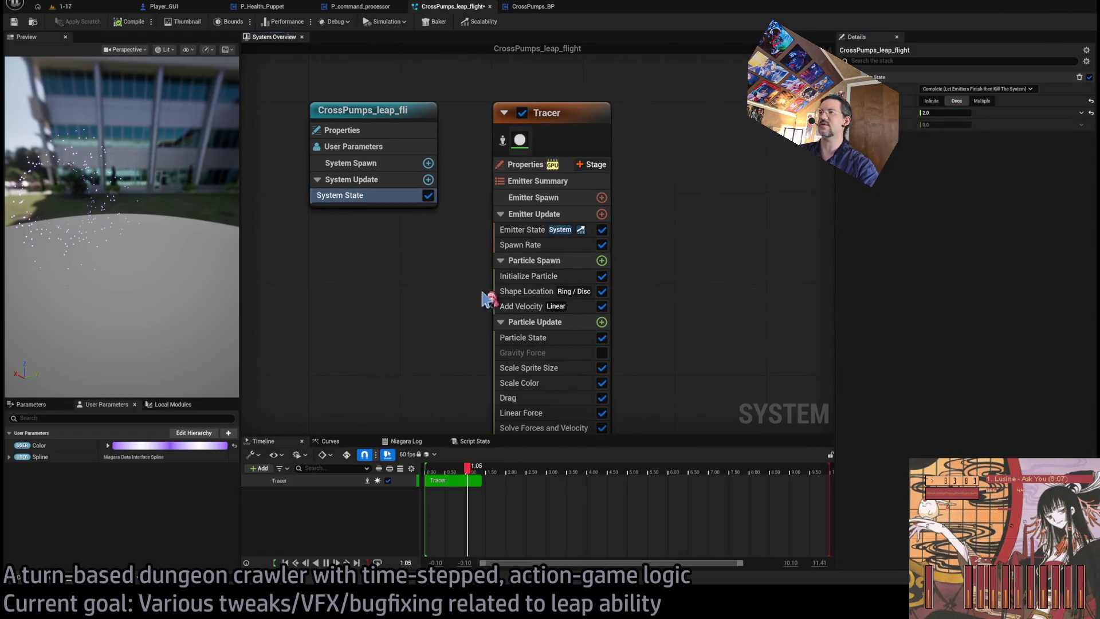
In Initialize Particle, build a sprite size formula with 0.5 as the base added size.
left_click(528, 277)
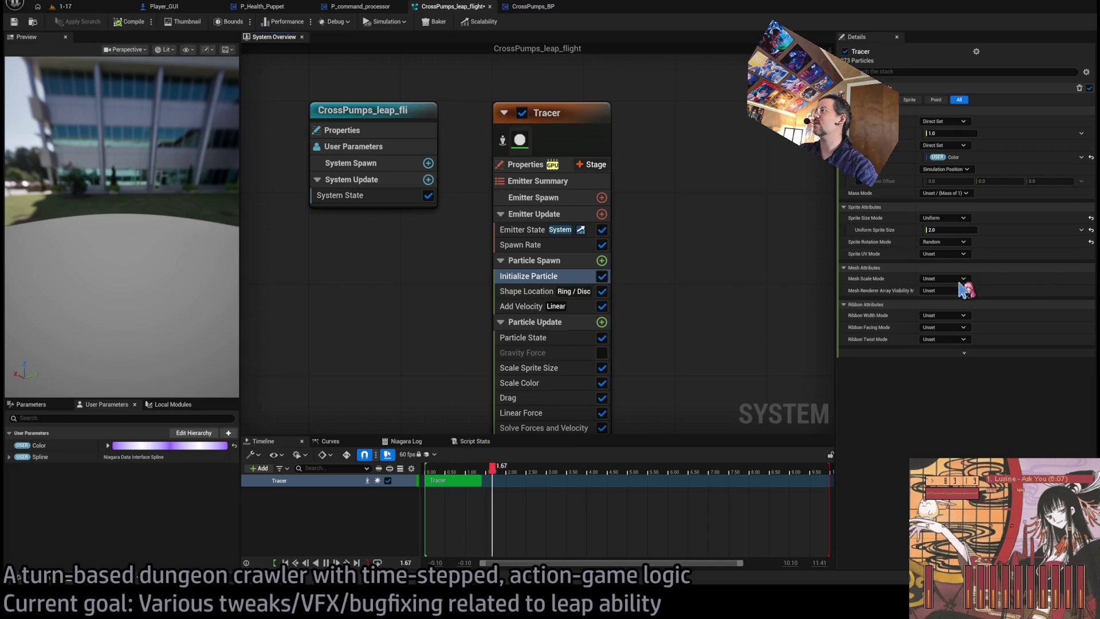
key("ctrl+v")
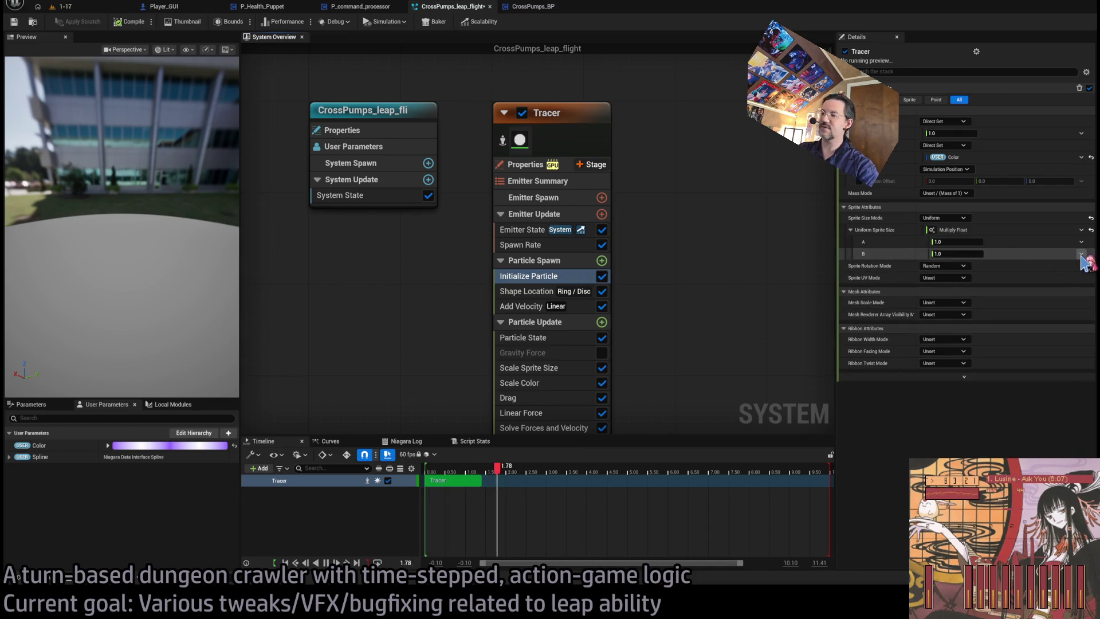
key("ctrl+v")
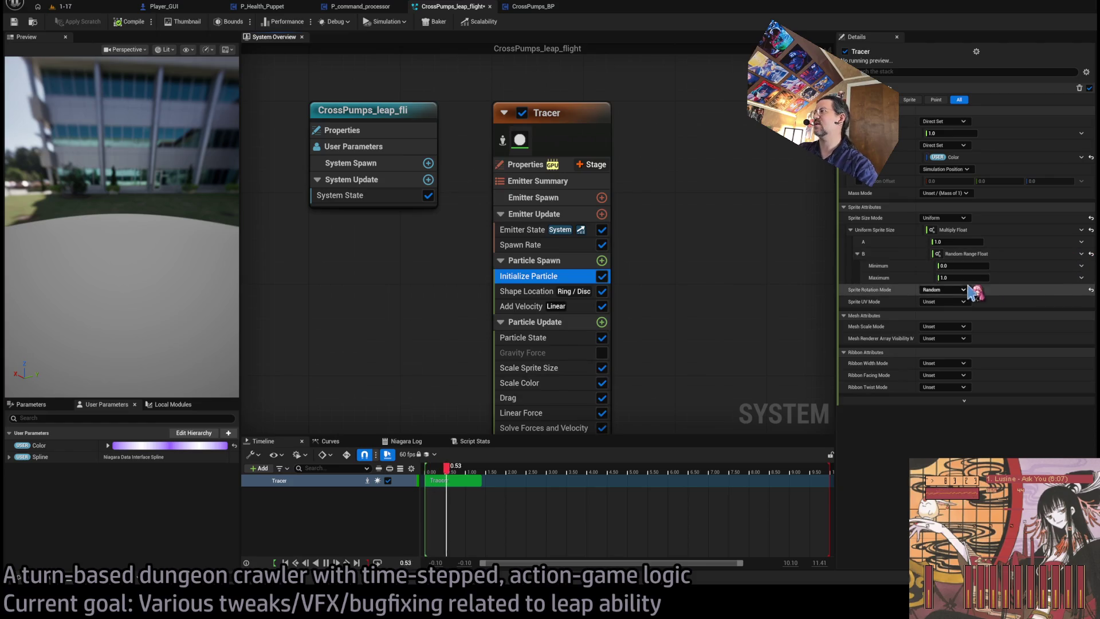
left_click(968, 266)
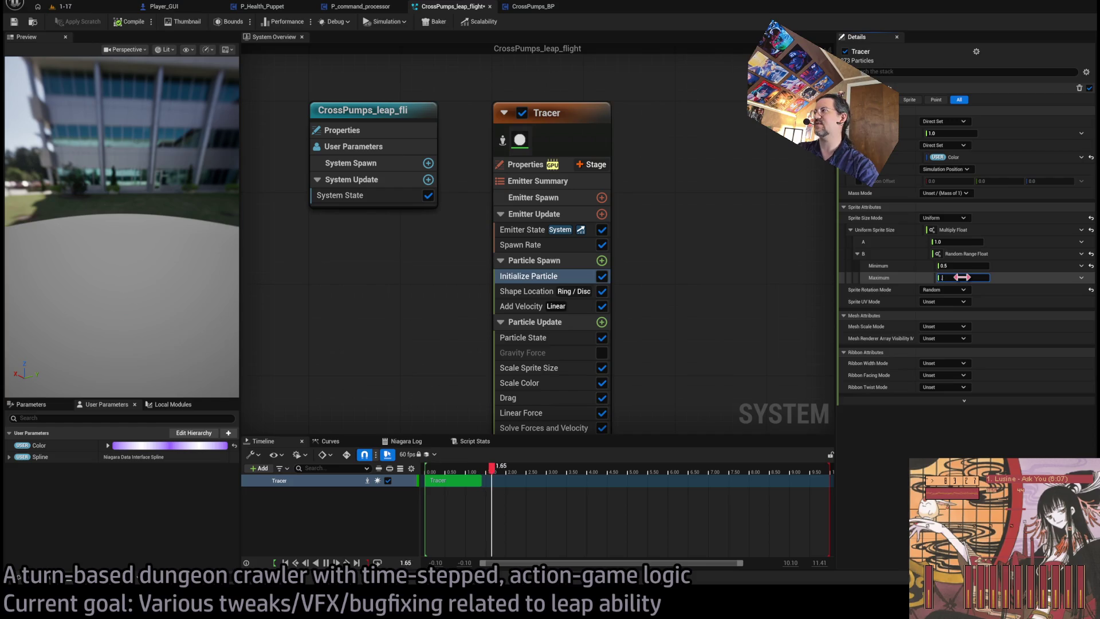
key("Return")
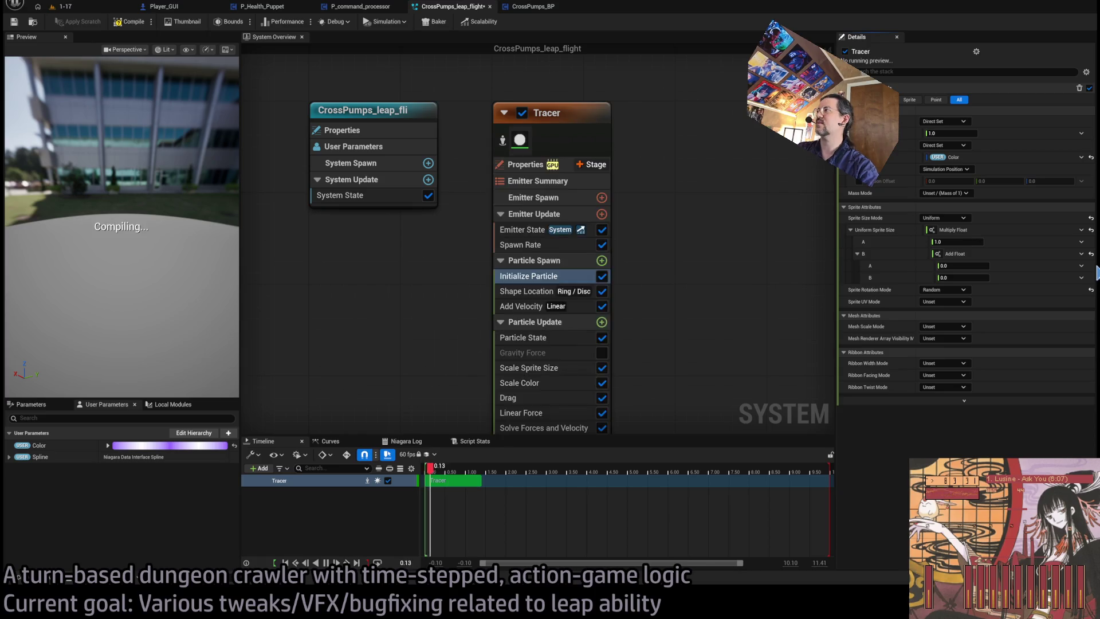
key("ctrl+z")
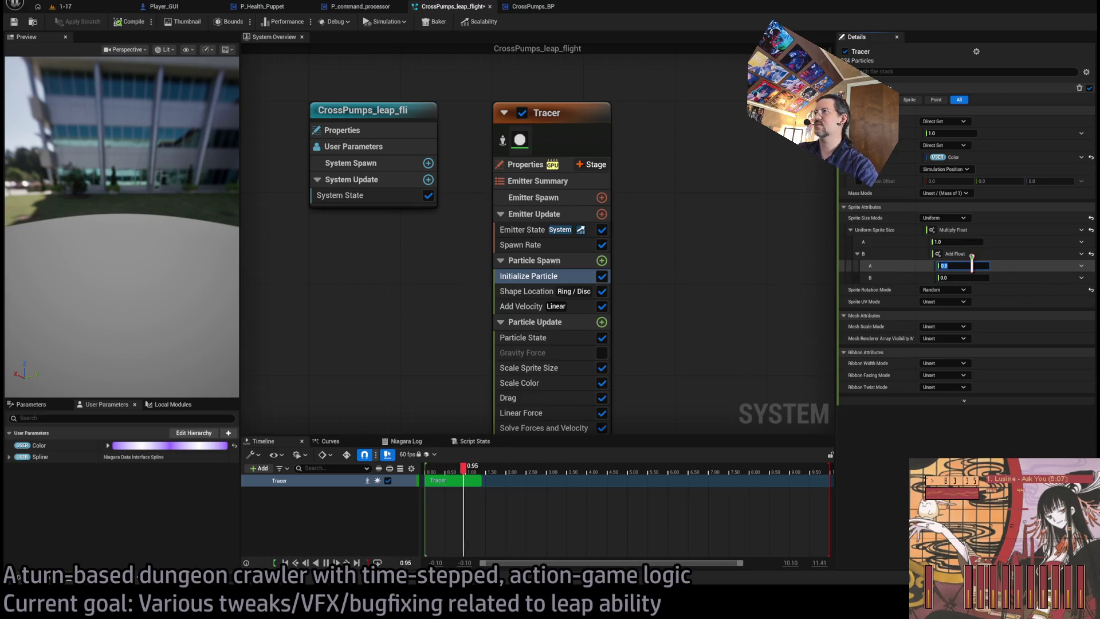
type("0.5")
key("Return")
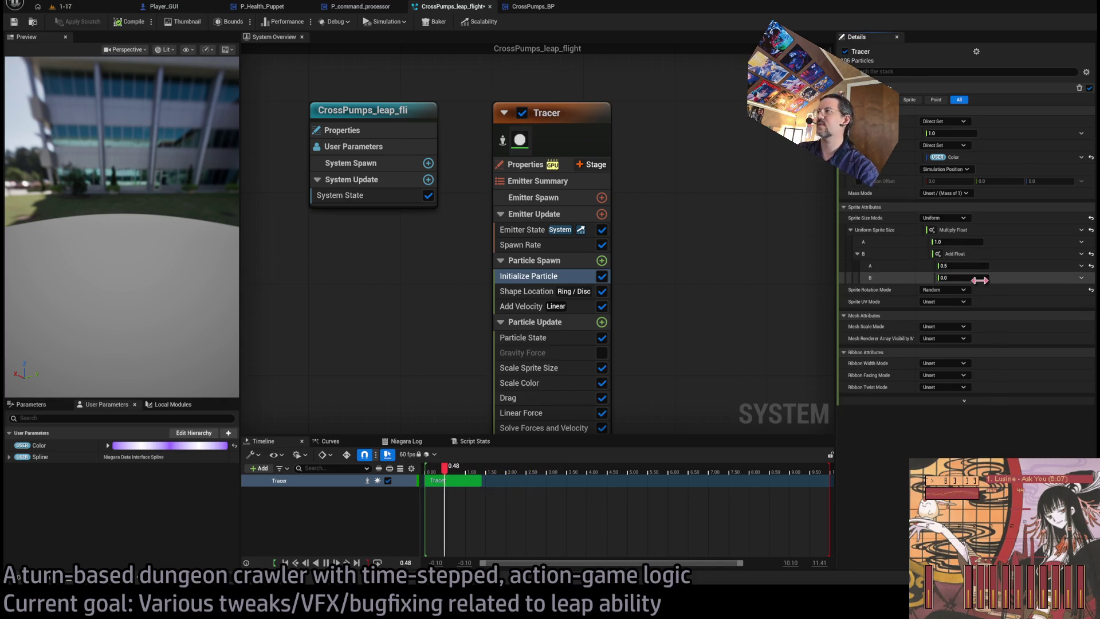
Make the second added term a random 0–1 value raised to the power 4.0.
left_click(1081, 278)
left_click(1072, 298)
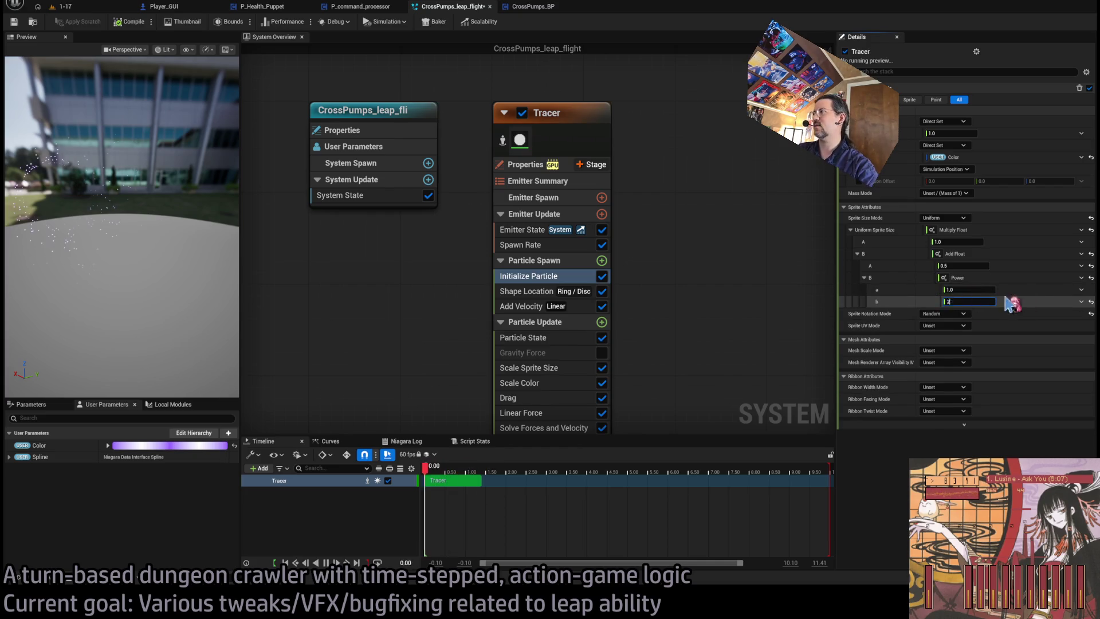
key("Return")
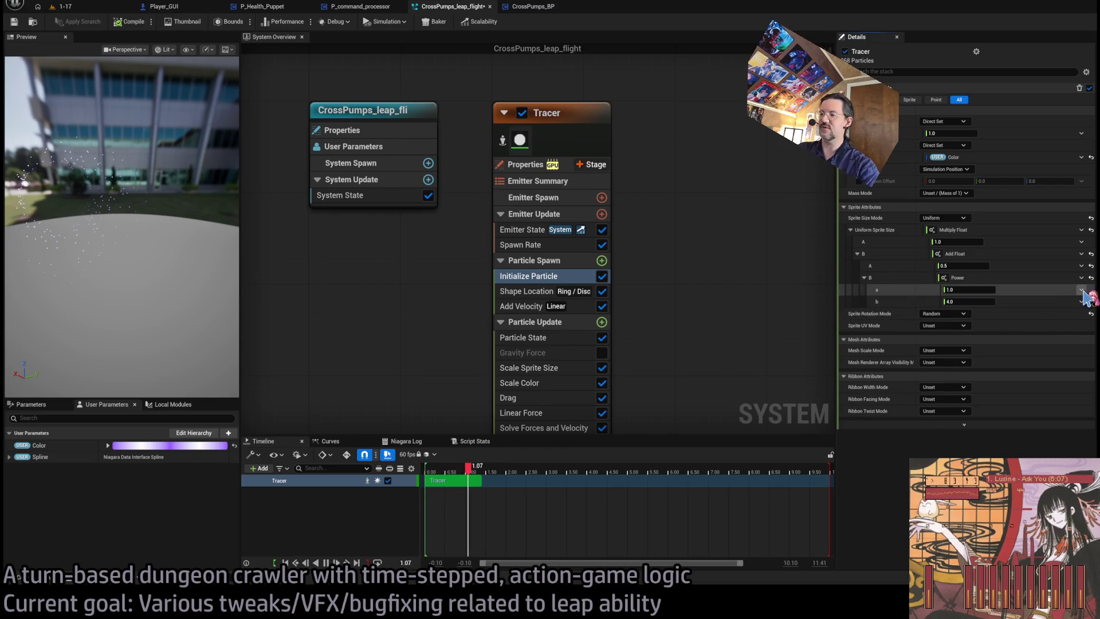
left_click(1081, 290)
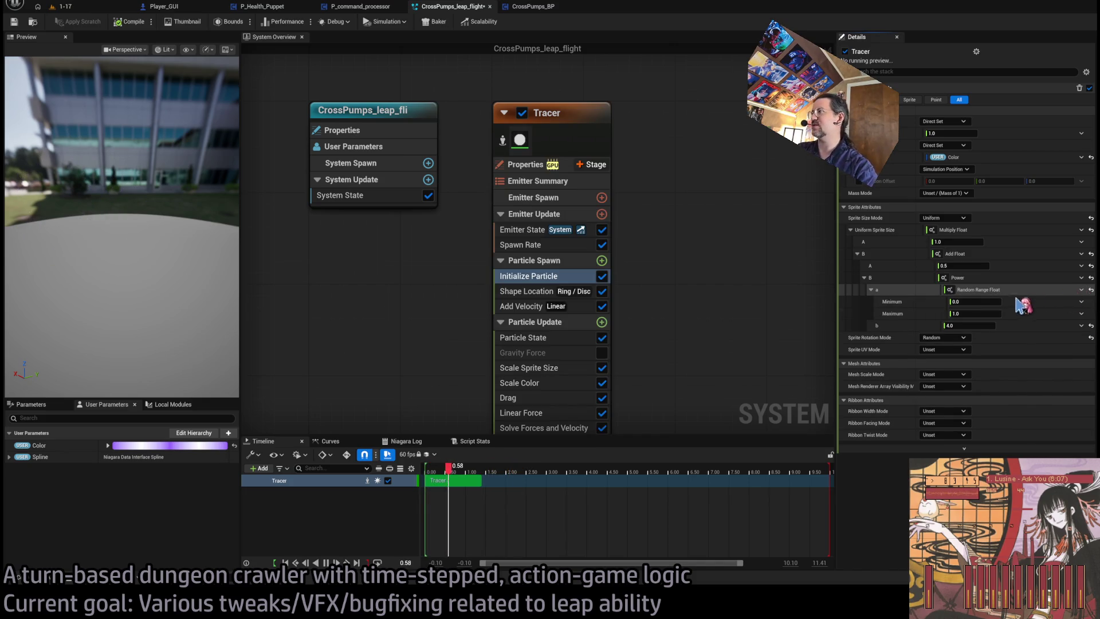
left_click(982, 290)
left_click(858, 254)
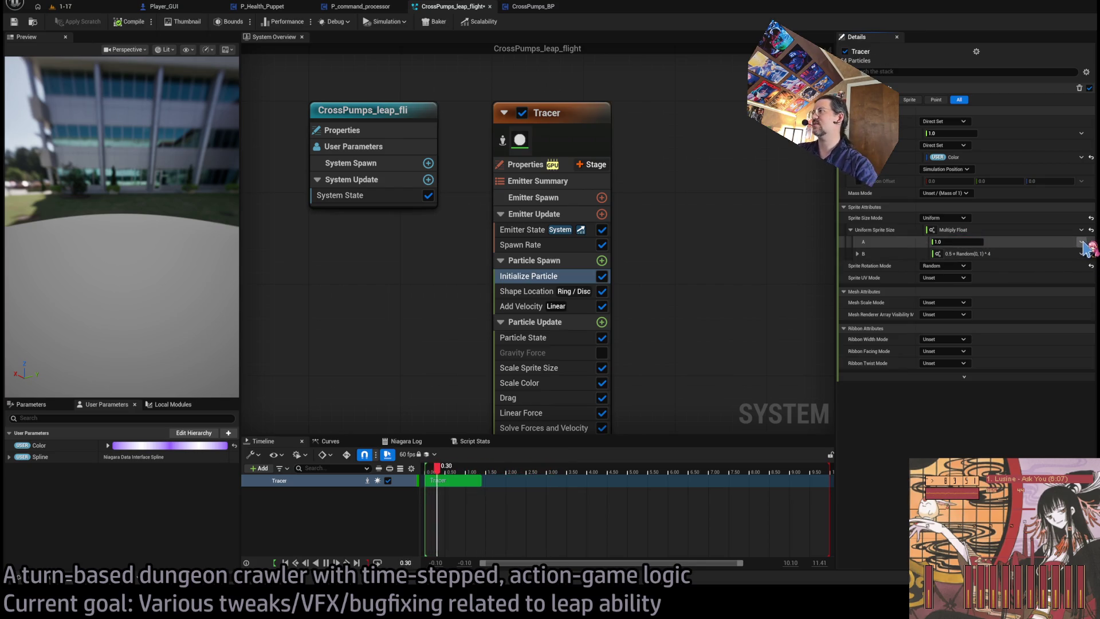
Drive Uniform Sprite Size A from a float curve indexed by NormalizedLoopAge, keys flat at 1.
left_click(1083, 242)
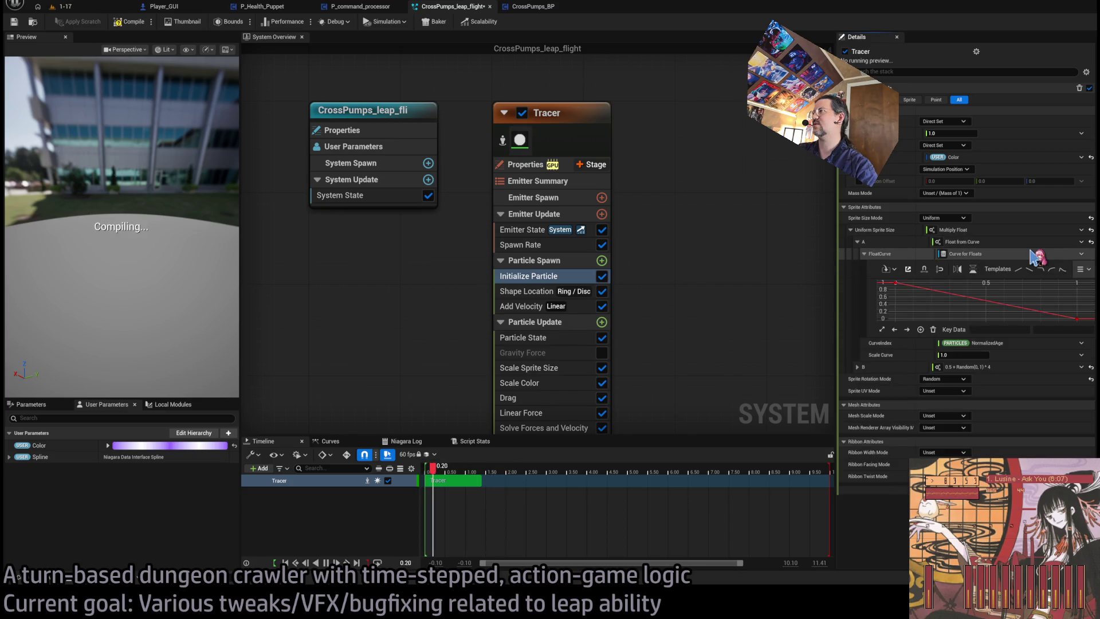
left_click(925, 315)
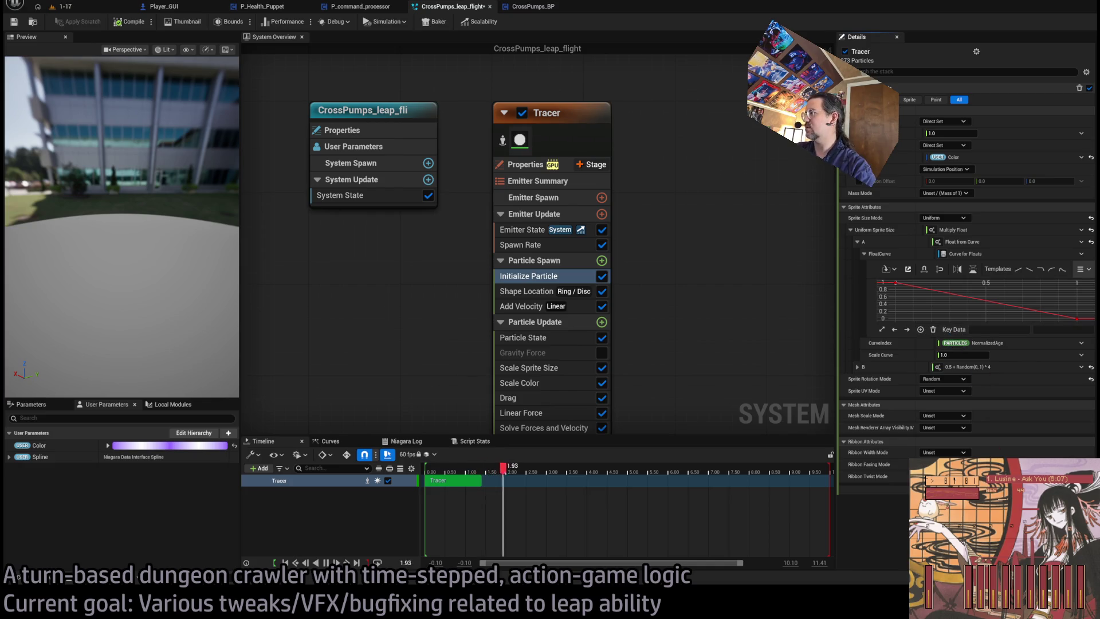
left_click(896, 283)
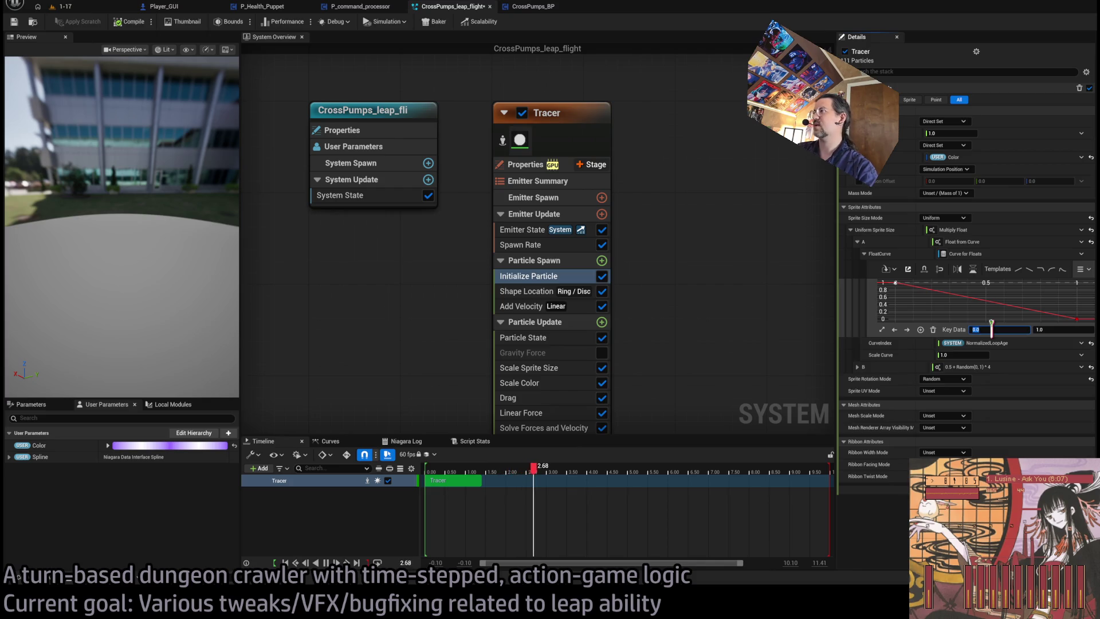
left_click(1050, 329)
key("Return")
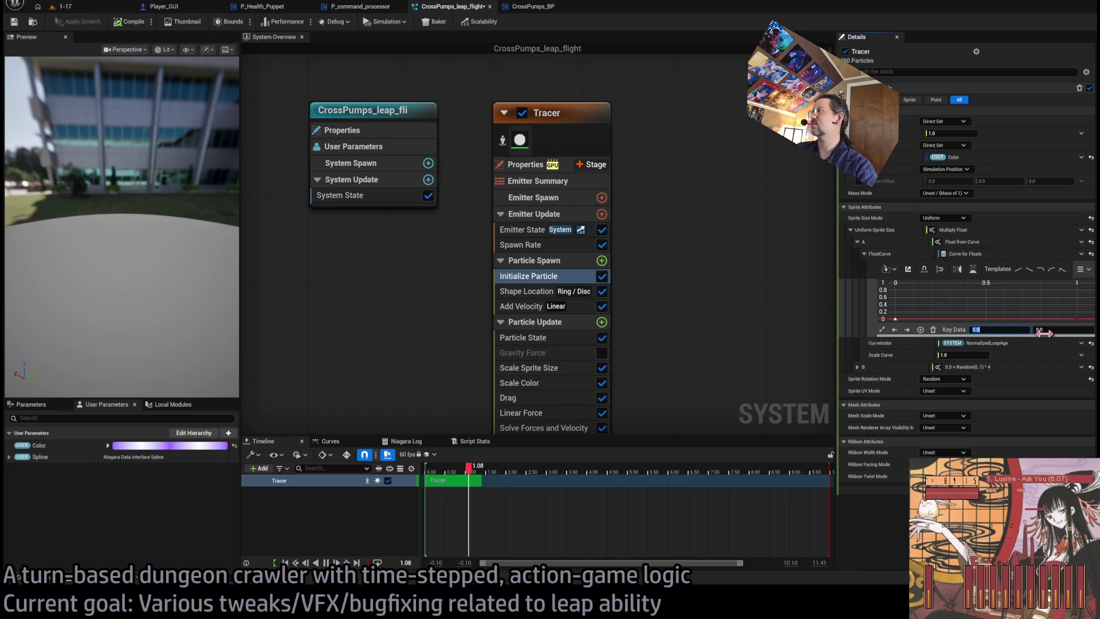
key("ctrl+z")
left_click_drag(1049, 314, 1004, 290)
Raise the curve's 0.5 key to 2 so it peaks mid-loop, and set Scale Curve to 2.0.
left_click(1004, 283)
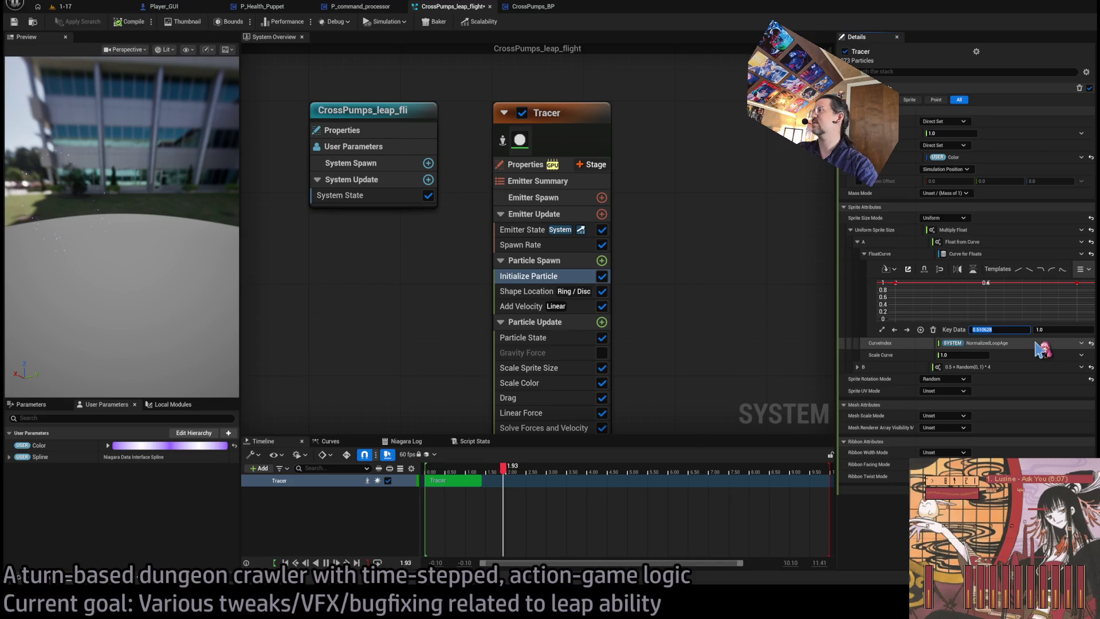
left_click(1060, 329)
type("2")
key("Return")
left_click(956, 355)
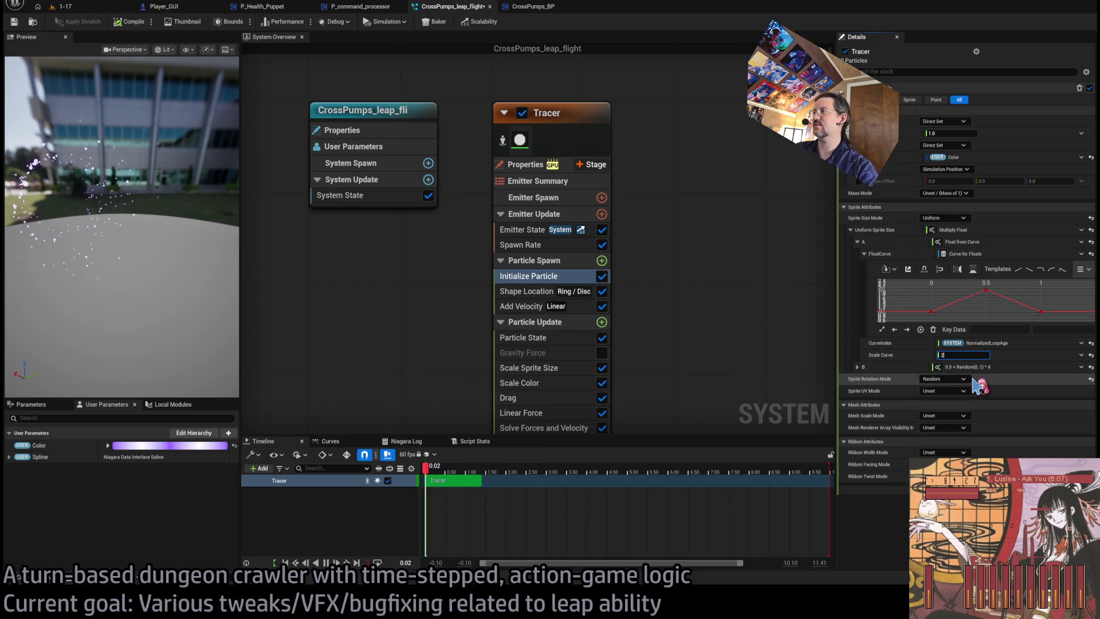
key("Return")
left_click_drag(176, 230, 149, 223)
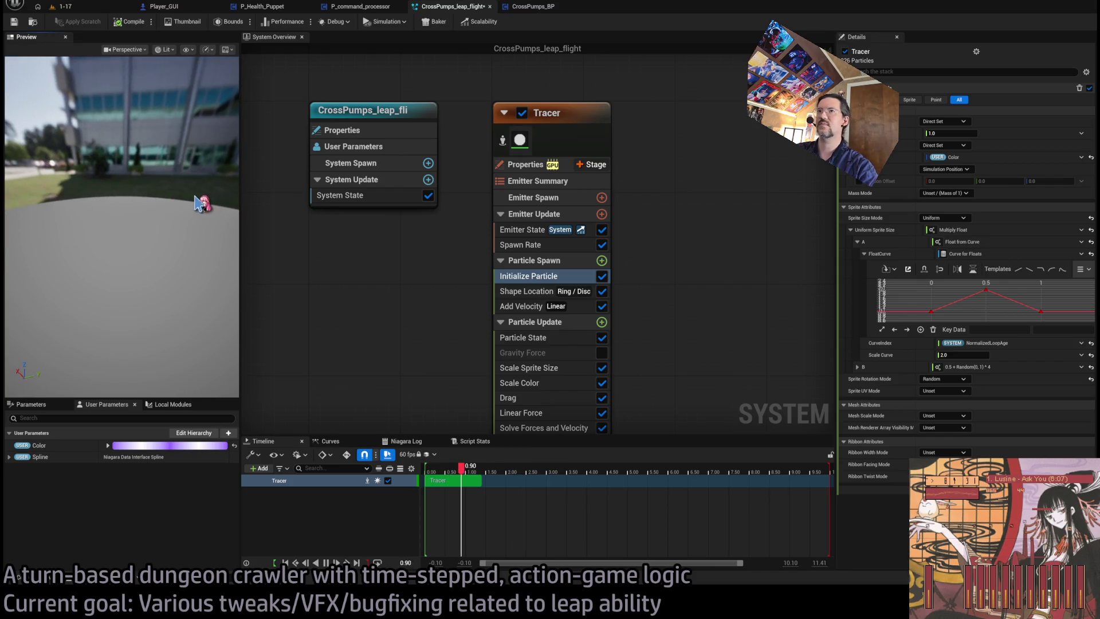
left_click(86, 6)
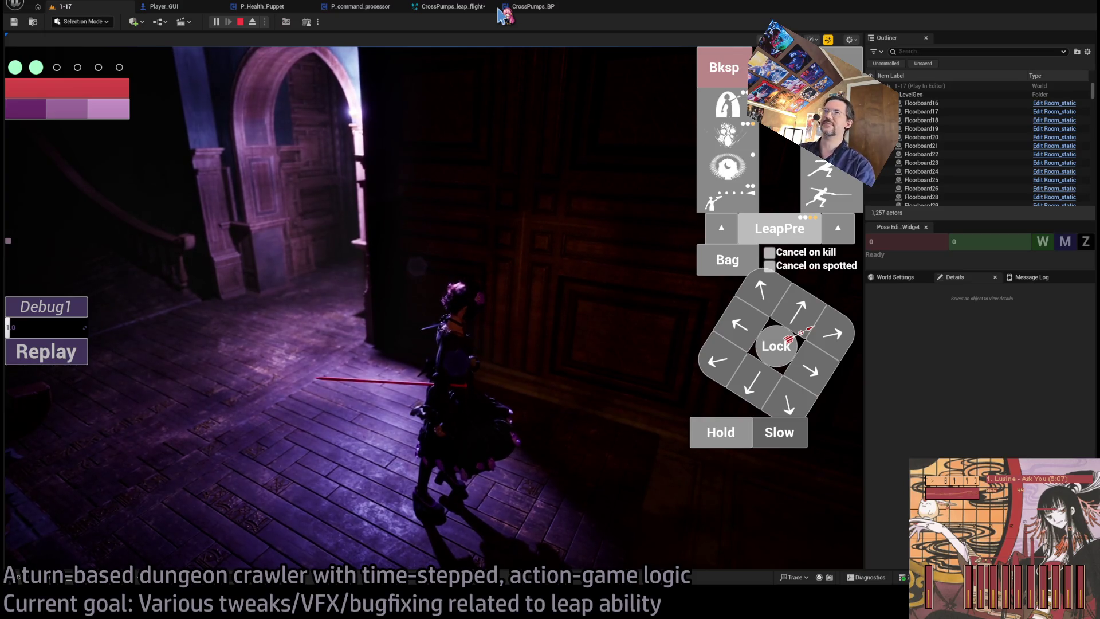
Move the Tracer size curve's end key to time 1 with value 0.25, then restart the preview.
left_click(455, 7)
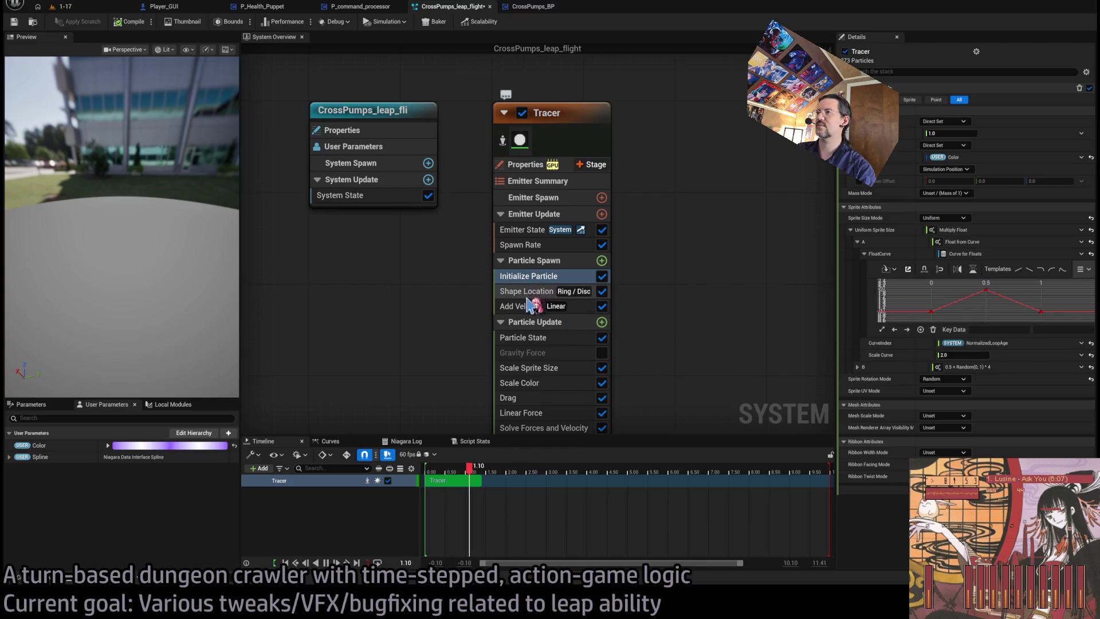
left_click(931, 312)
left_click(1000, 330)
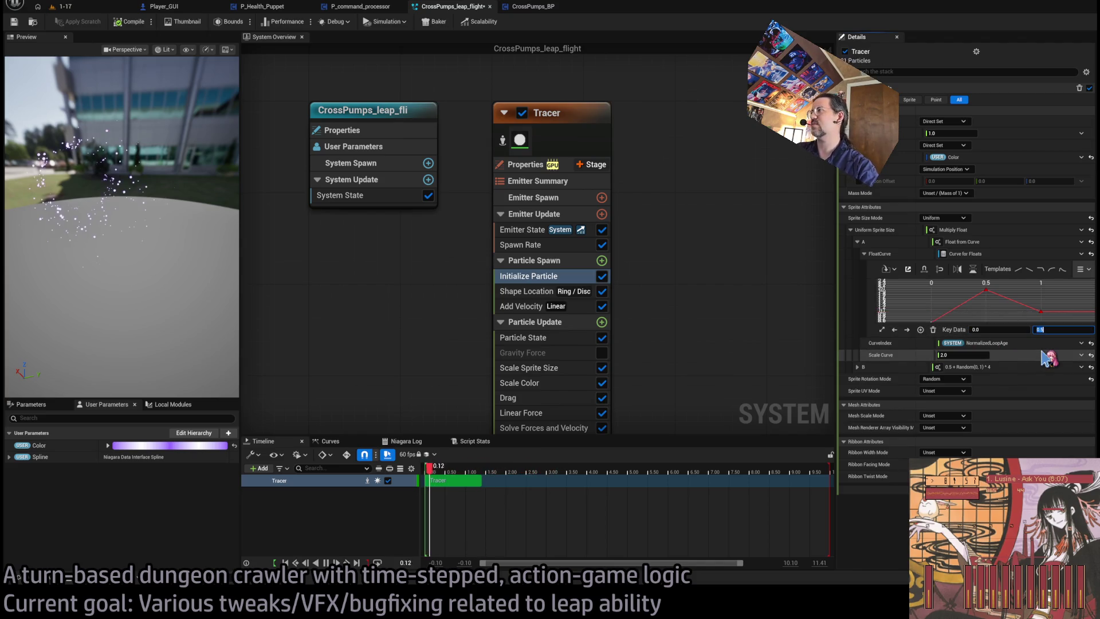
type("1")
key("Return")
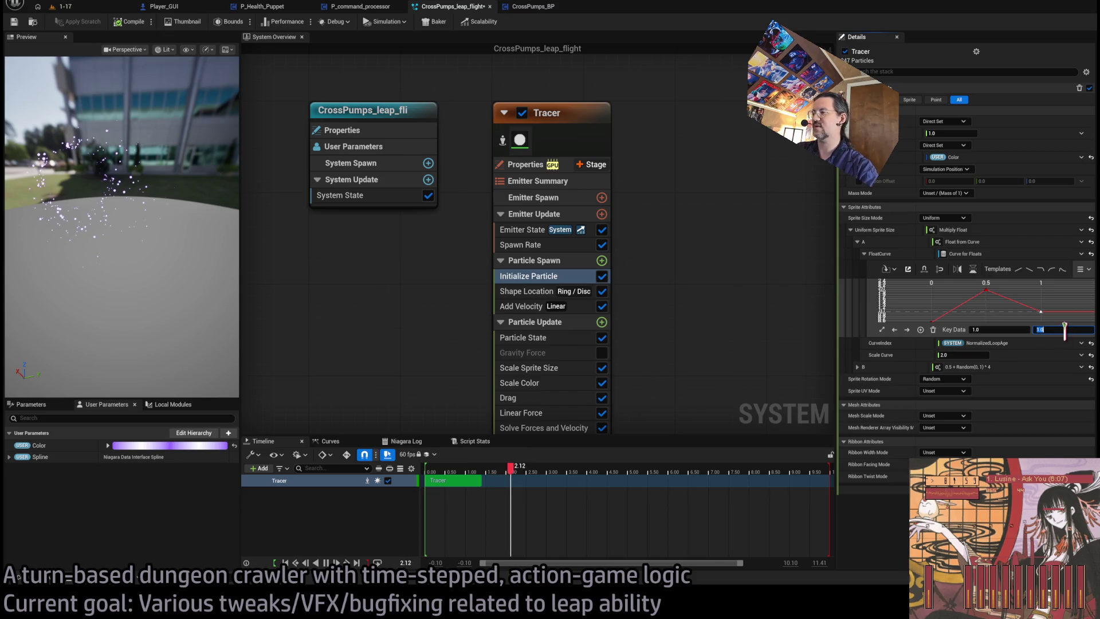
key("Return")
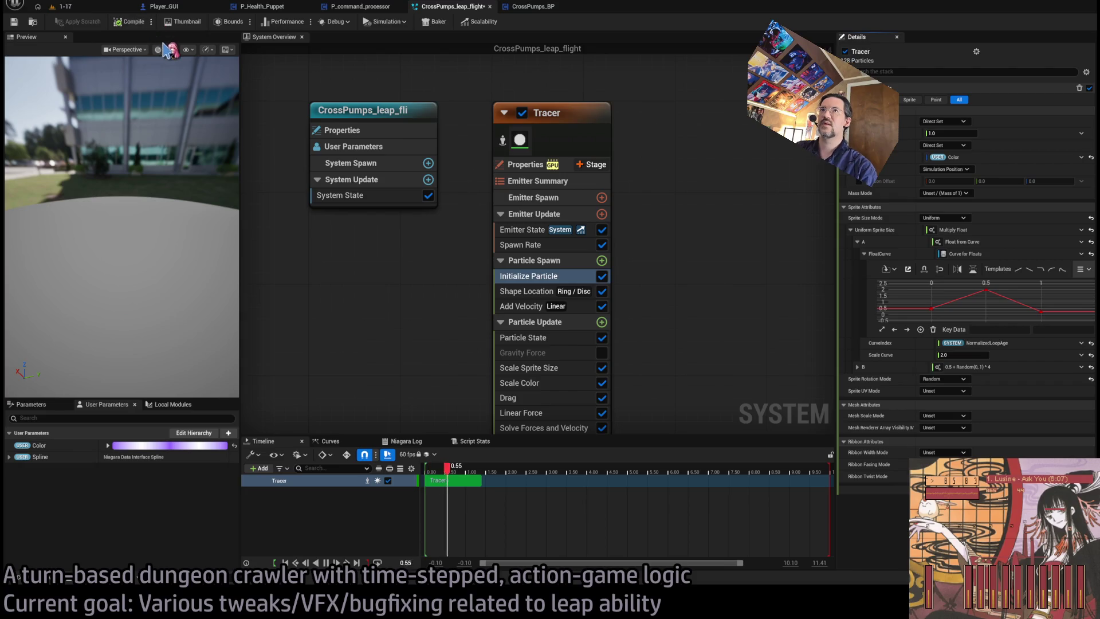
left_click(151, 23)
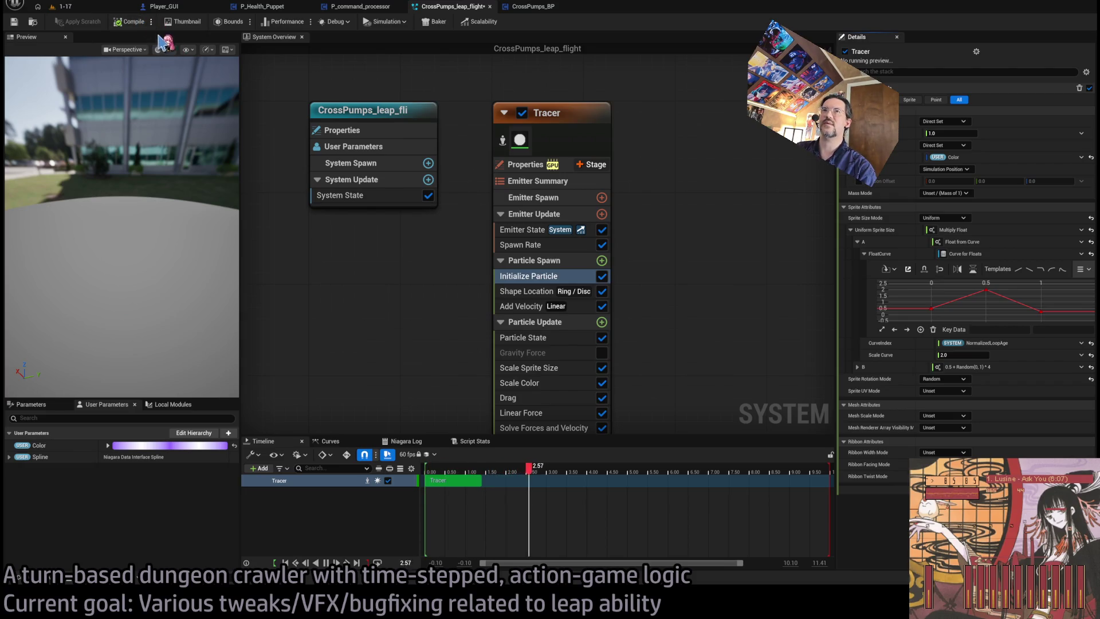
Replay the leap in level 1-17, then select the Tracer's Spawn Rate module.
left_click(86, 7)
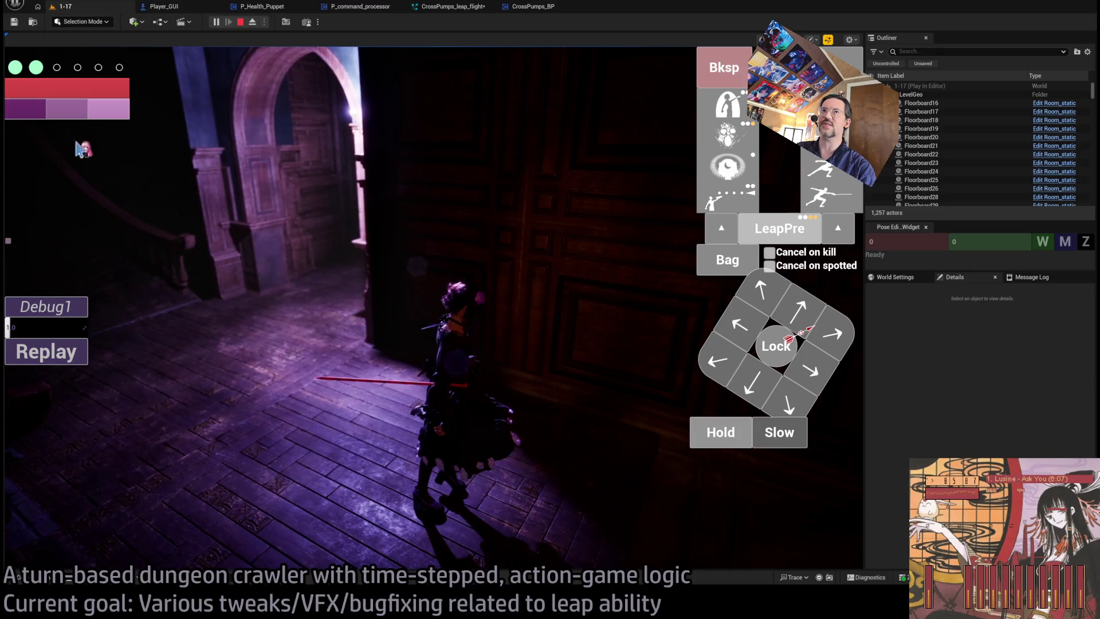
left_click(54, 362)
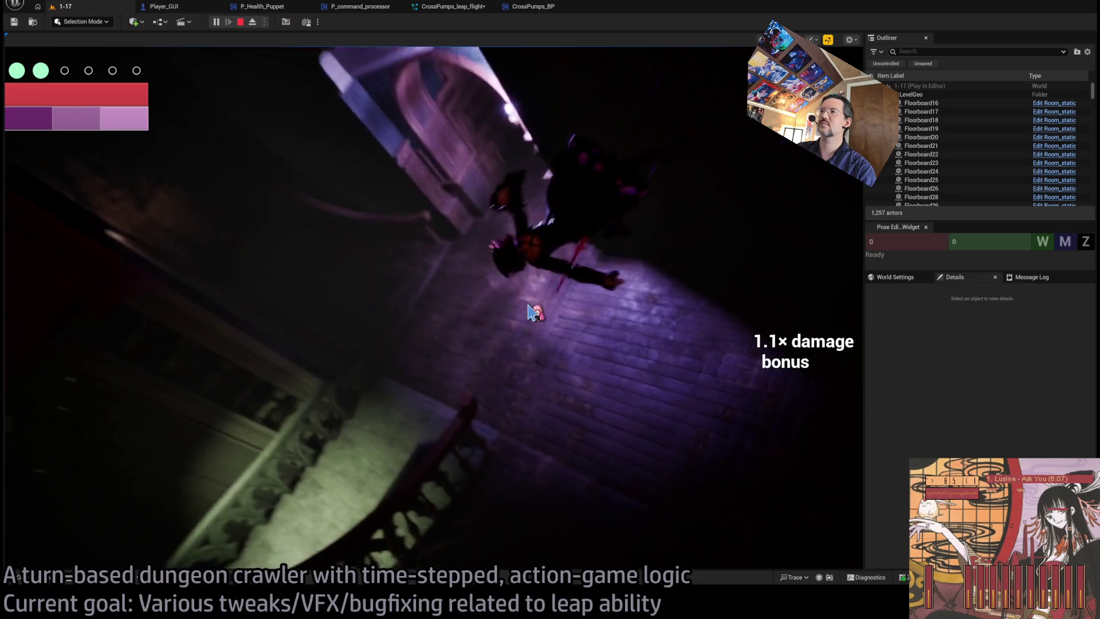
key("ctrl+Tab")
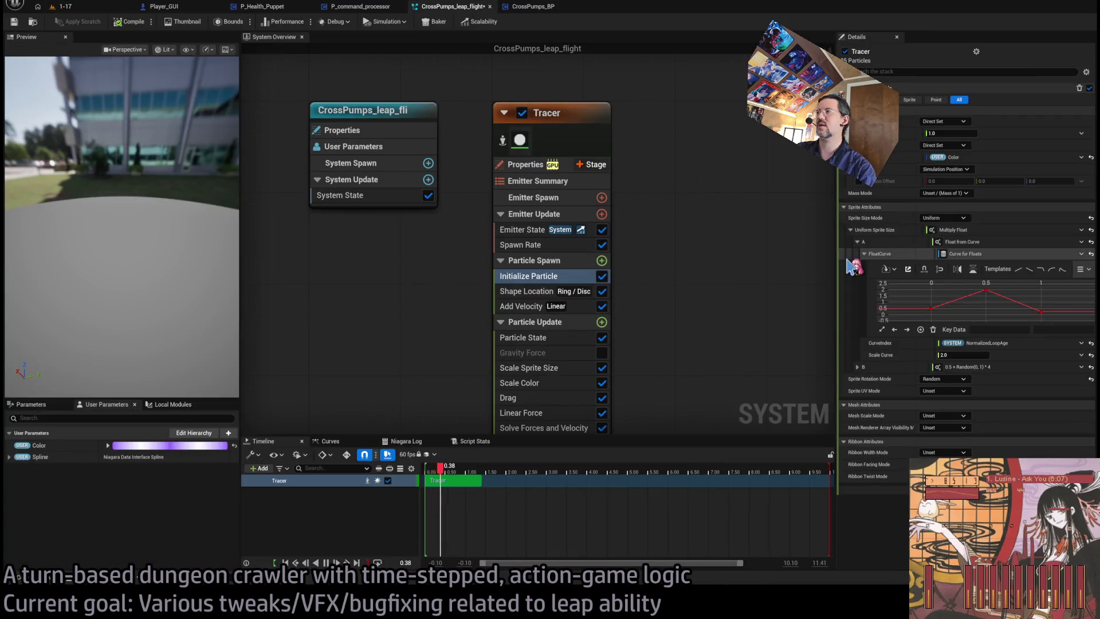
left_click(535, 245)
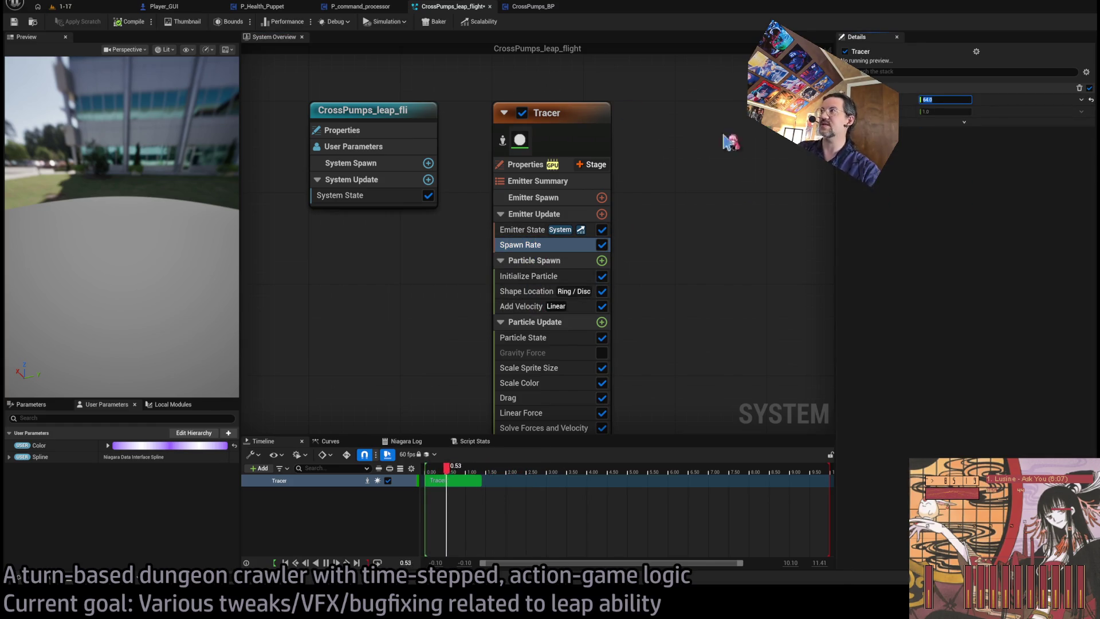
Replay the recorded leap in level 1-17 and return to the Niagara system.
left_click(62, 7)
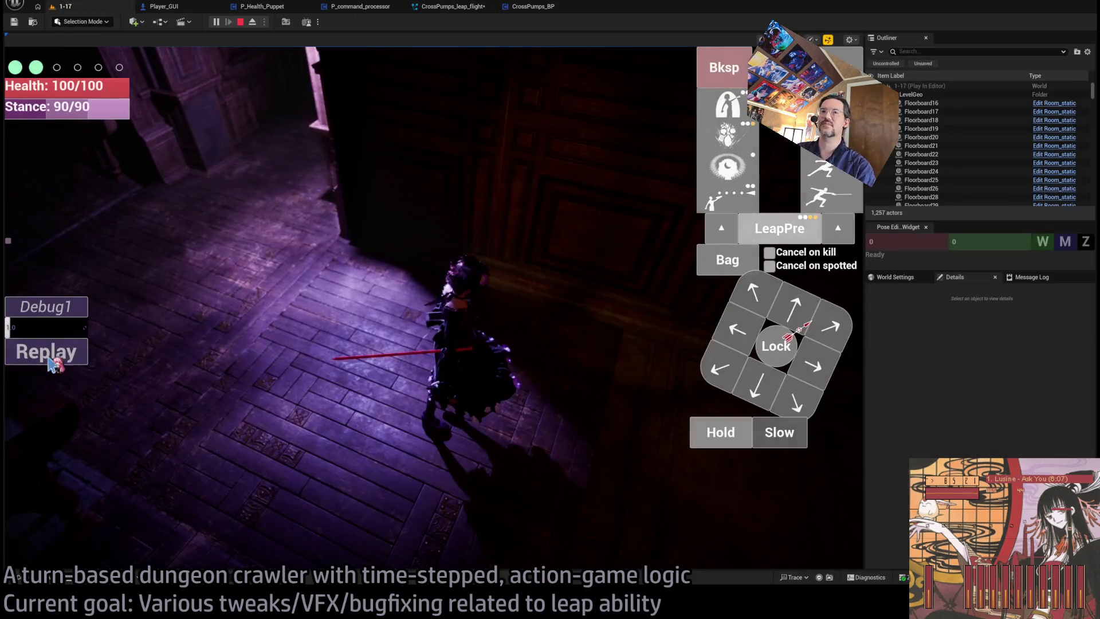
left_click(50, 358)
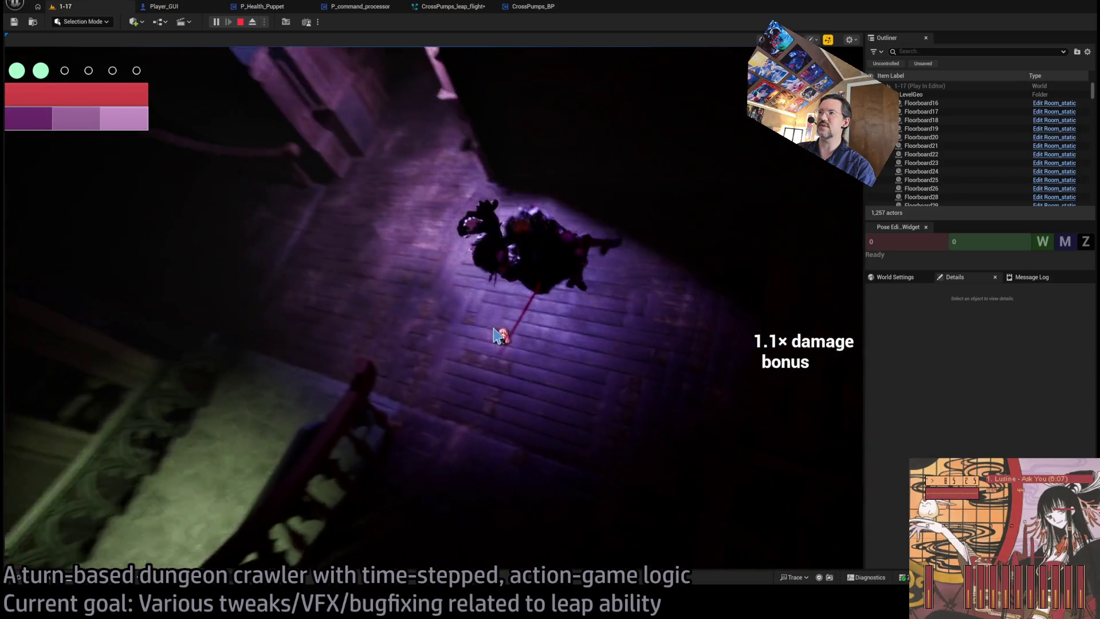
left_click(442, 7)
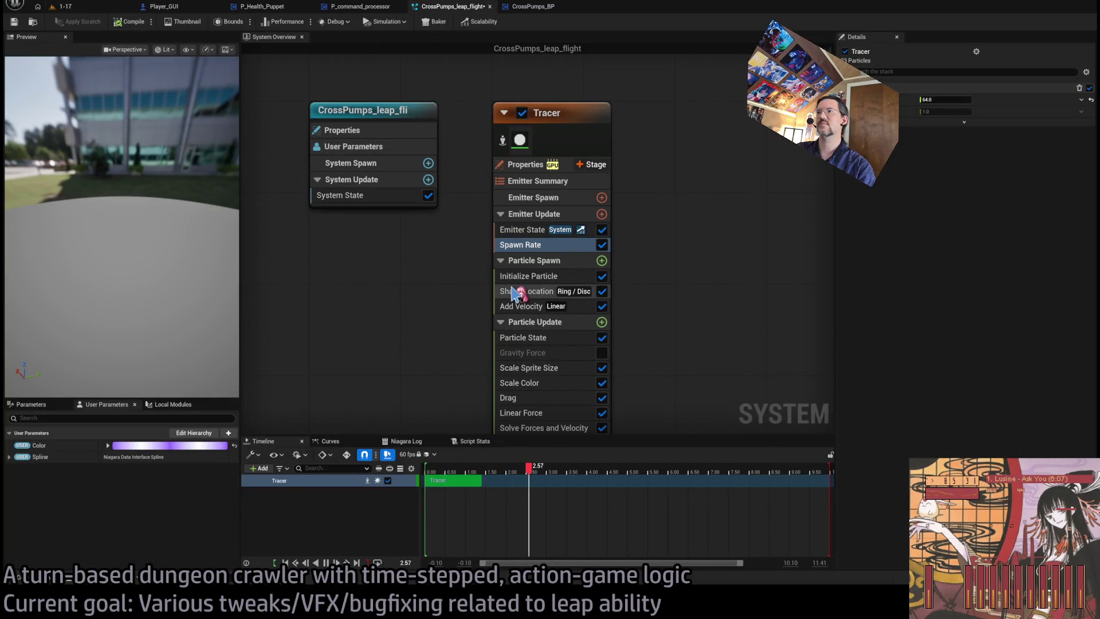
Set the Tracer Spawn Rate to 16.0 and replay the leap in level 1-17.
left_click(946, 100)
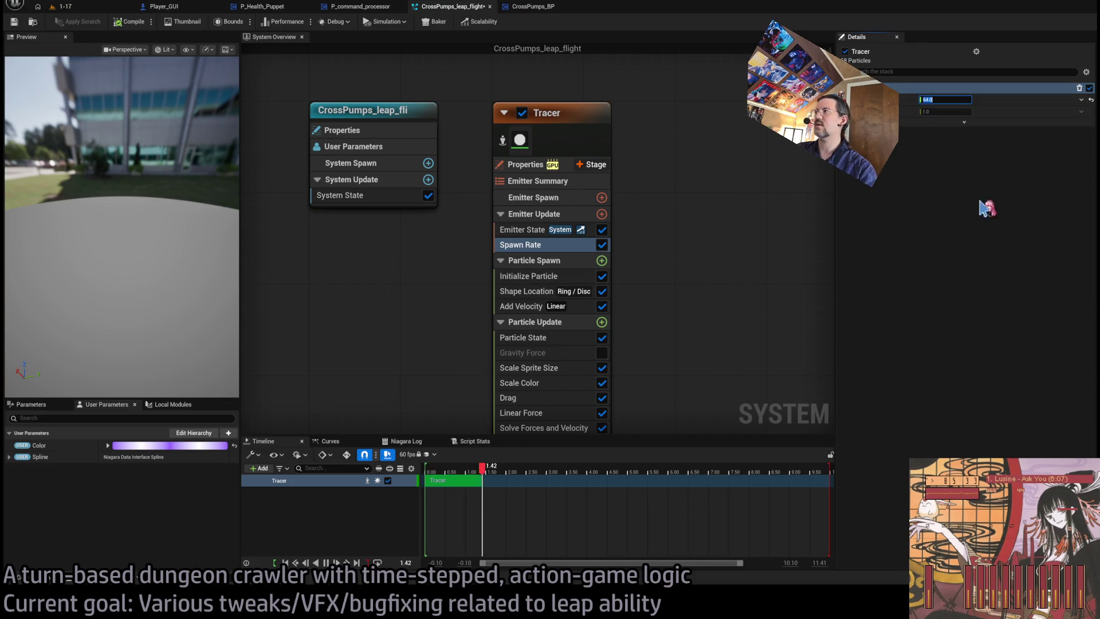
type("16")
key("Return")
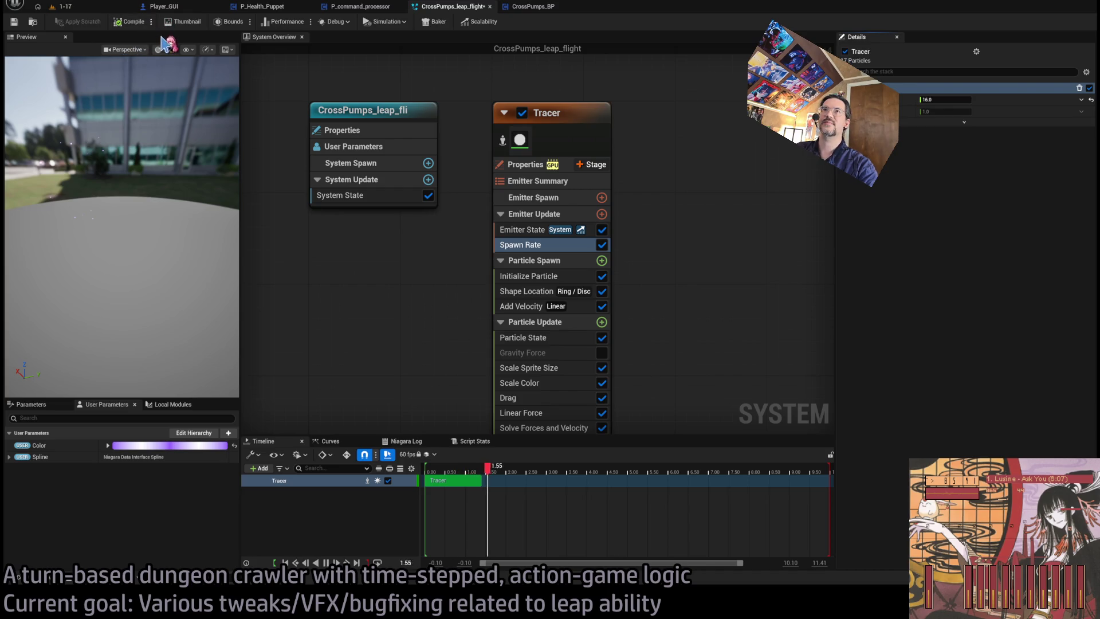
left_click(63, 6)
left_click(74, 364)
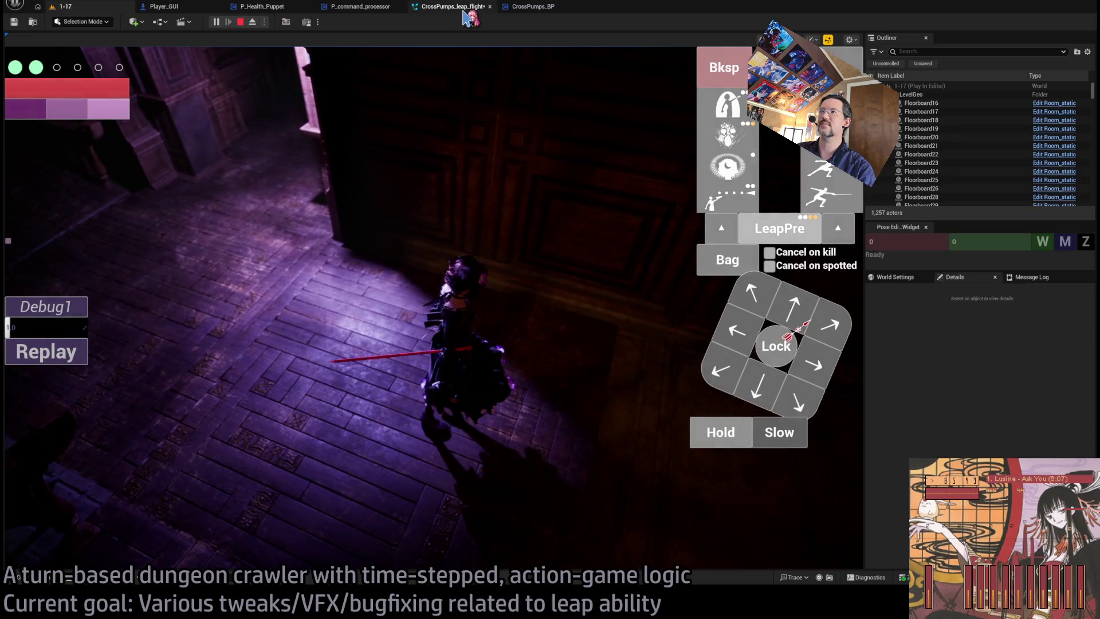
left_click(464, 11)
left_click(530, 6)
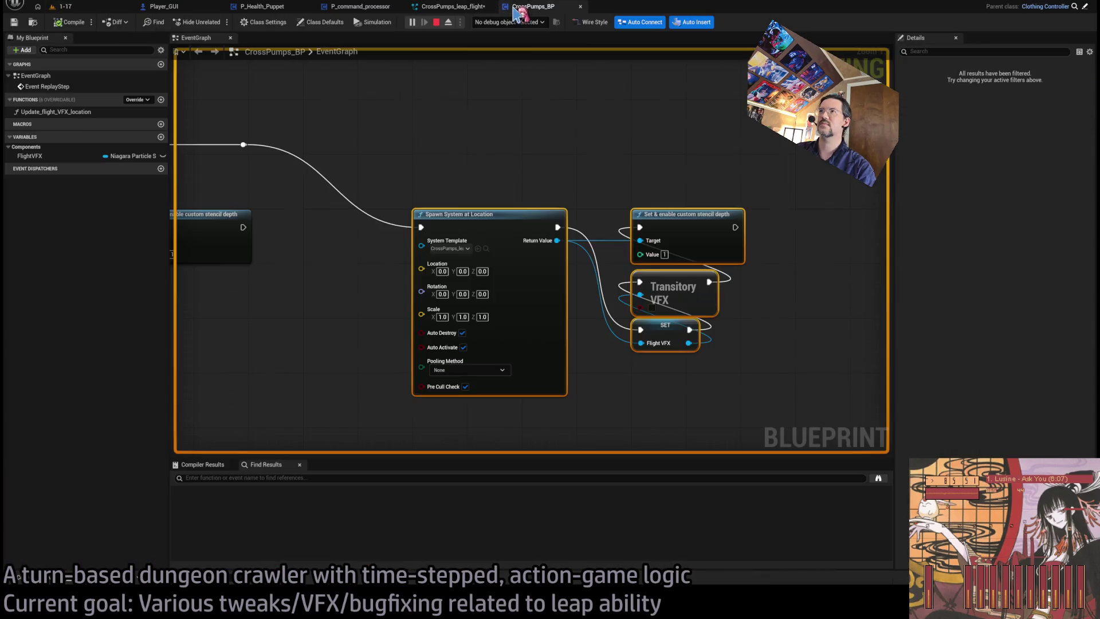
Stop play, locate the Update Flight VFX Location call in CrossPumps_BP's EventGraph, and open its function.
scroll(619, 230, "down", 3)
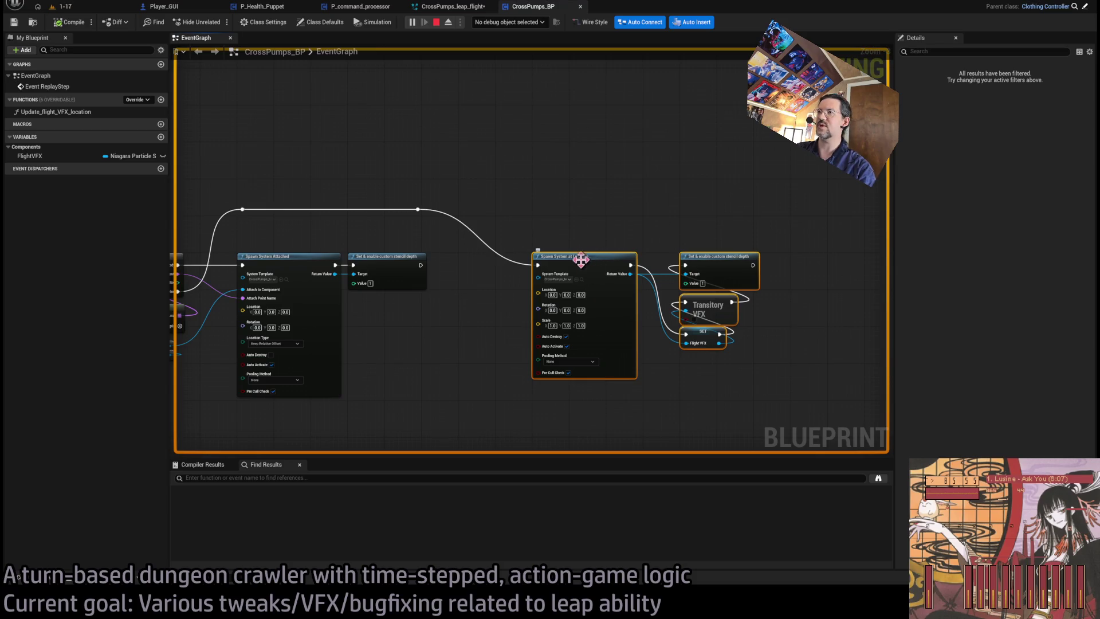
mouse_move(457, 361)
left_mouse_down()
mouse_move(705, 246)
mouse_move(527, 298)
left_mouse_up()
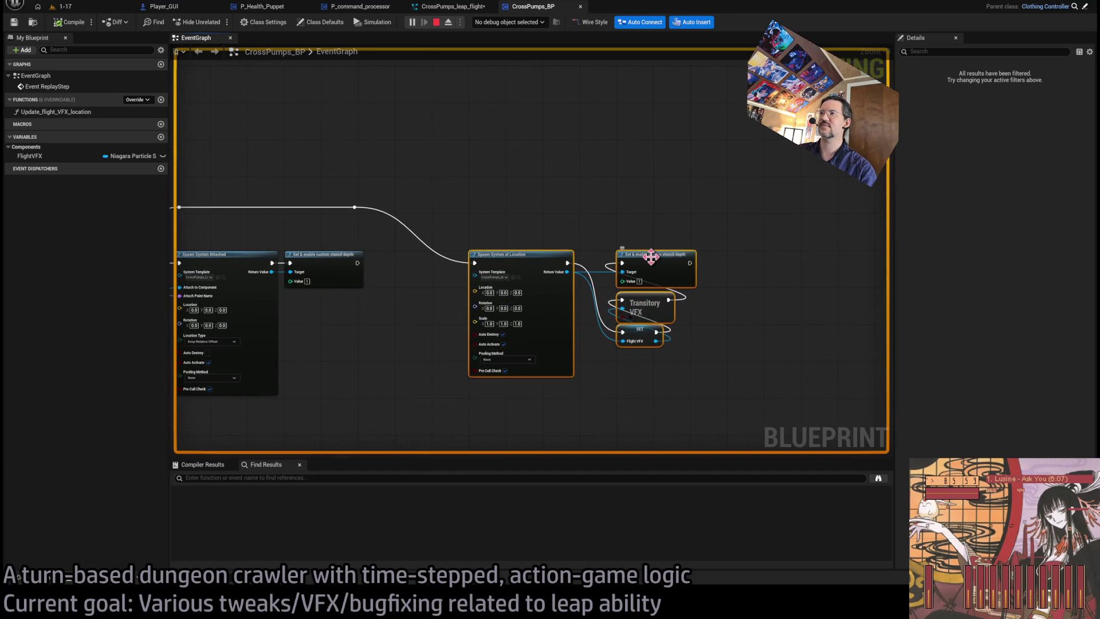
left_click_drag(183, 171, 456, 85)
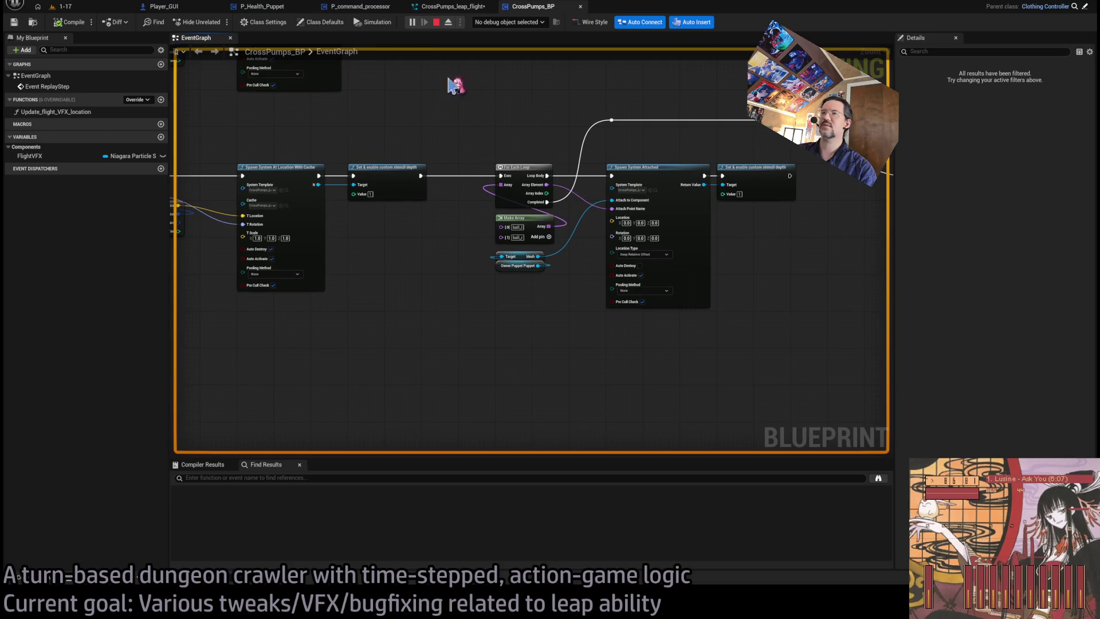
left_click(436, 22)
mouse_move(775, 277)
left_mouse_down()
mouse_move(559, 294)
mouse_move(376, 328)
left_mouse_up()
scroll(559, 295, "up", 2)
left_click_drag(680, 270, 299, 299)
mouse_move(369, 290)
left_mouse_down()
mouse_move(513, 235)
mouse_move(559, 231)
left_mouse_up()
double_click(558, 231)
mouse_move(356, 252)
left_mouse_down()
mouse_move(287, 232)
mouse_move(250, 193)
left_mouse_up()
left_click_drag(383, 293, 374, 317)
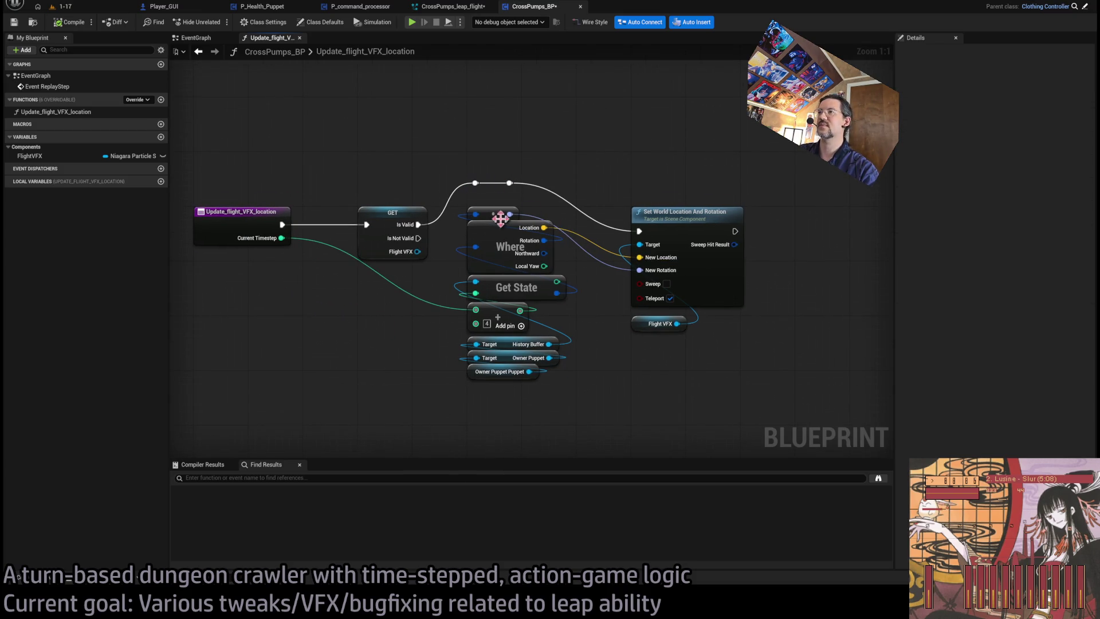
Add a second integer input named Lookahead to the Update_flight_VFX_location function.
left_click_drag(473, 324, 238, 221)
left_click(267, 243)
type("Lookahead")
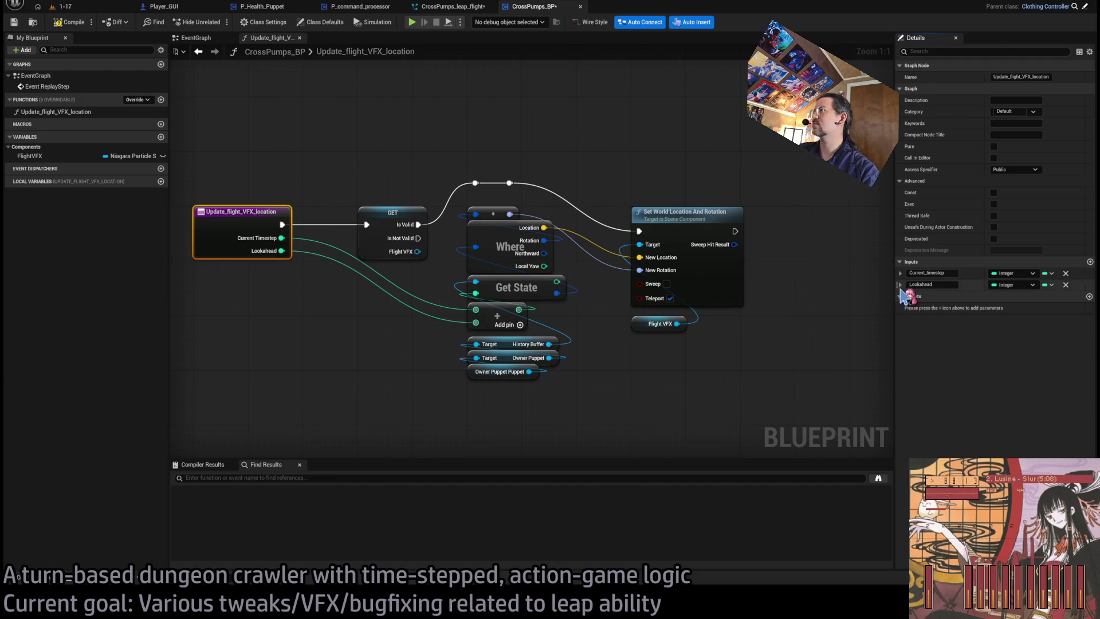
left_click(900, 285)
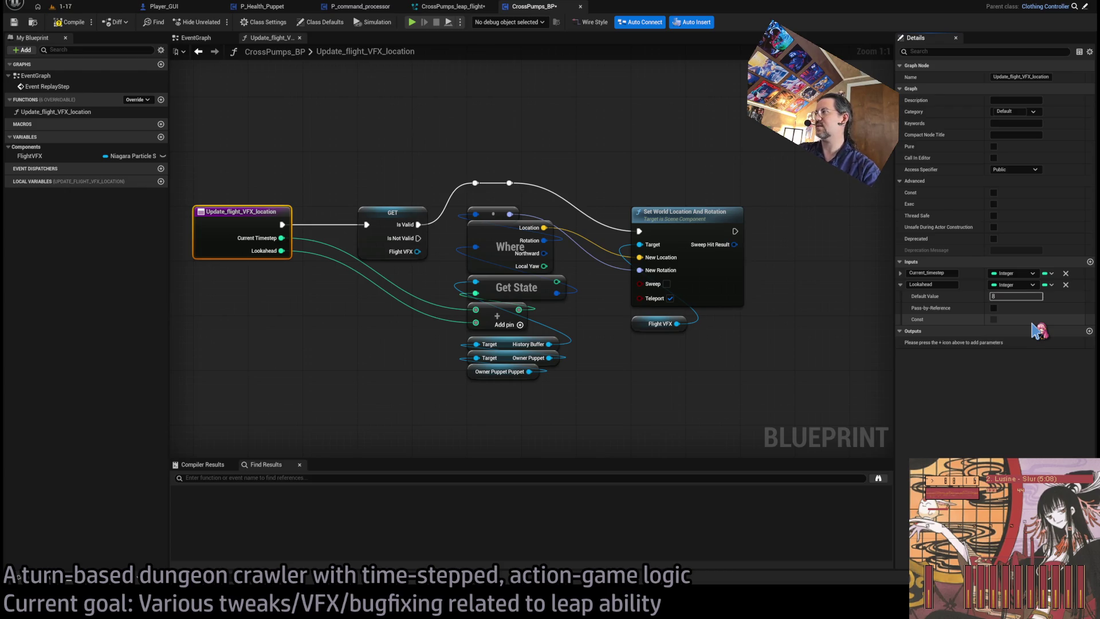
Deselect the nodes, glance at the EventGraph, and bring up the 1-17 level viewport.
left_click(705, 370)
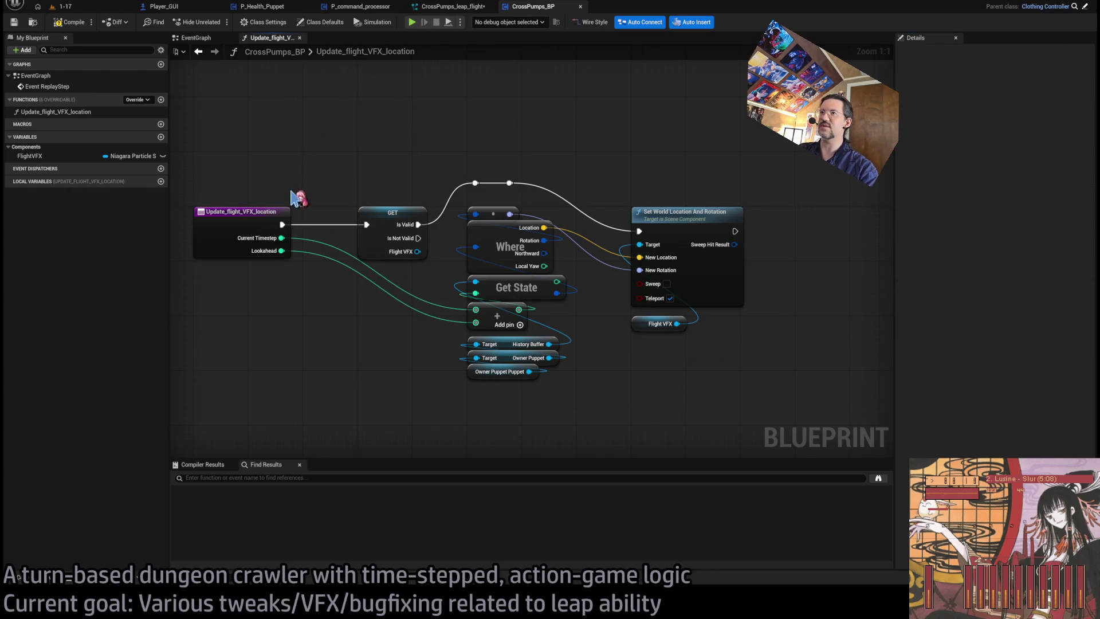
left_click(195, 38)
key("alt+Left")
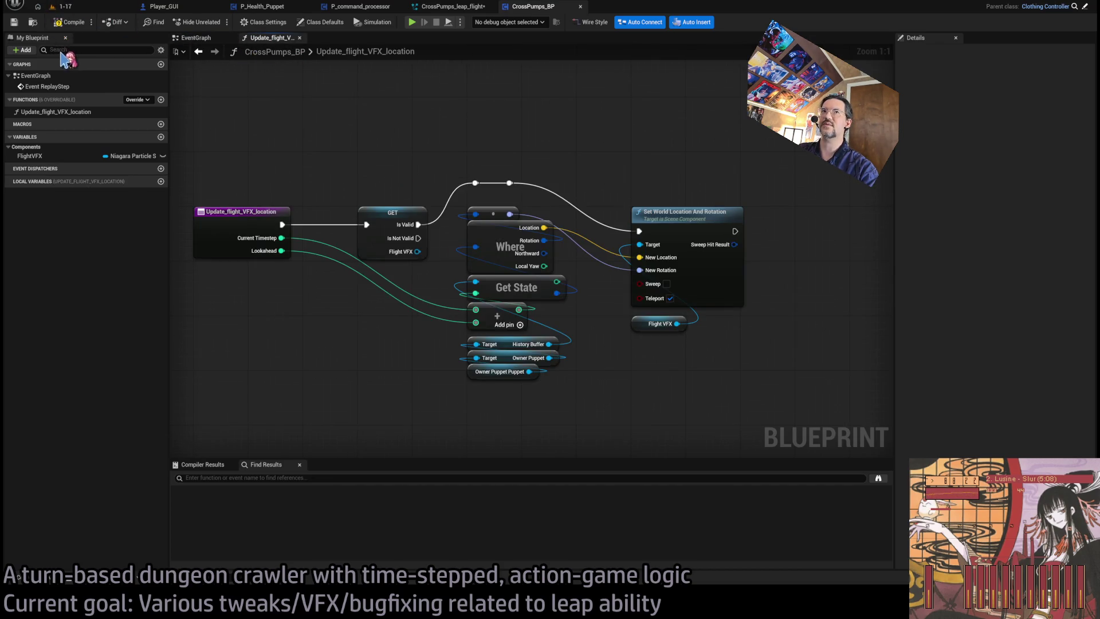
left_click(85, 8)
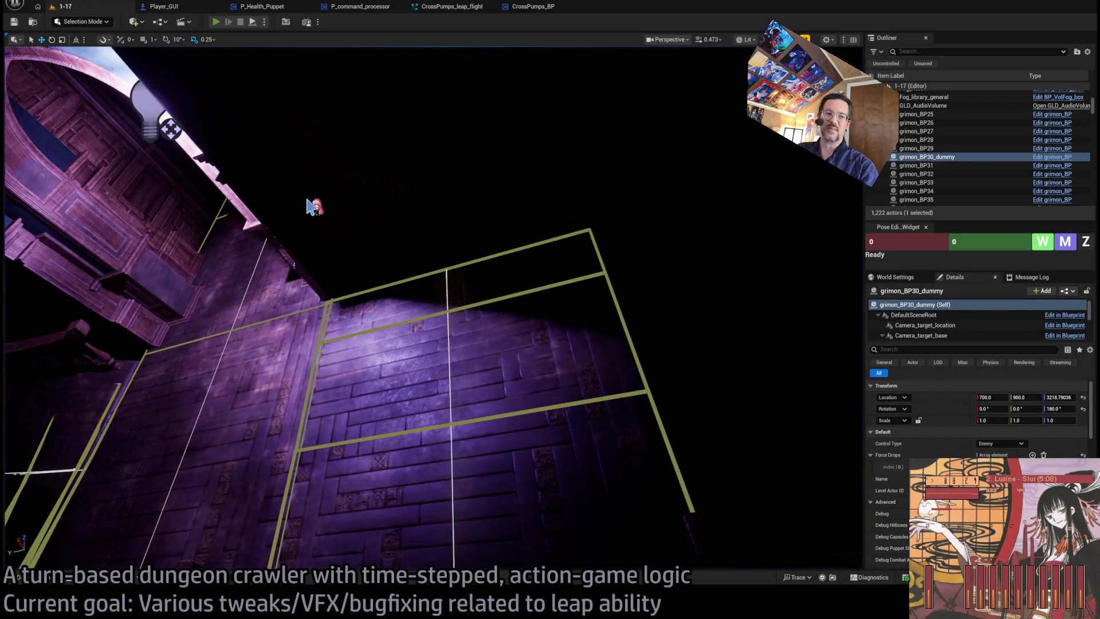
Play level 1-17, launch the leap from the ability bag, eject and replay it.
key("alt+p")
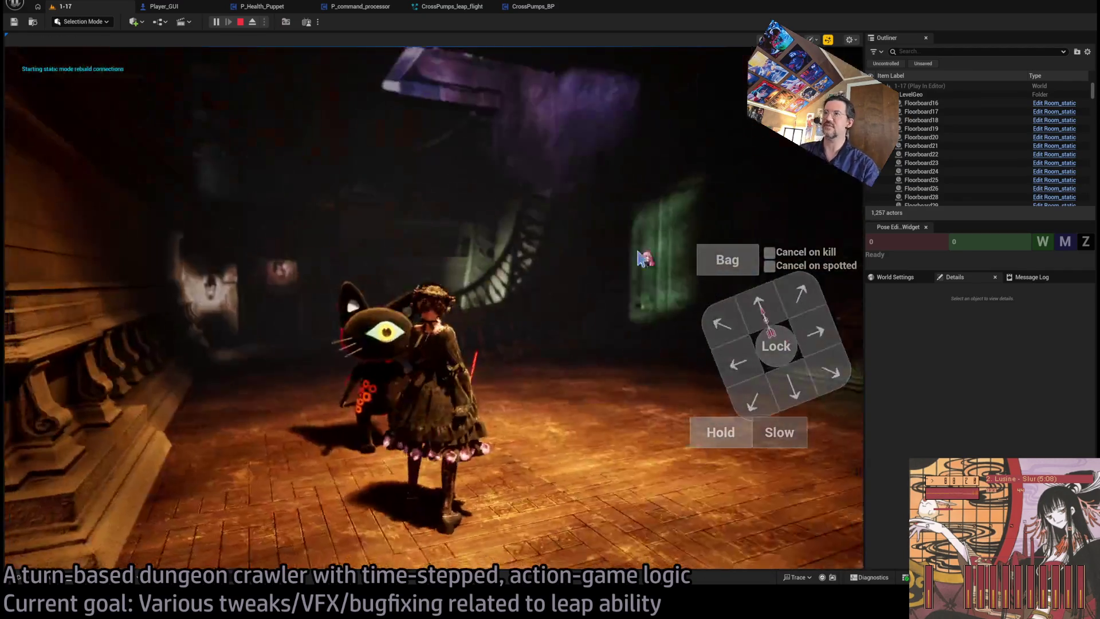
left_click(743, 257)
left_click(757, 189)
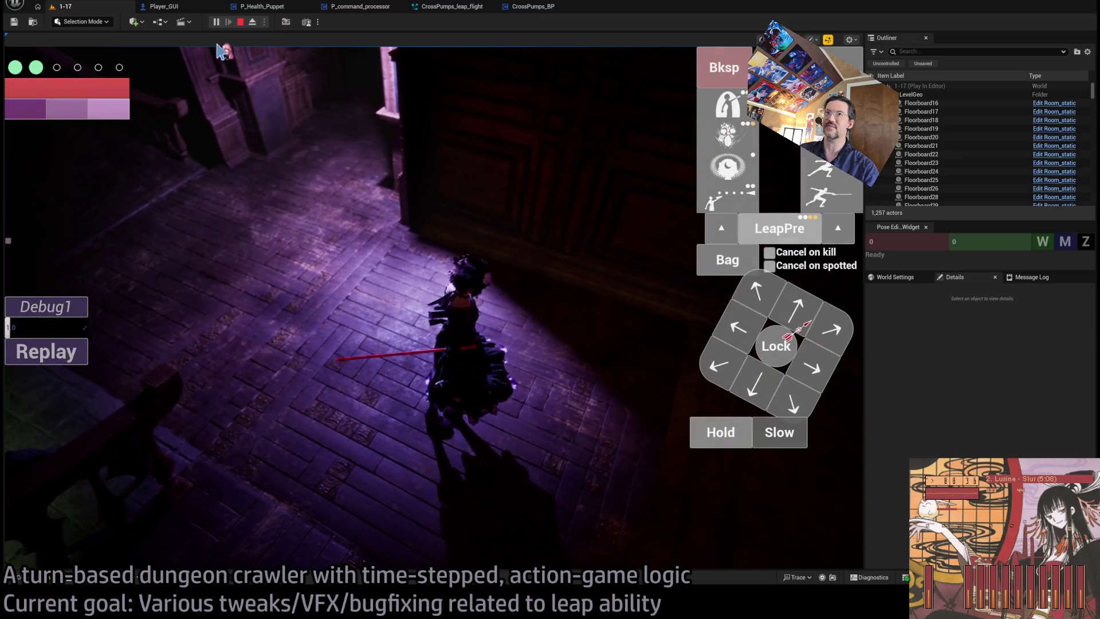
left_click(252, 22)
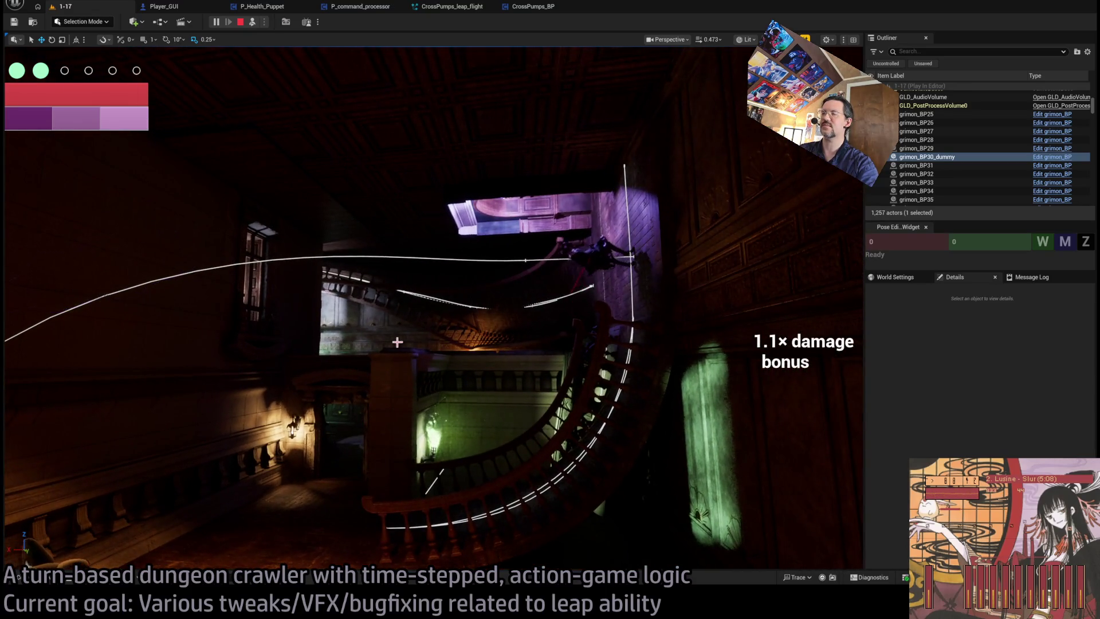
left_click(86, 349)
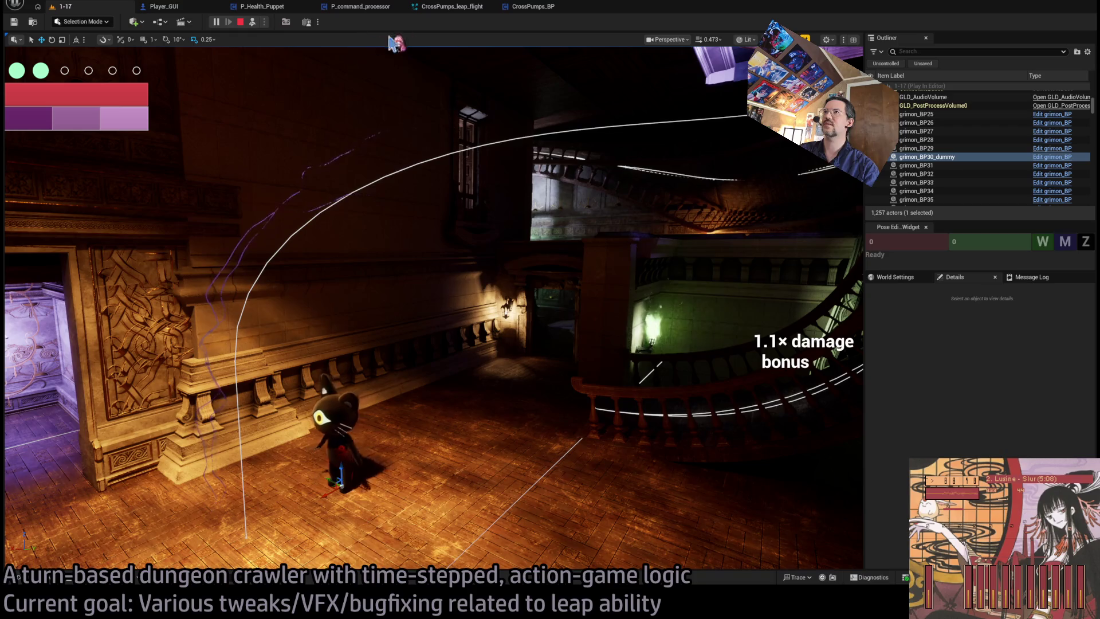
left_click(533, 7)
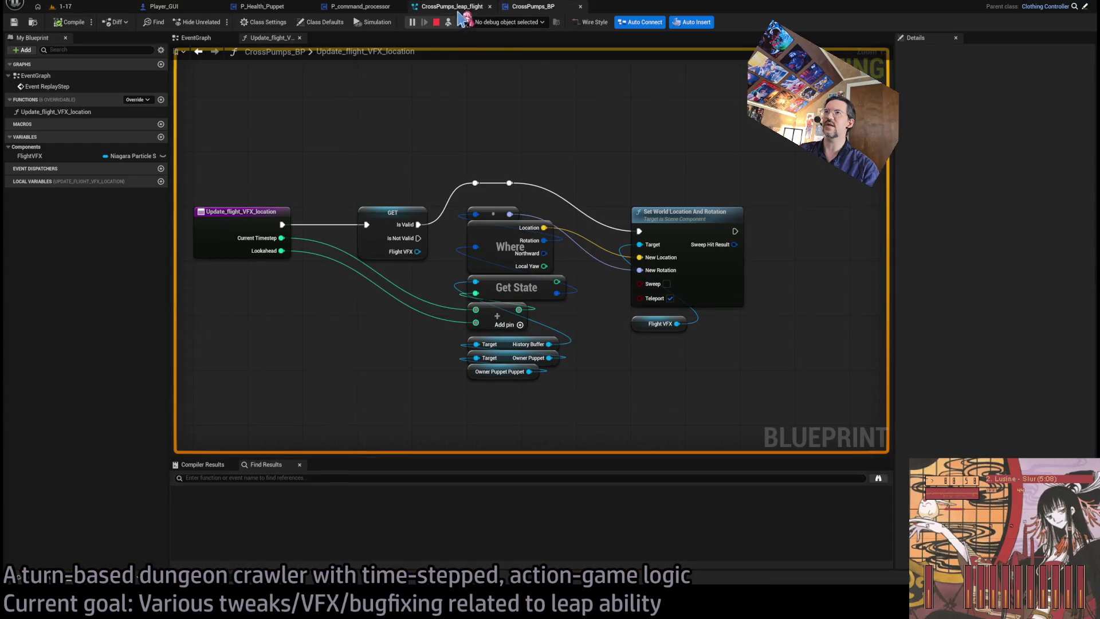
Adjust the Tracer's Add Velocity speed and Linear Force X after checking Gravity and Scale Sprite settings.
left_click(446, 8)
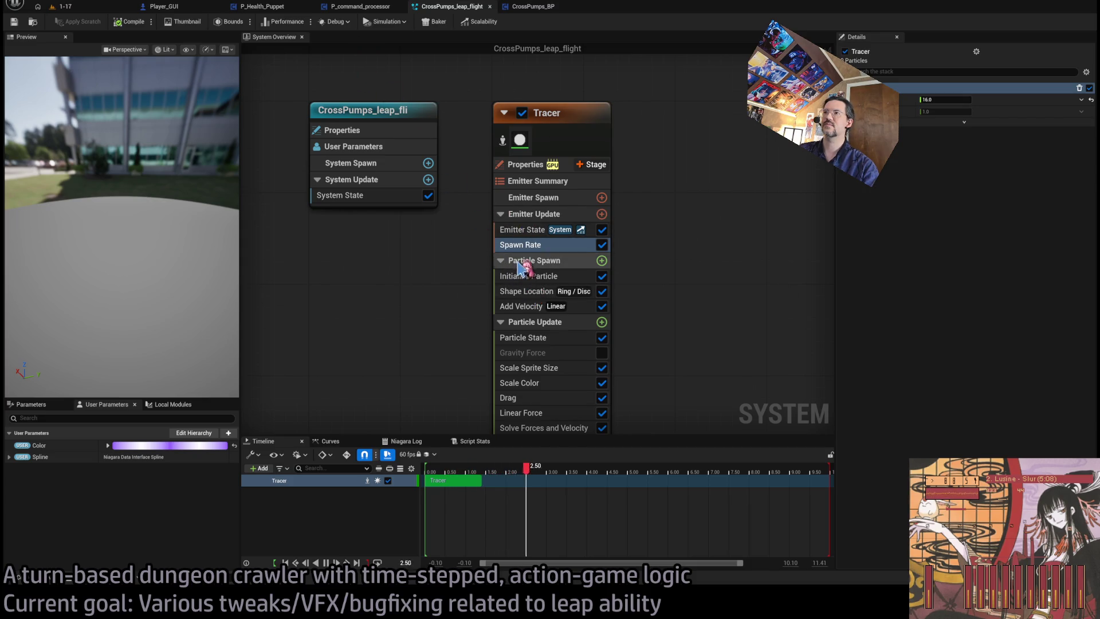
left_click(522, 306)
left_click(946, 123)
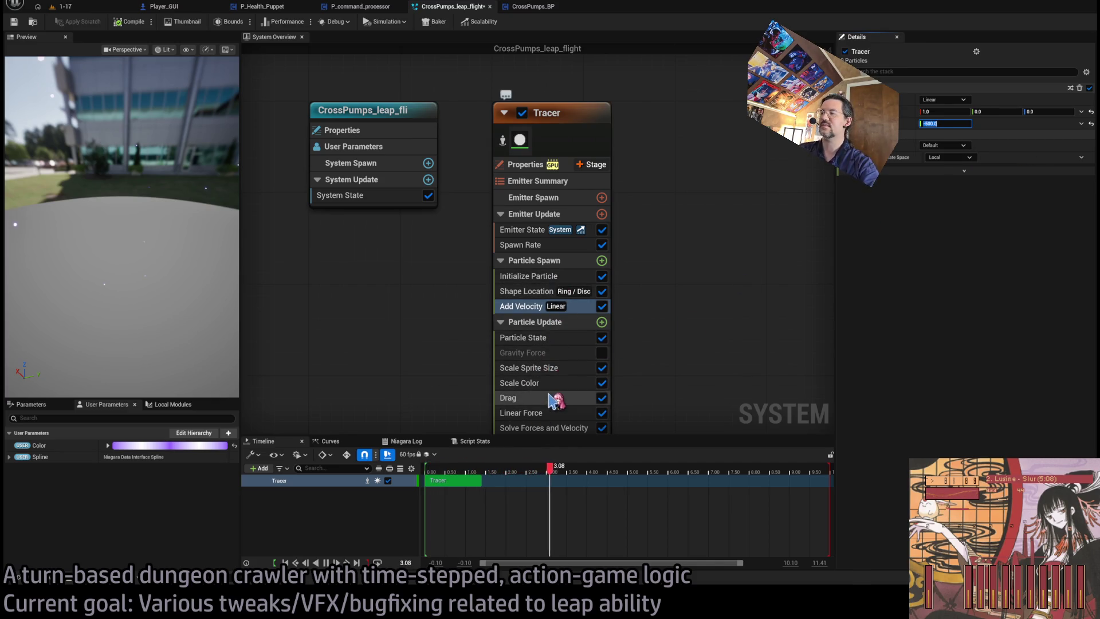
left_click(553, 354)
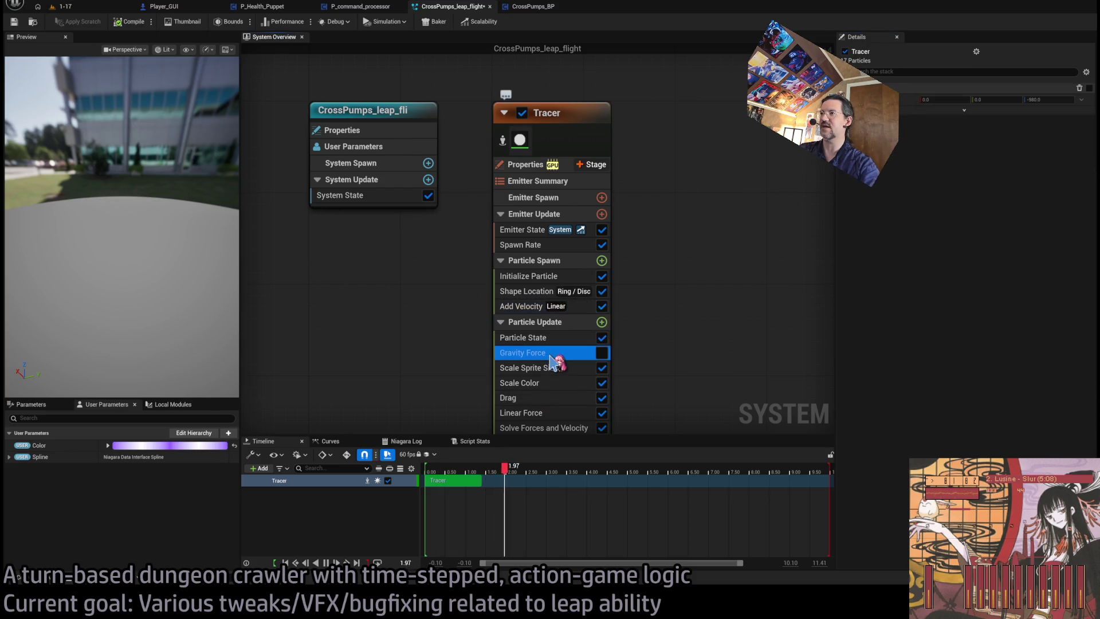
left_click(543, 369)
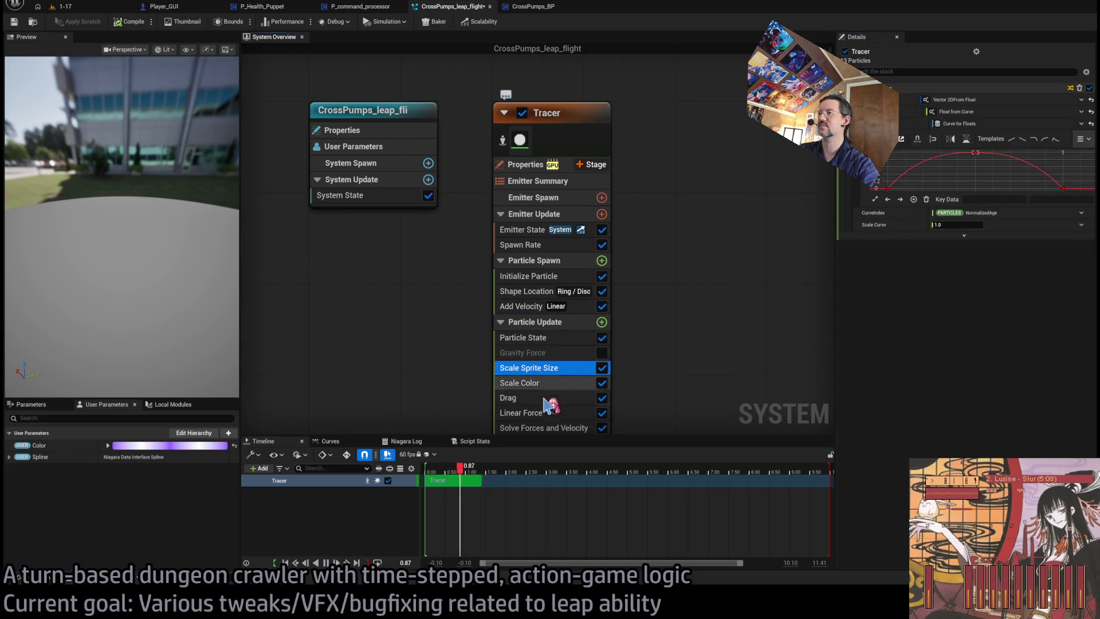
left_click(543, 413)
left_click(943, 99)
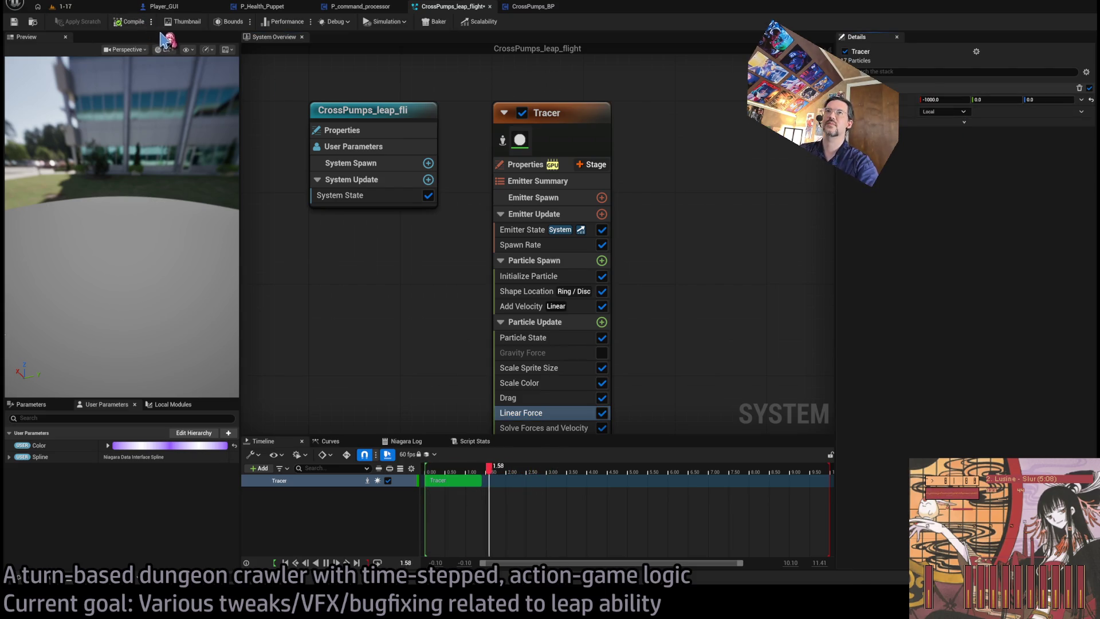
Replay the leap in level 1-17 to watch the trail, then stop the session.
left_click(64, 7)
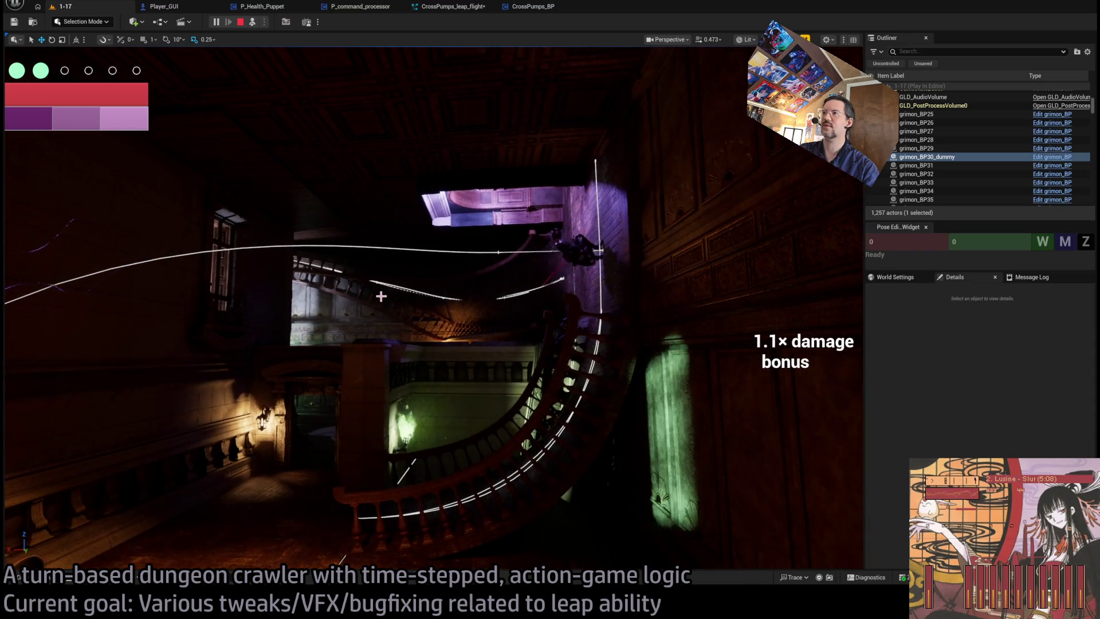
left_click(462, 8)
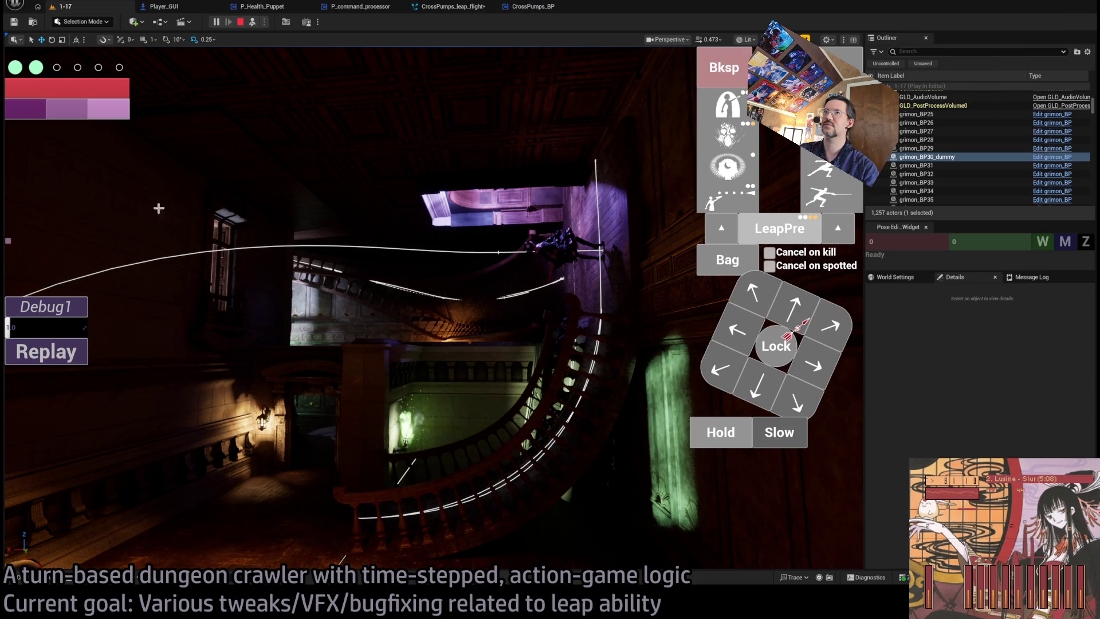
left_click(63, 355)
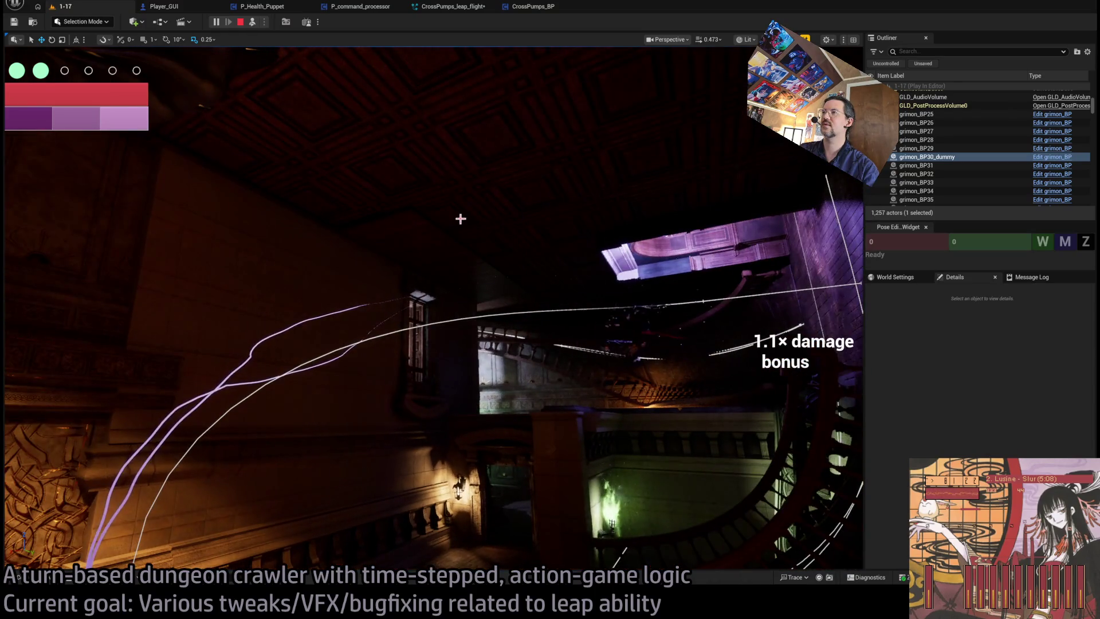
key("Escape")
left_click(452, 6)
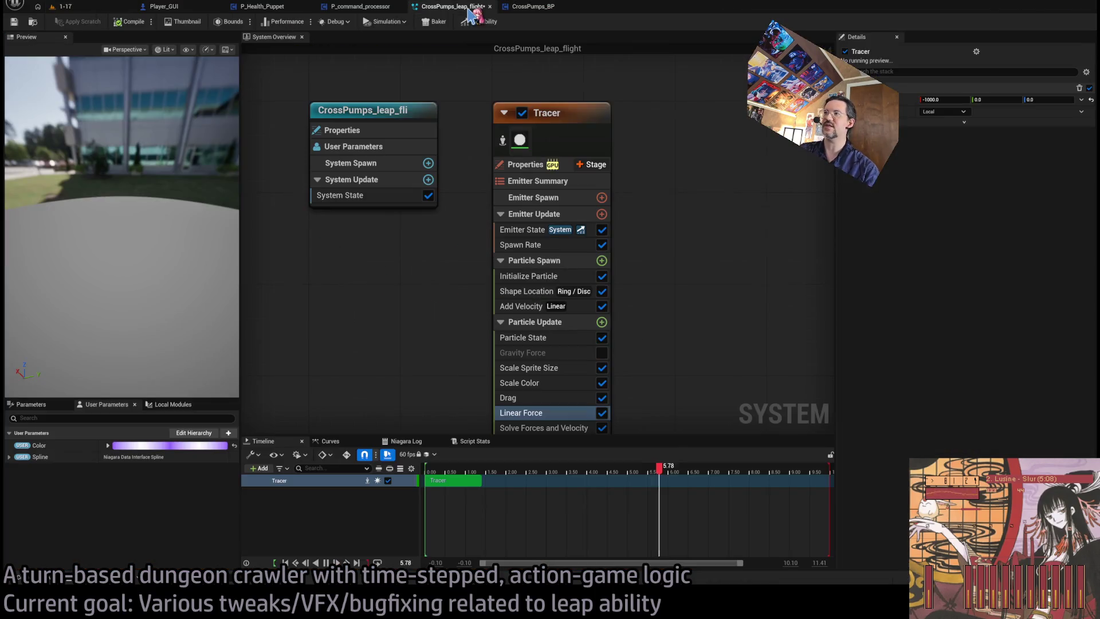
Make the Add Velocity speed negative and set Linear Force X to -400.0.
left_click(527, 306)
left_click(926, 123)
key("Return")
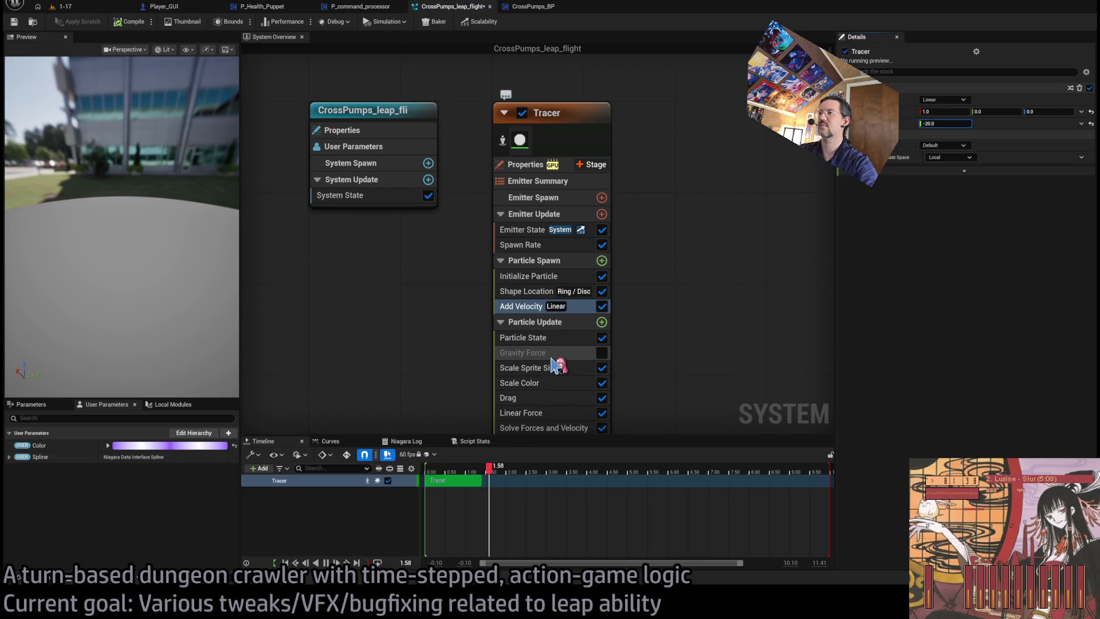
left_click(551, 412)
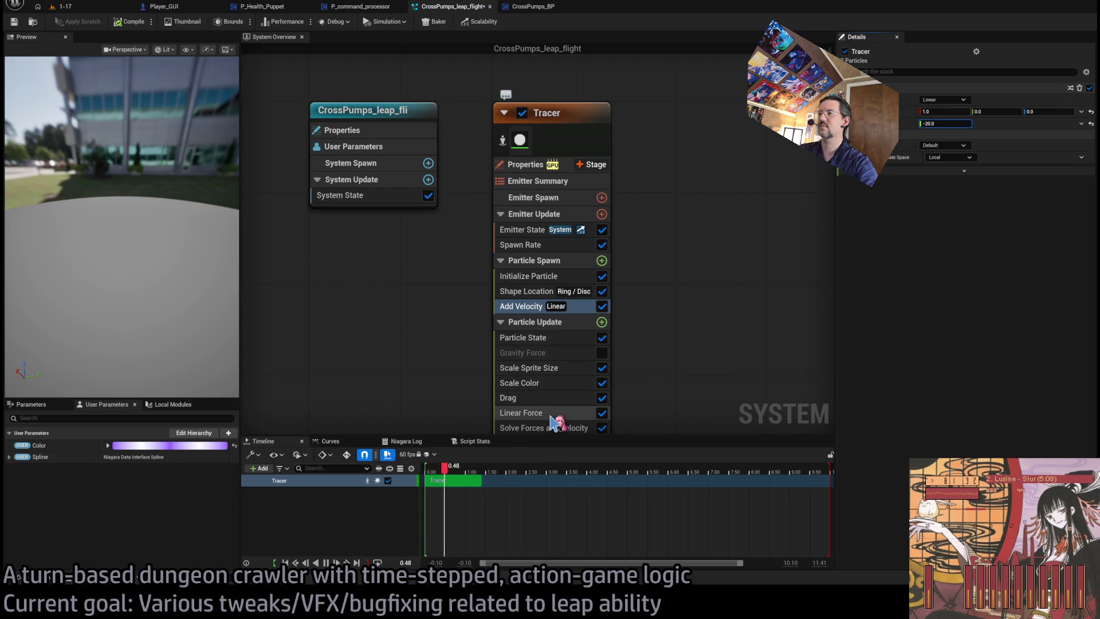
left_click(934, 100)
key("Return")
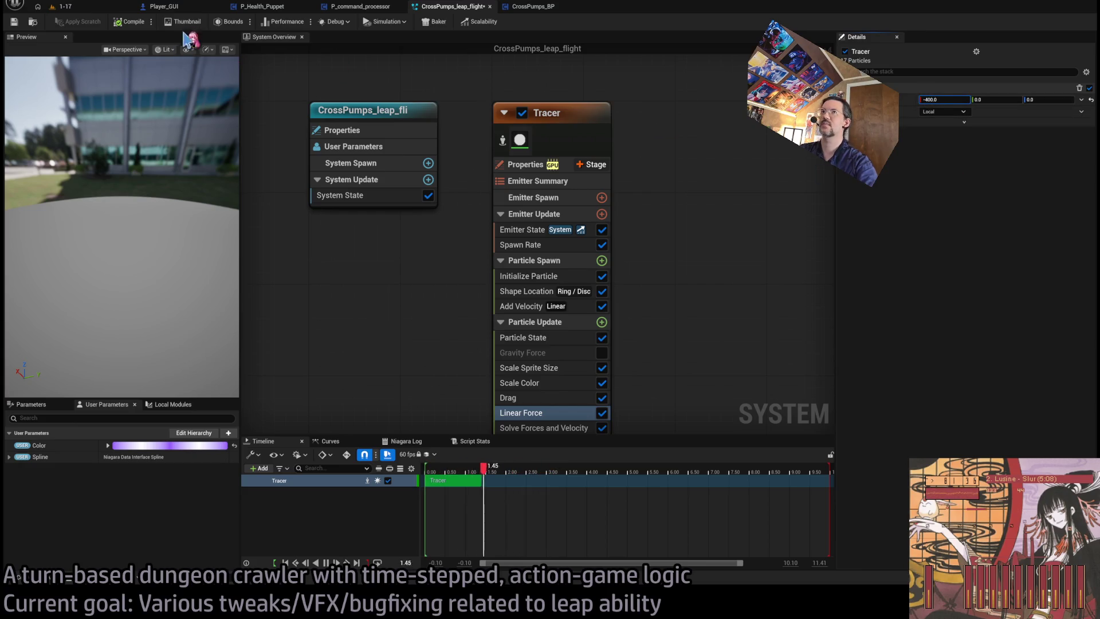
left_click(86, 7)
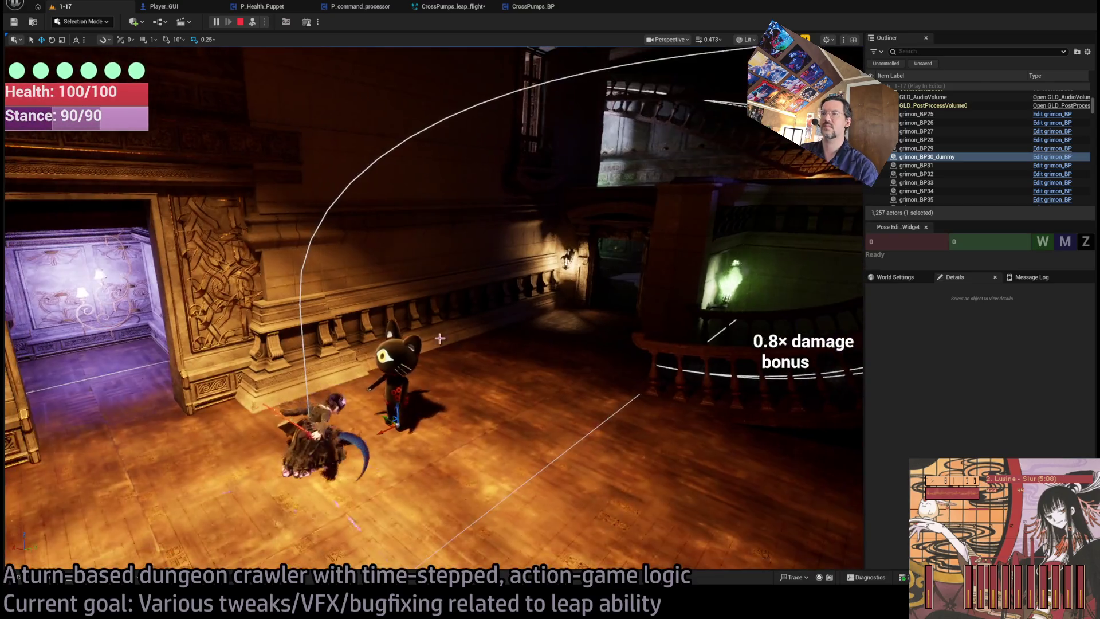
Launch and replay the leap in level 1-17, then get back to CrossPumps_leap_flight via CrossPumps_BP.
left_click(440, 339)
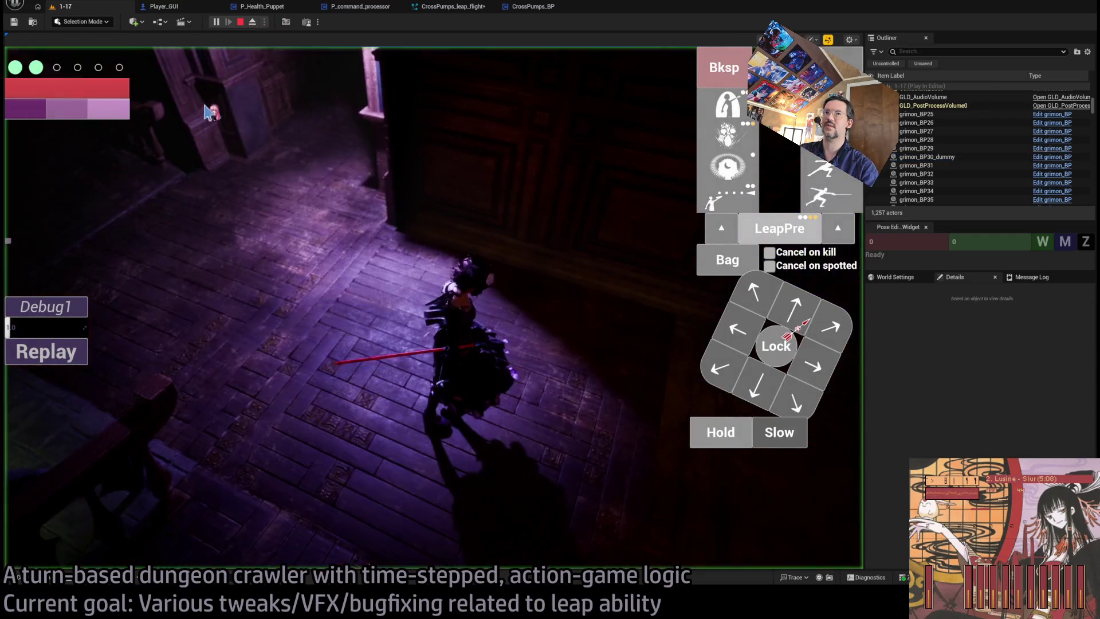
left_click(72, 351)
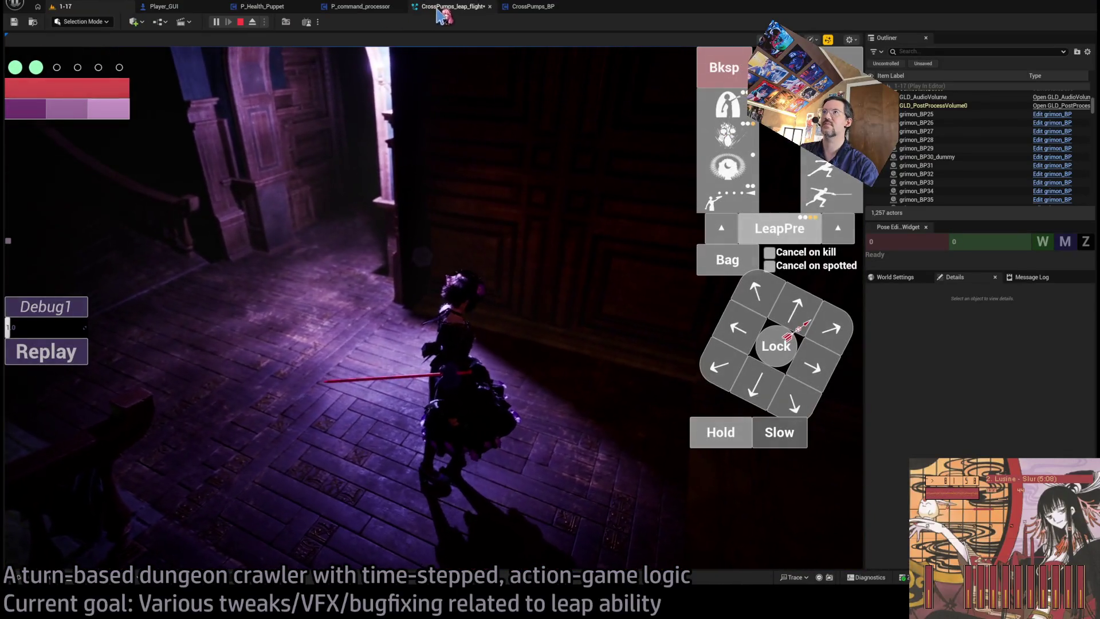
left_click(474, 10)
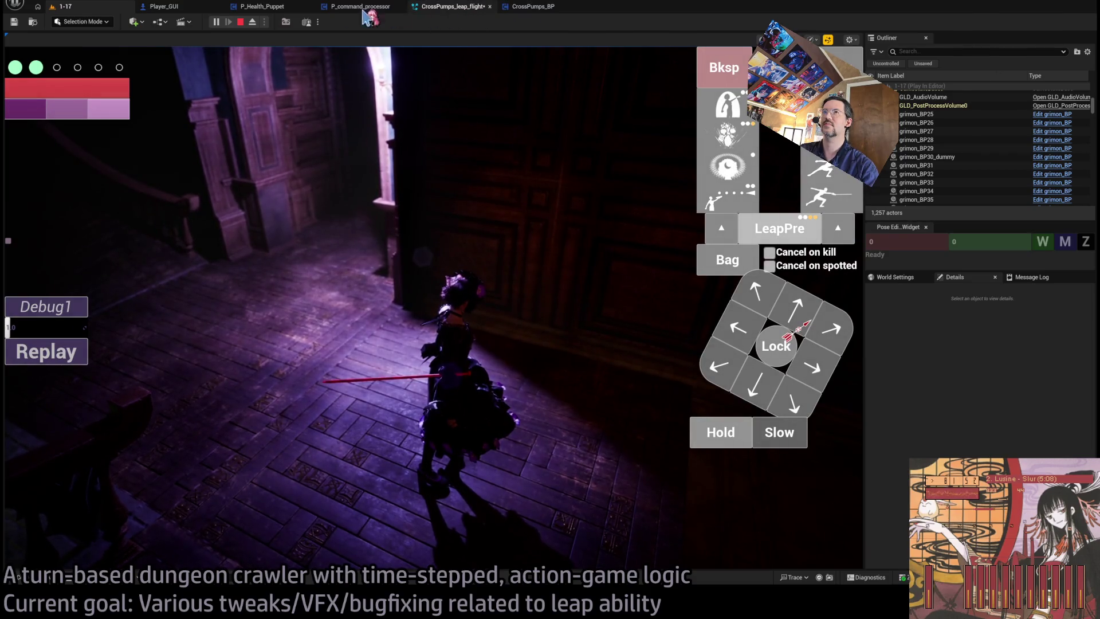
left_click(535, 8)
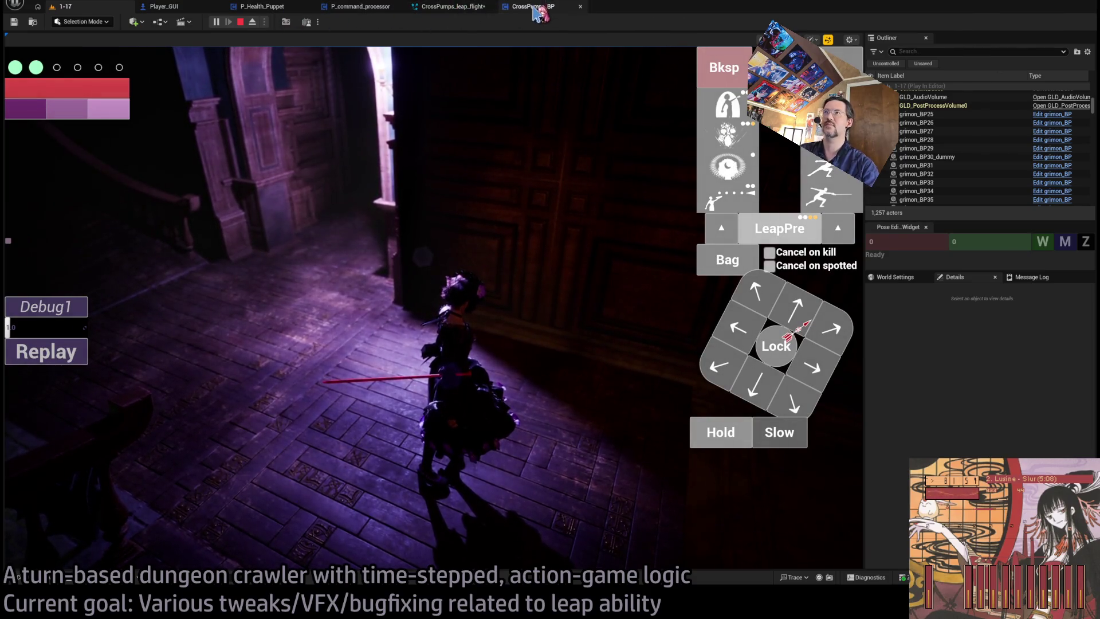
left_click(536, 11)
left_click(444, 12)
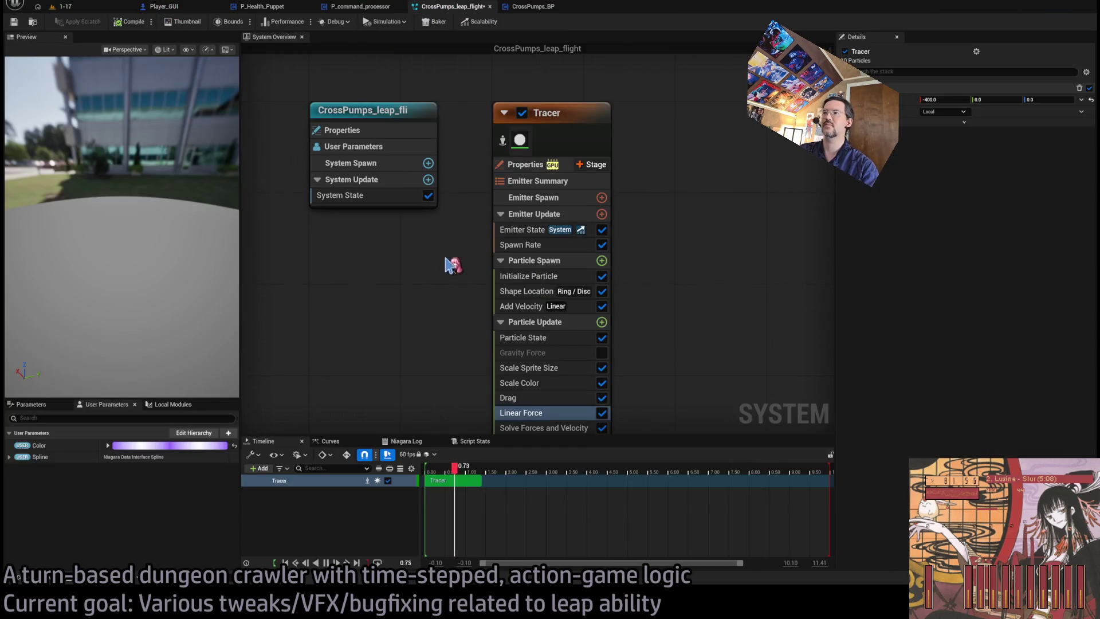
Make the Tracer sprites Velocity Aligned and set Scale Sprite Size by Speed's maximum to 16.0.
left_click(528, 392)
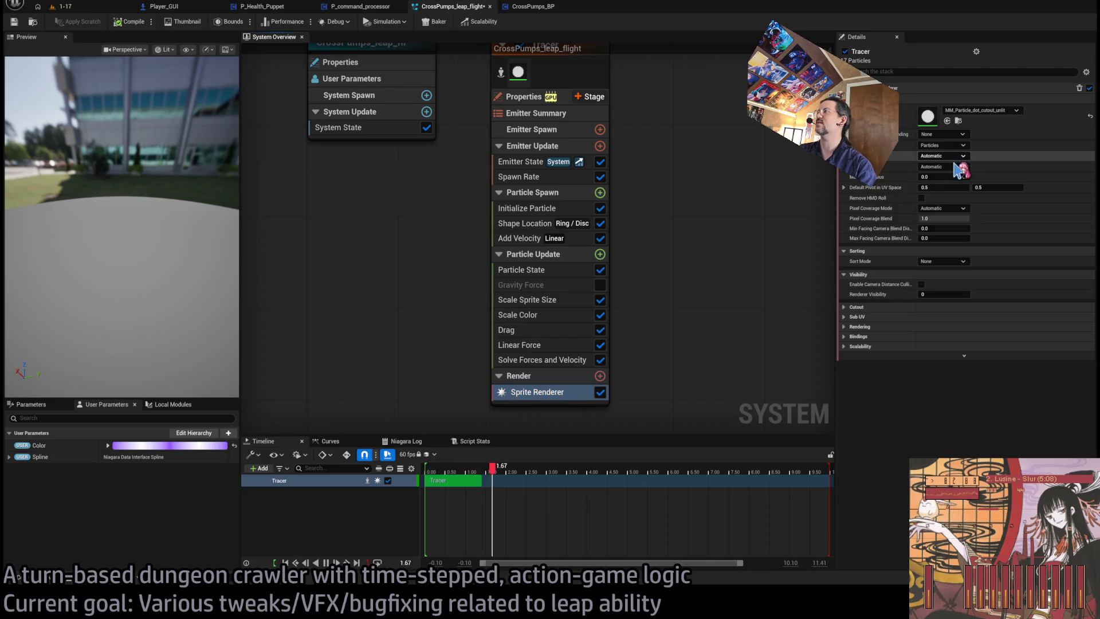
left_click(951, 156)
left_click(954, 175)
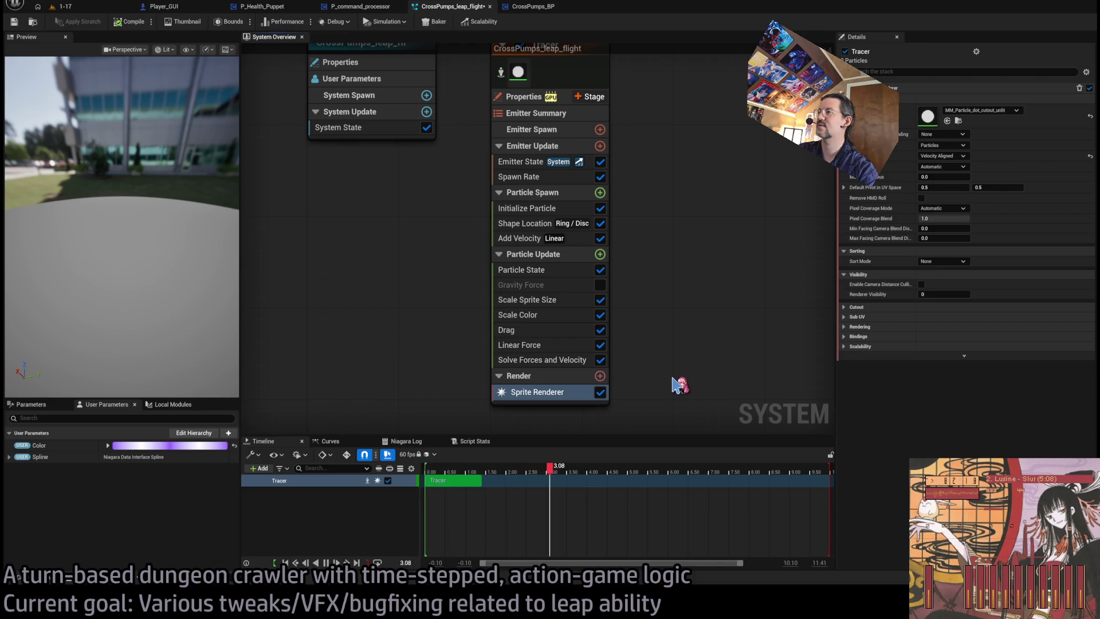
key("ctrl+z")
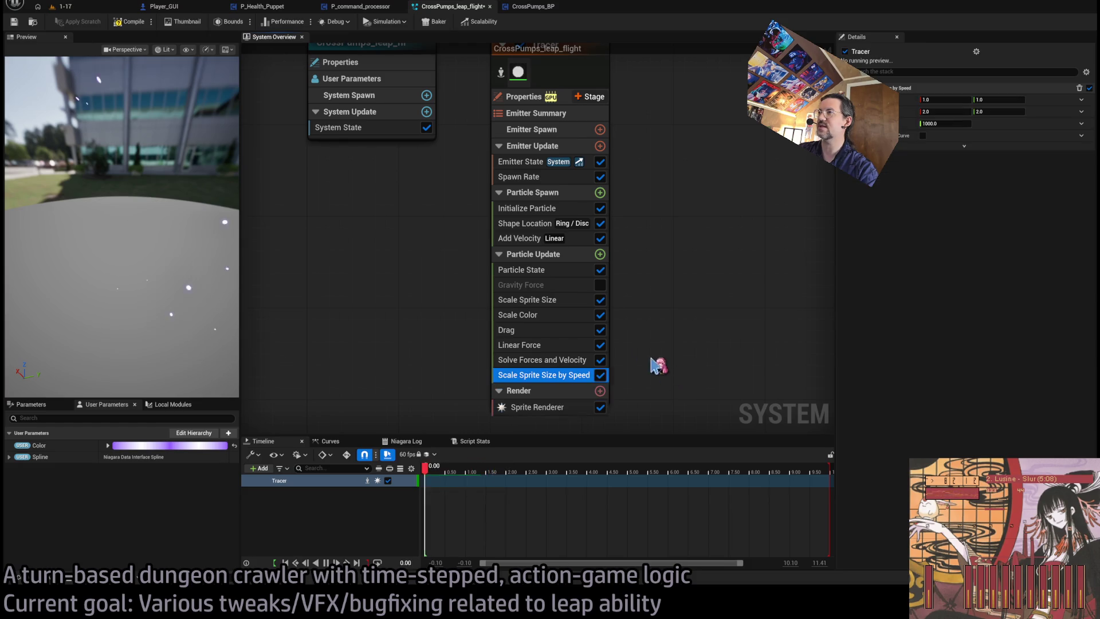
left_click(981, 111)
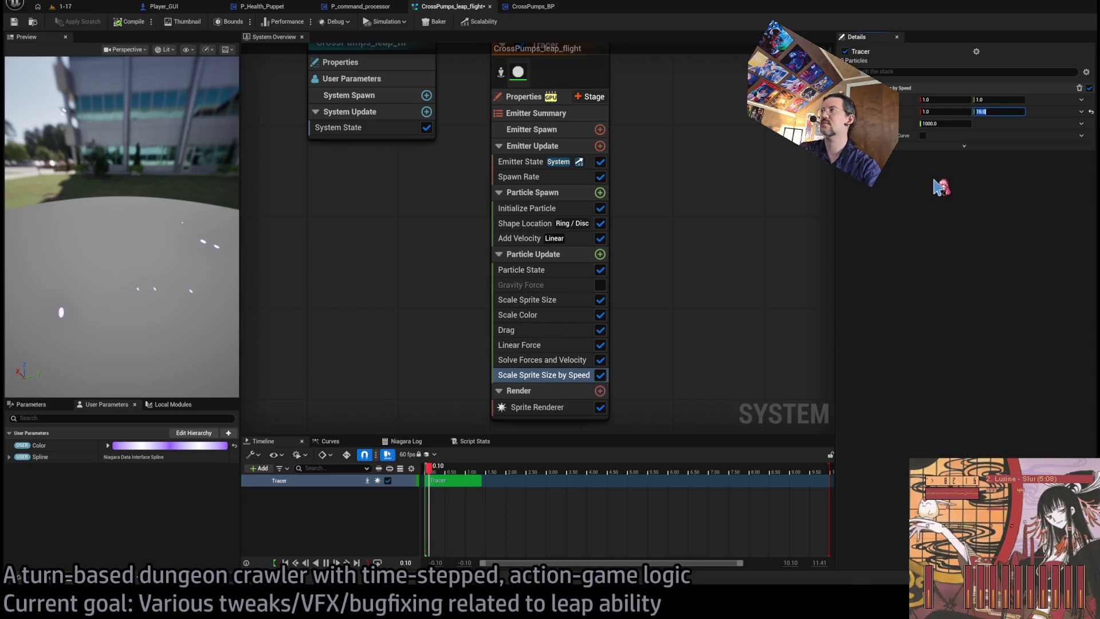
key("Return")
mouse_move(234, 209)
left_mouse_down()
mouse_move(159, 358)
mouse_move(189, 207)
left_mouse_up()
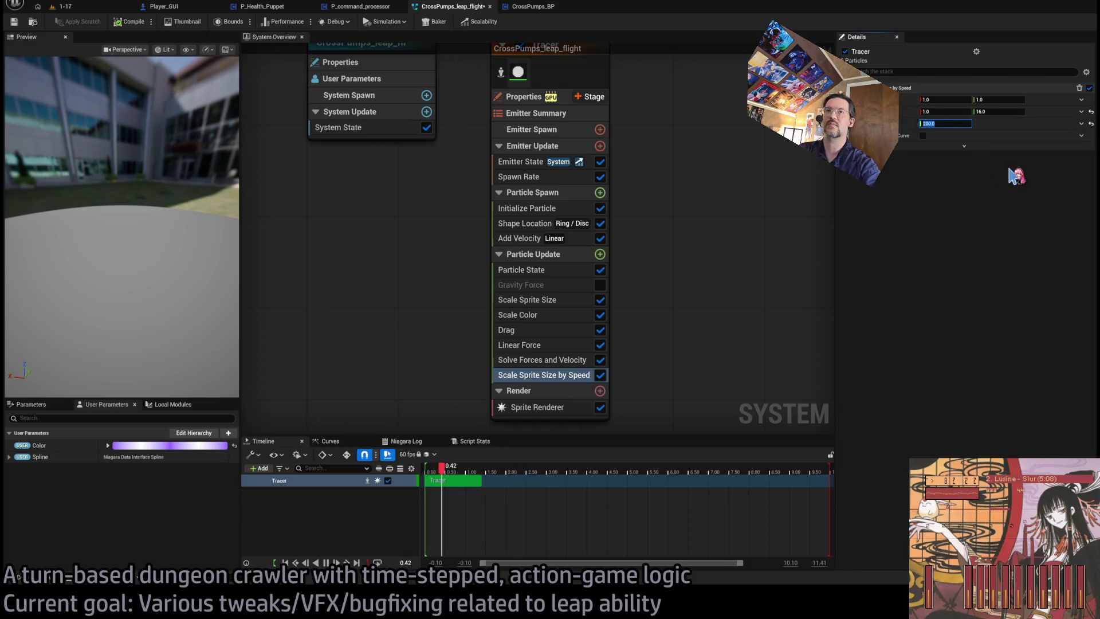
left_click_drag(170, 323, 170, 322)
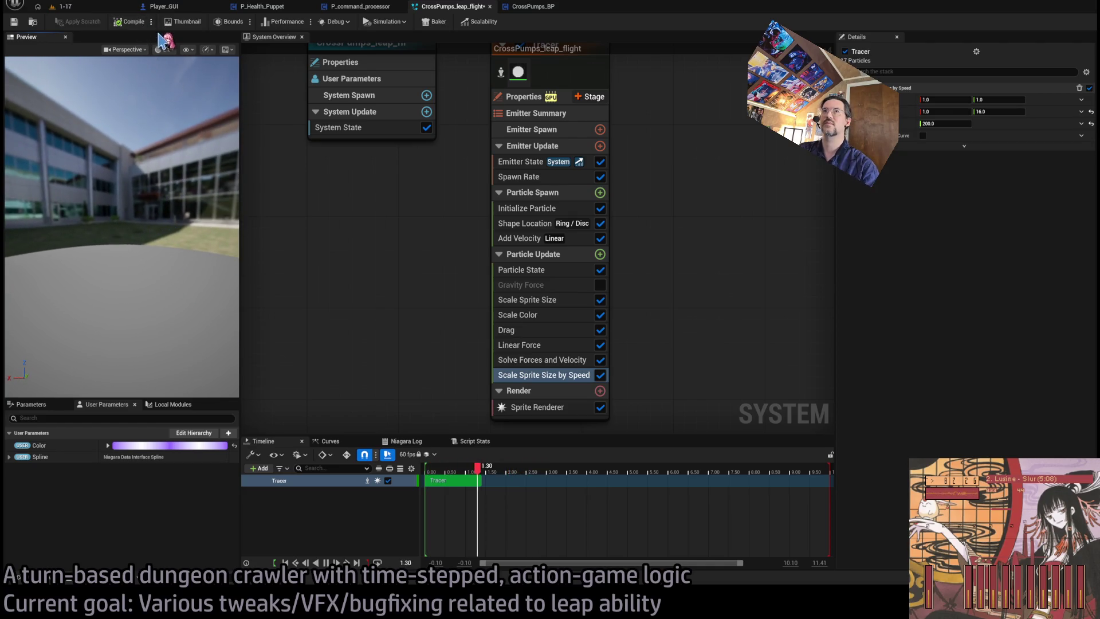
Replay the leap in level 1-17, then reopen the CrossPumps_leap_flight system.
left_click(63, 6)
left_click(69, 350)
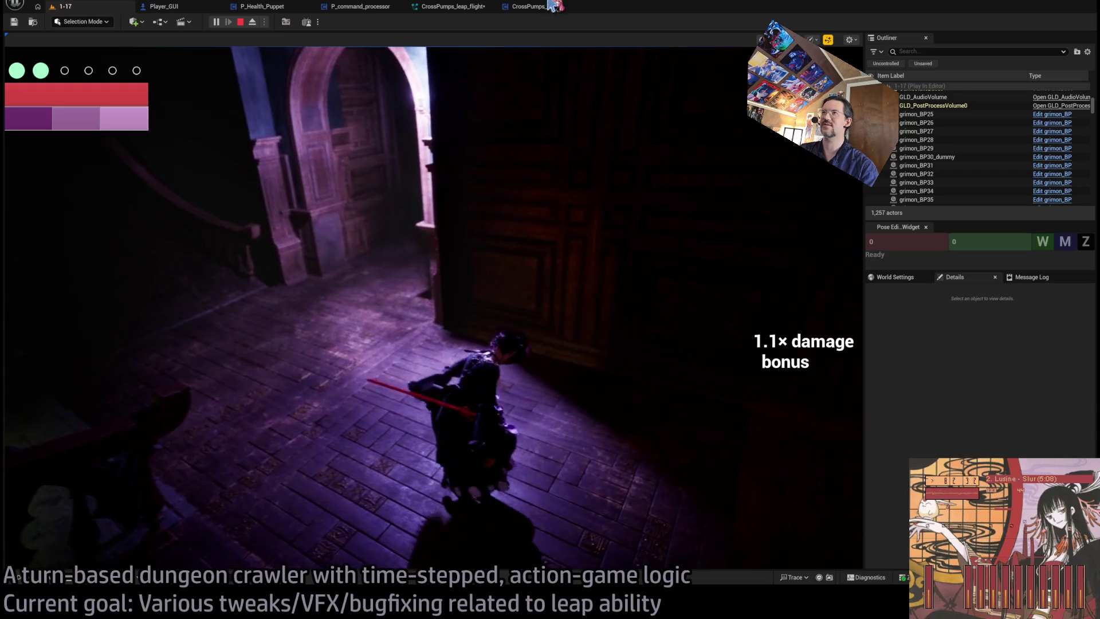
left_click(549, 7)
left_click(458, 7)
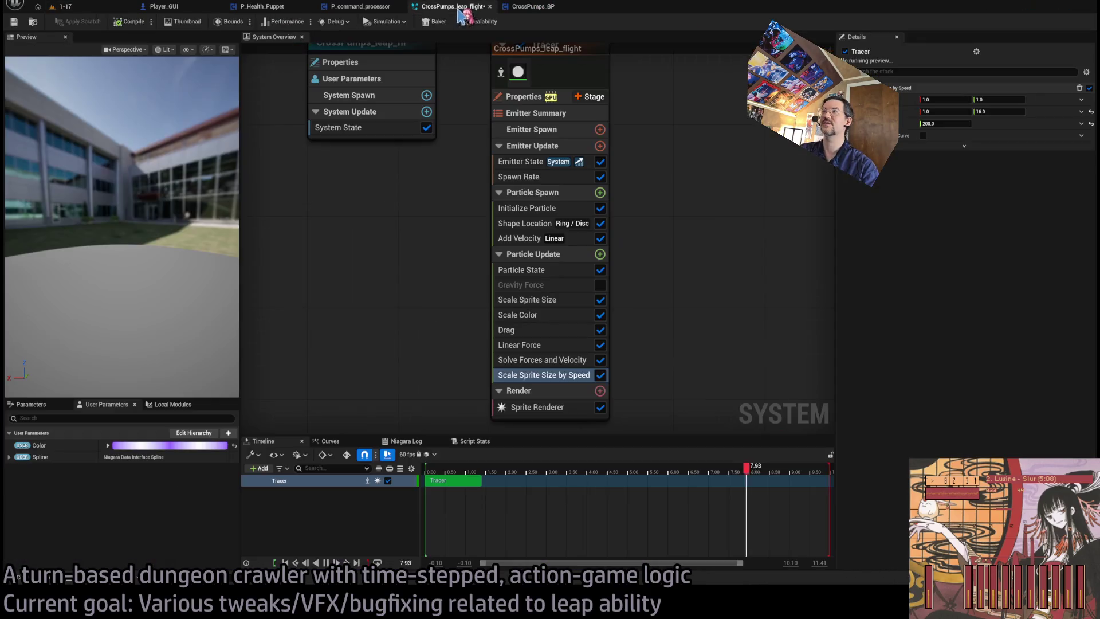
Delete Scale Sprite Size by Speed and set the Sprite Renderer alignment to Unaligned.
left_click(572, 377)
key("Delete")
left_click(550, 392)
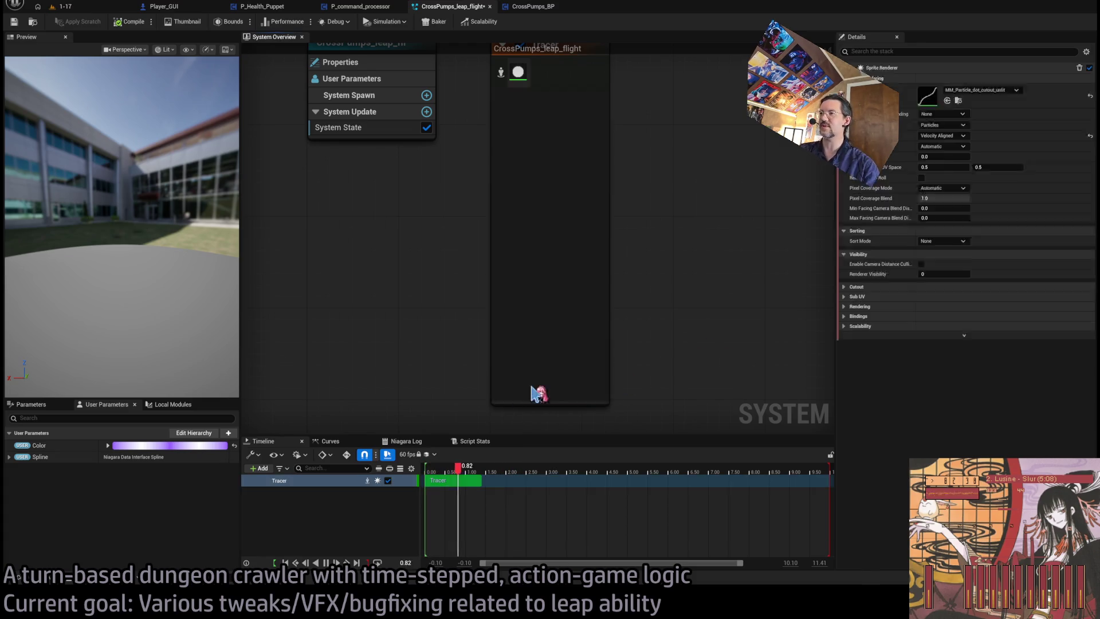
left_click(940, 155)
left_click(934, 167)
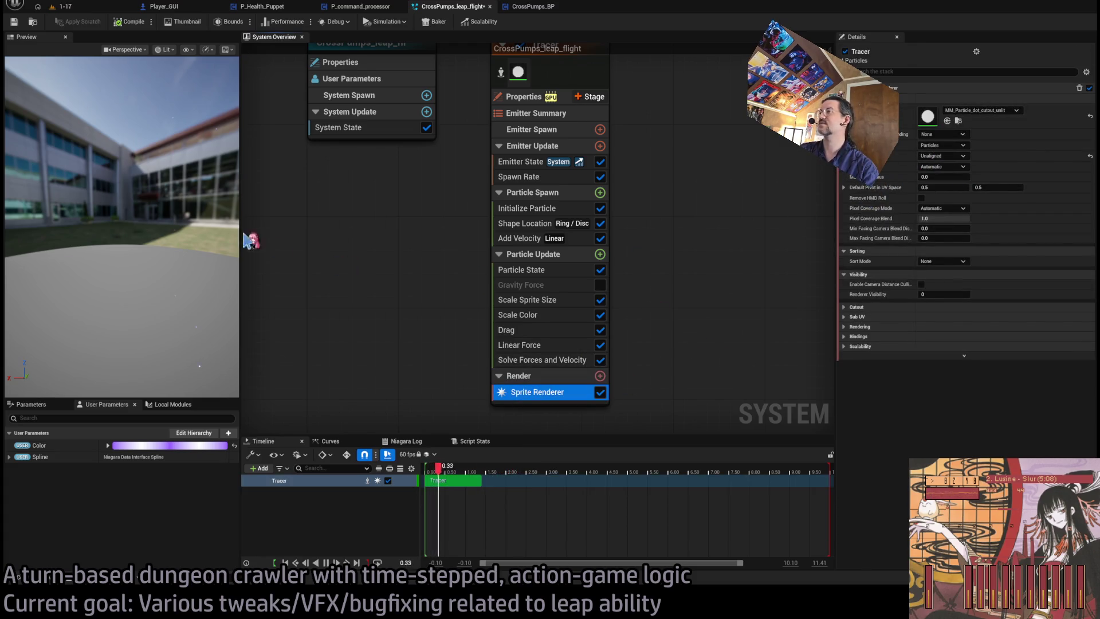
left_click(65, 6)
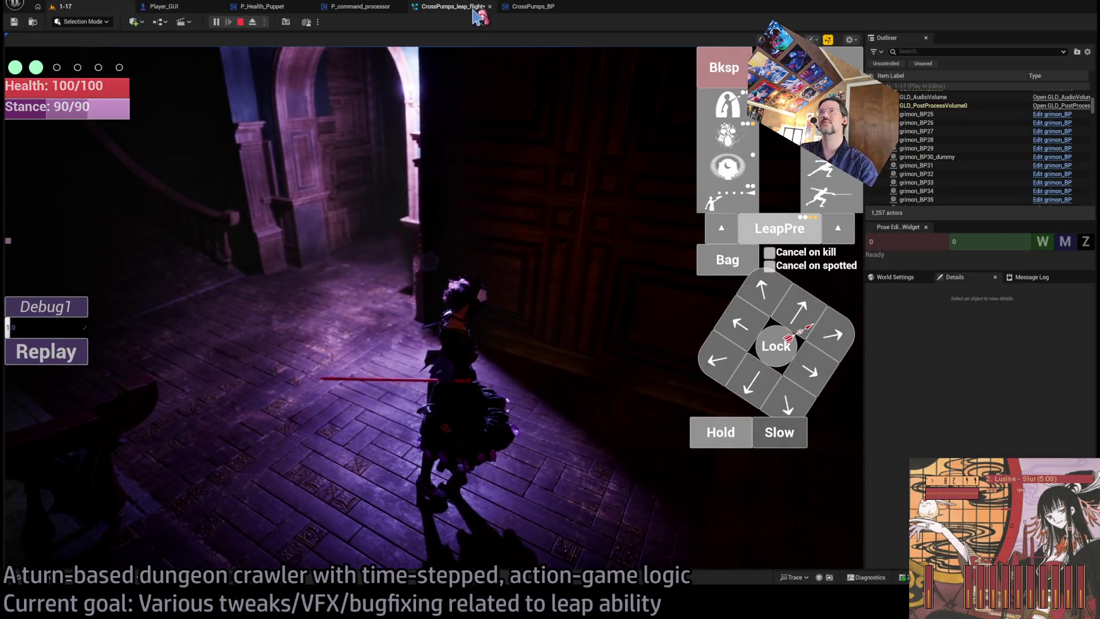
left_click(453, 6)
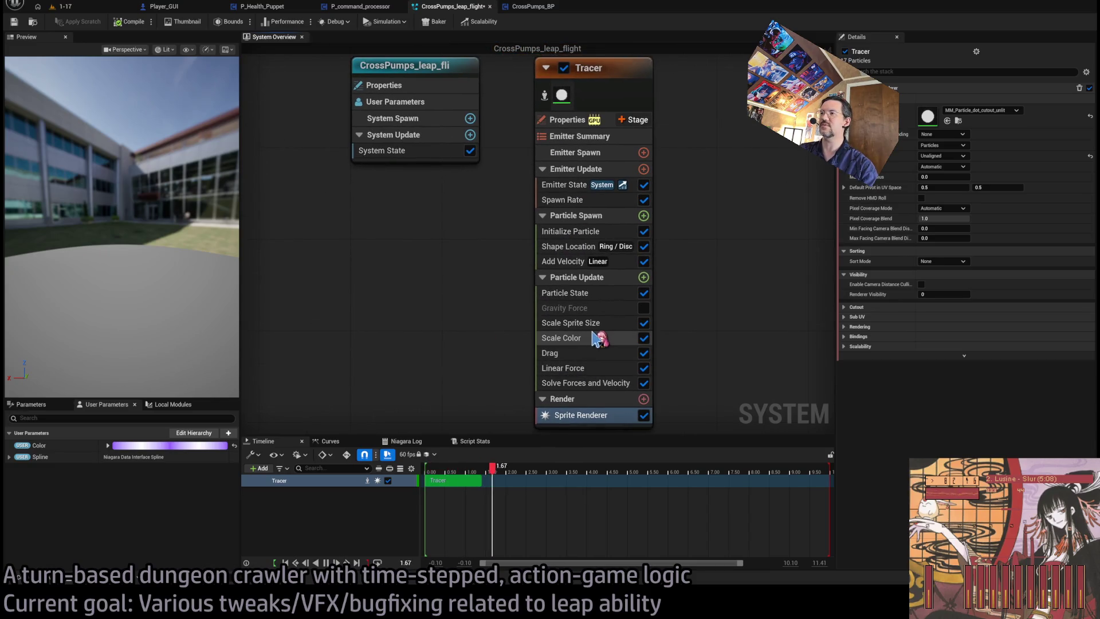
Set the Tracer's Initialize Particle lifetime to a random range of 0.75–1.25.
left_click(595, 324)
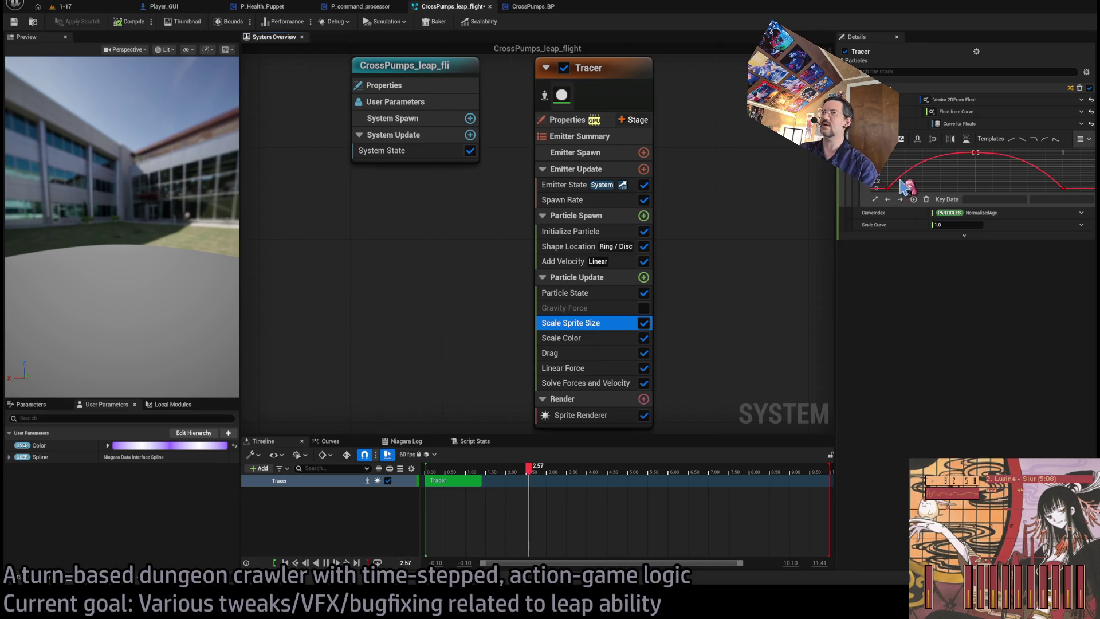
left_click(598, 200)
left_click(601, 232)
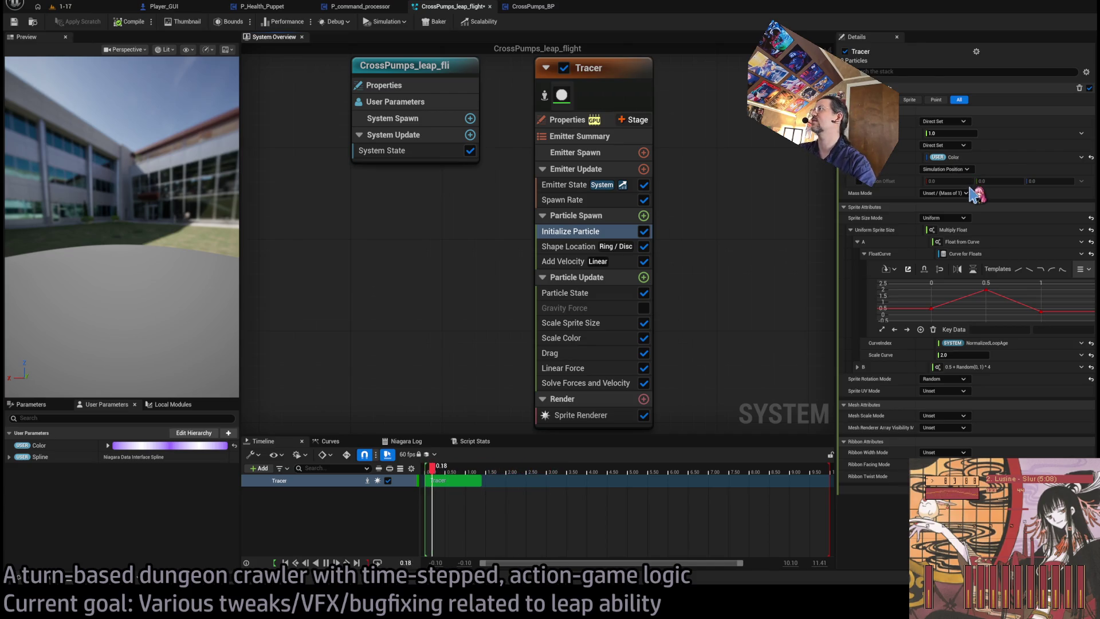
left_click(957, 145)
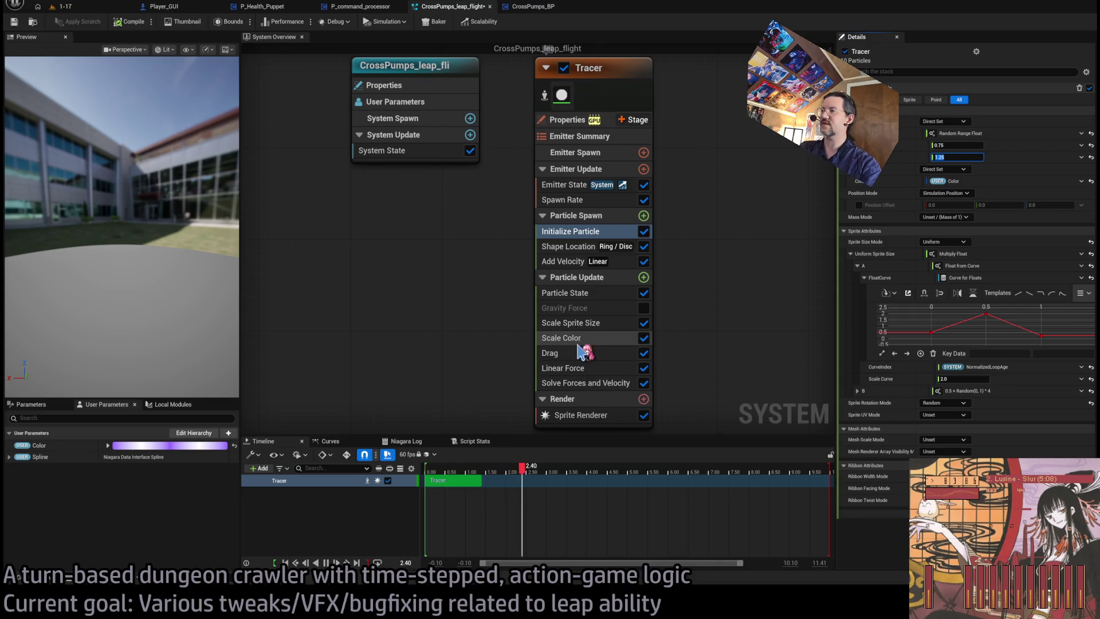
Reshape the Scale Sprite Size curve with keys at 1.0 and about 1.1, then return to 1-17.
left_click(570, 323)
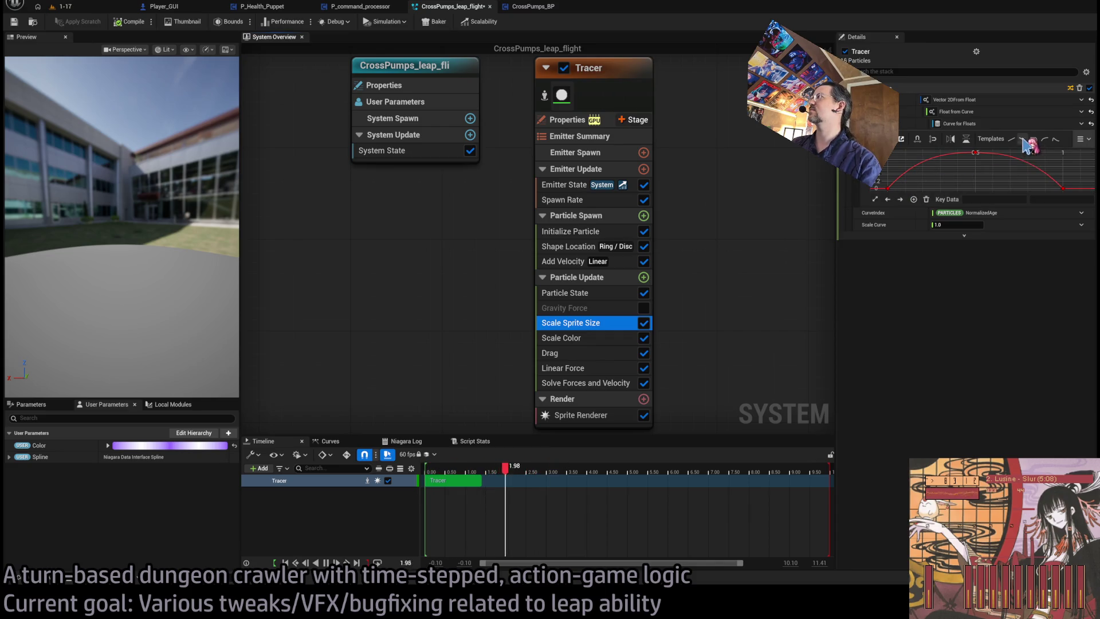
left_click(993, 190)
key("ctrl+a")
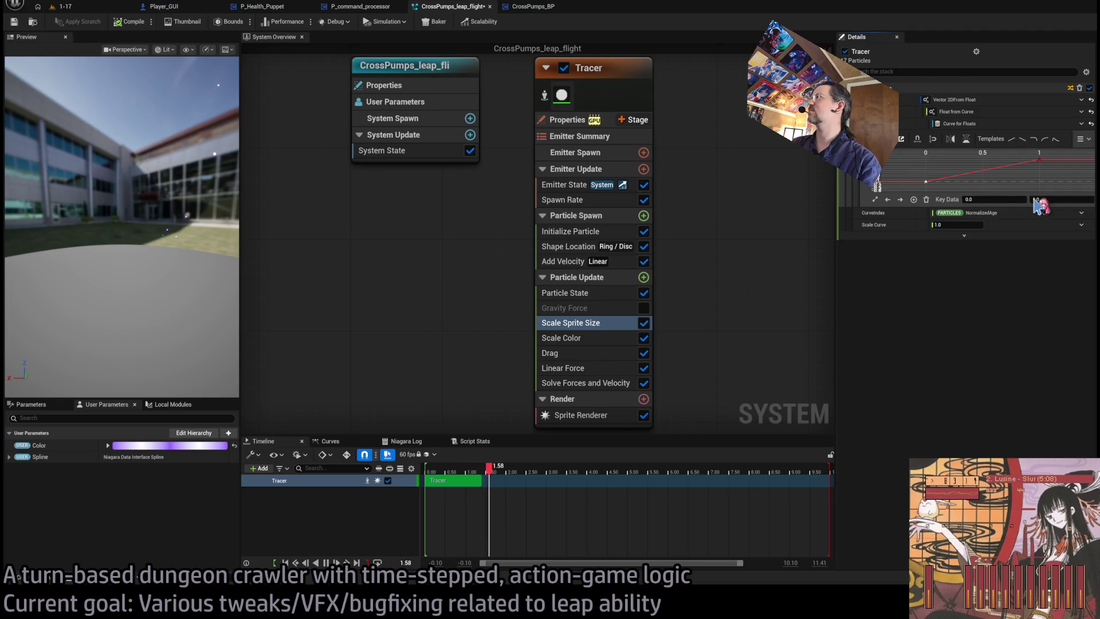
left_click(960, 184)
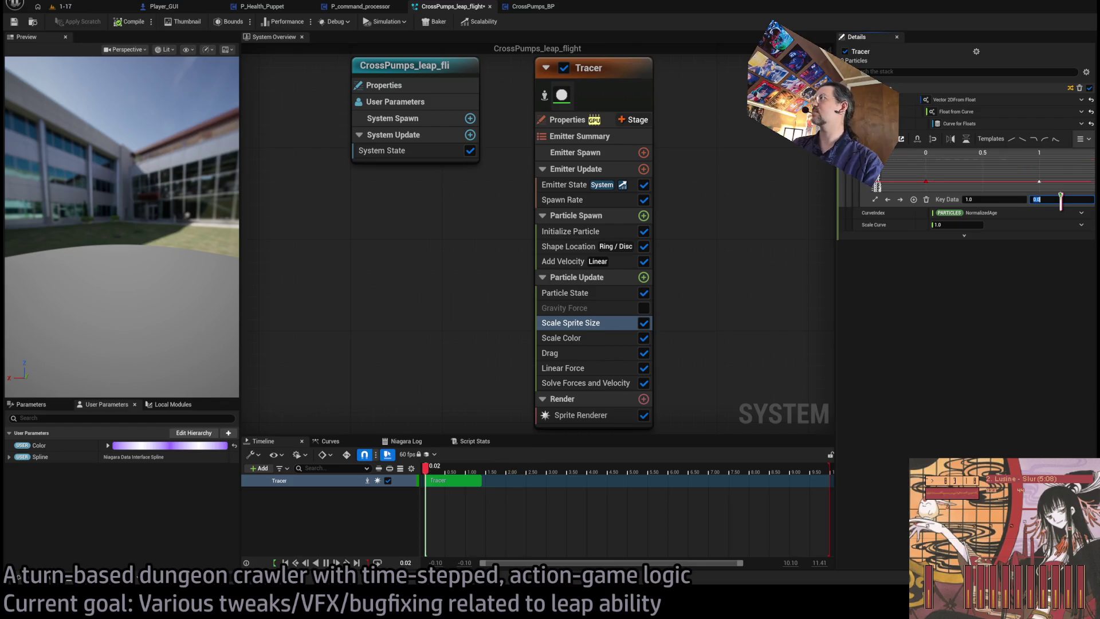
left_click(952, 184)
left_click(946, 186)
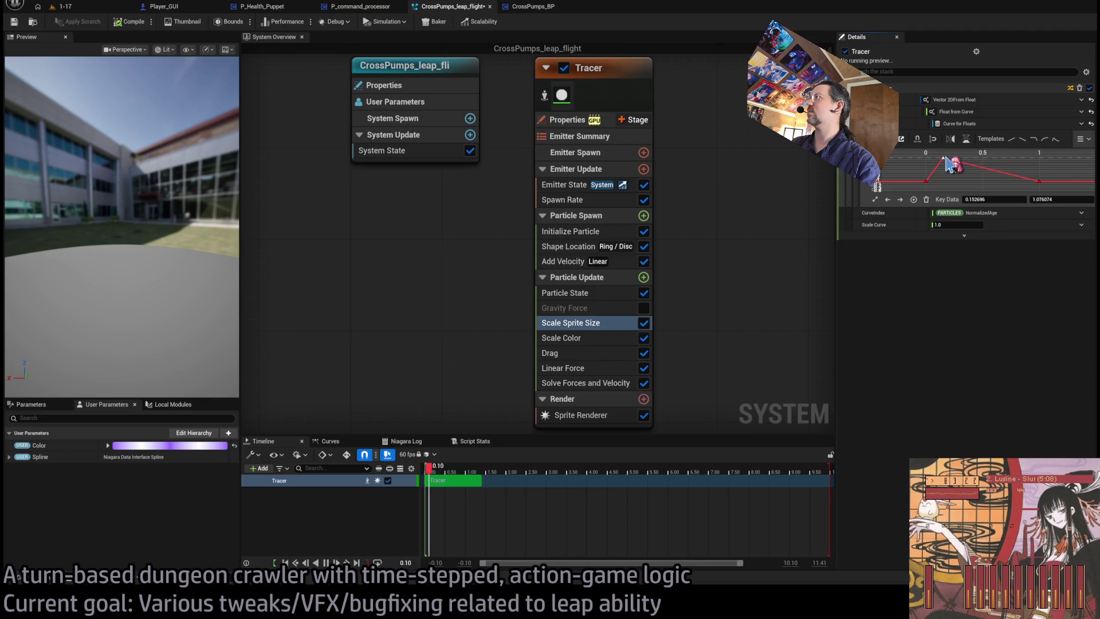
left_click(1063, 199)
type("1")
key("Return")
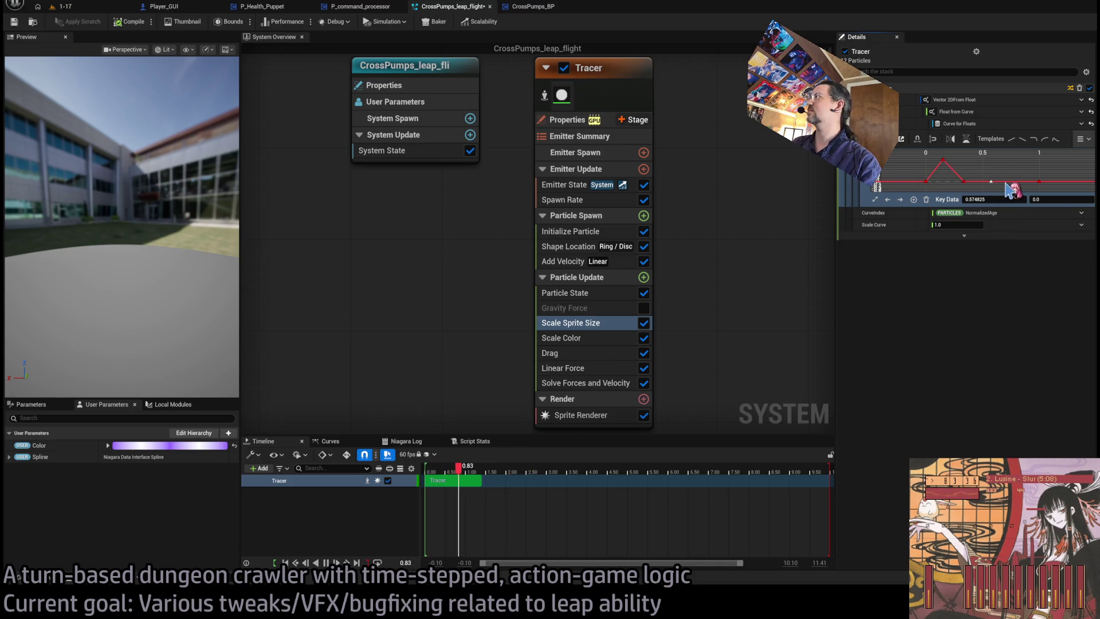
left_click_drag(1009, 164, 1013, 158)
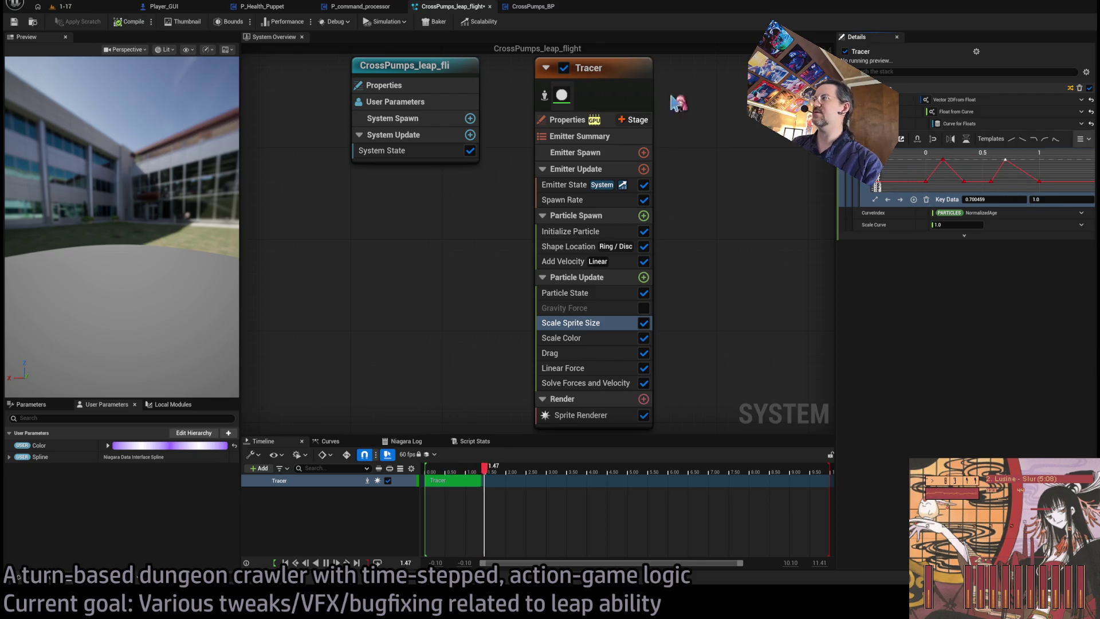
left_click(99, 6)
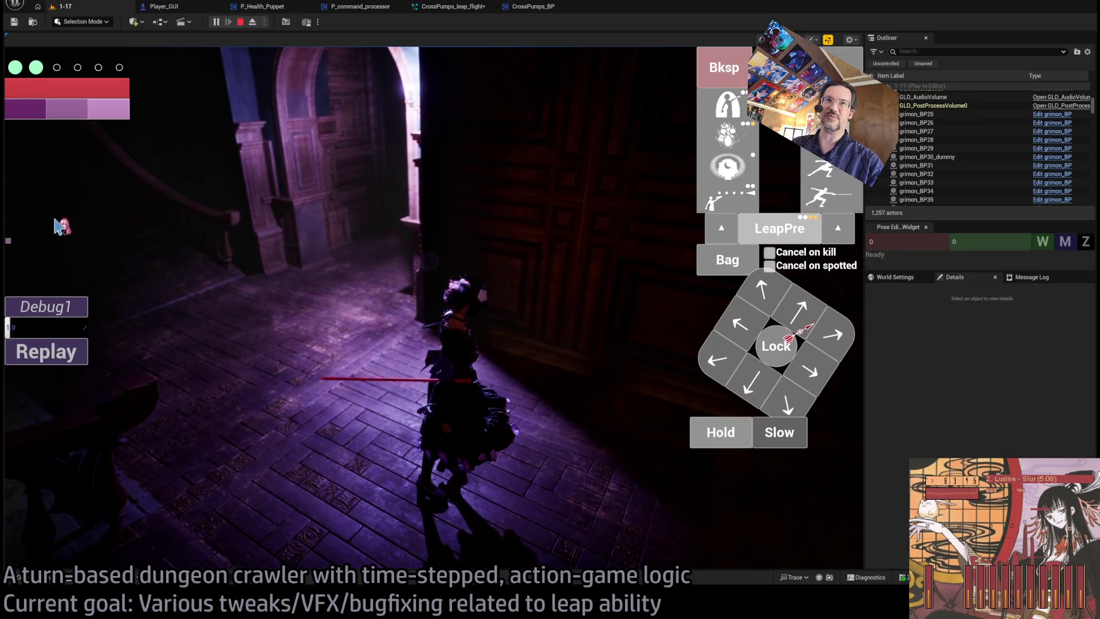
Replay the leap, then reopen the Tracer size curve in a wider Details panel.
left_click(73, 360)
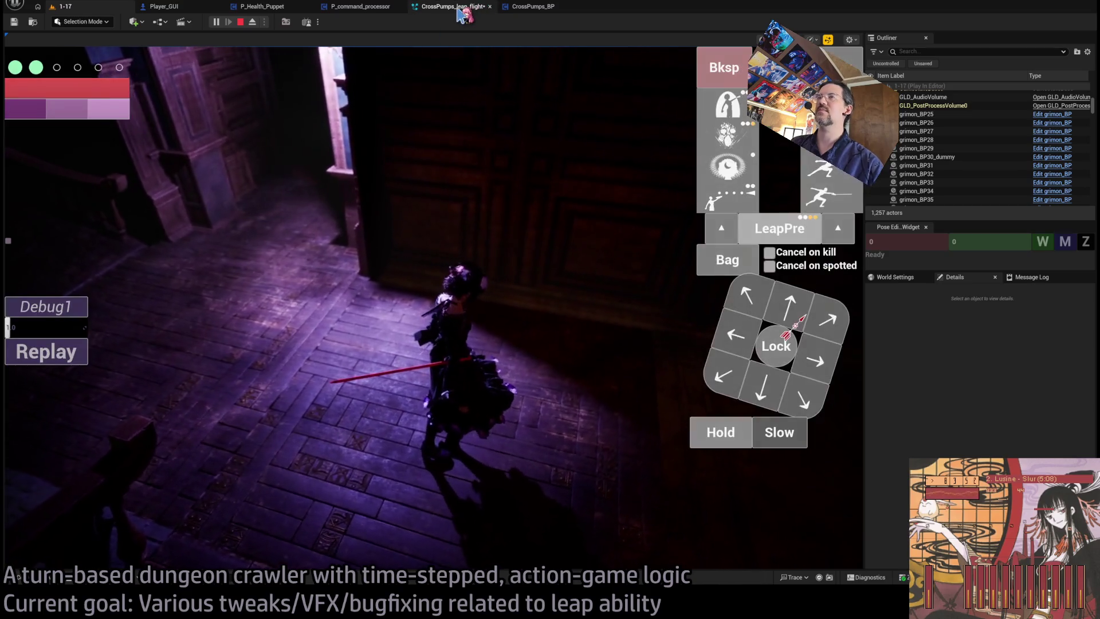
left_click(485, 6)
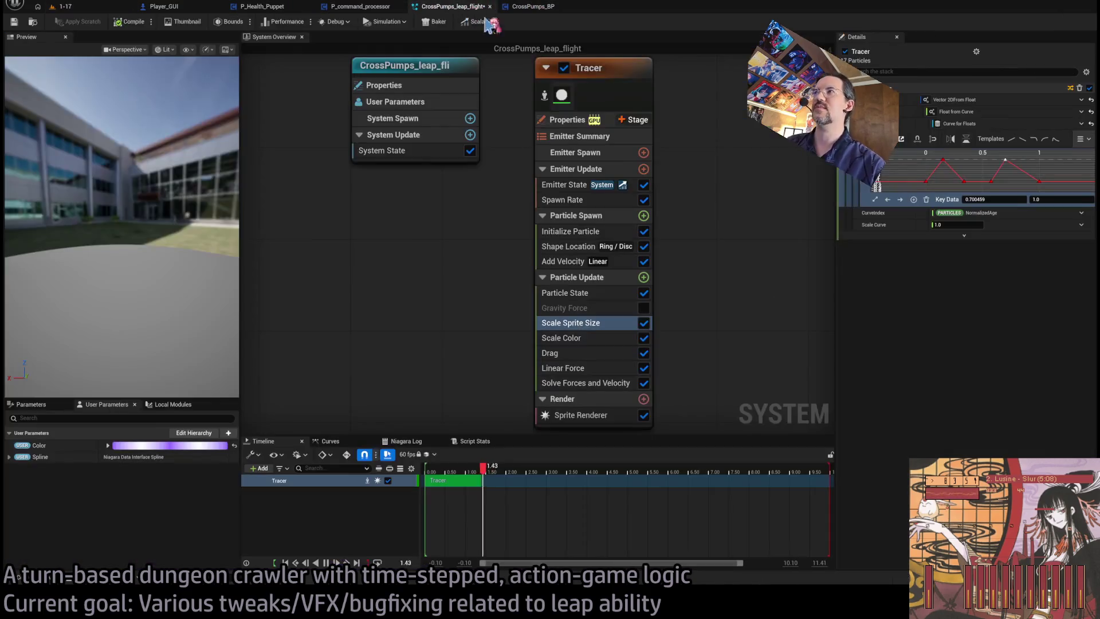
scroll(982, 177, "up", 2)
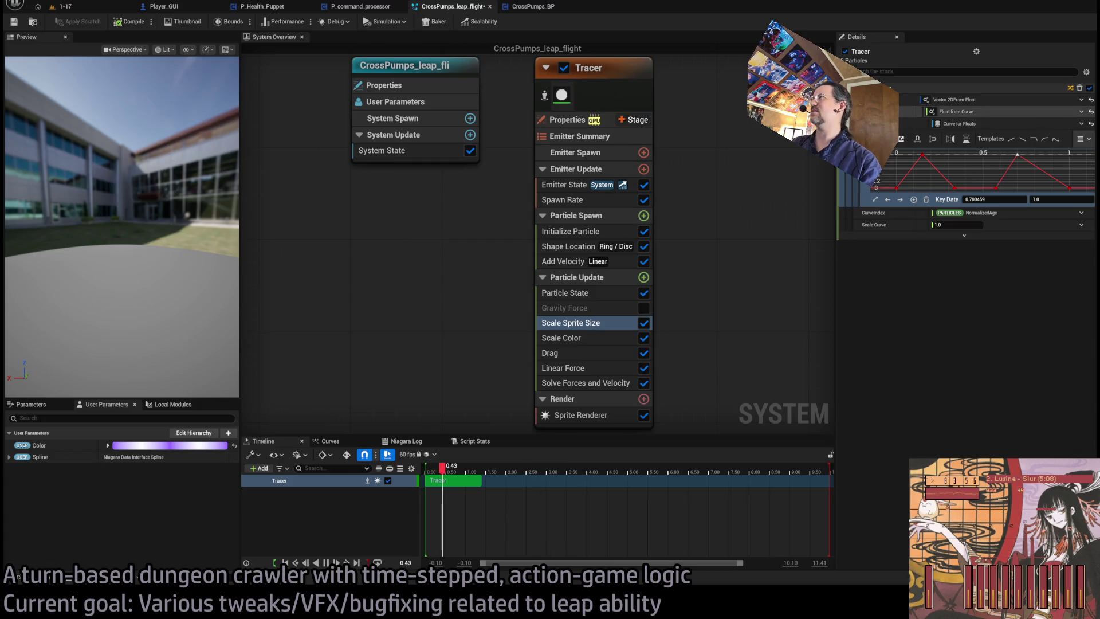
left_click_drag(836, 178, 669, 177)
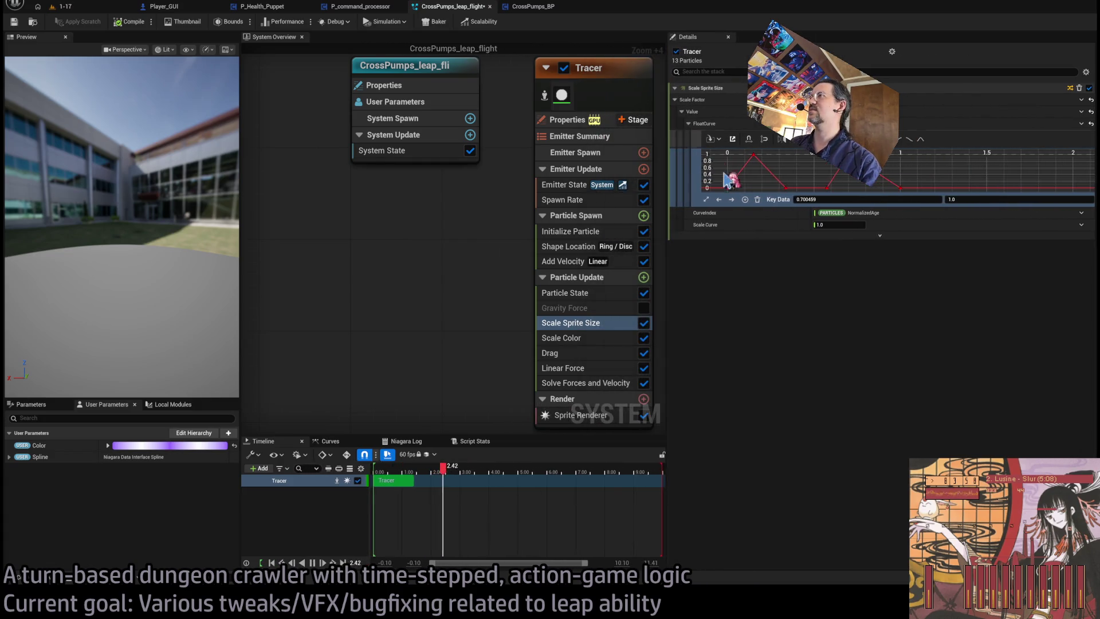
Set a size-curve key time to 0.2, add a peak key at 0.5, and return to 1-17.
left_click(878, 196)
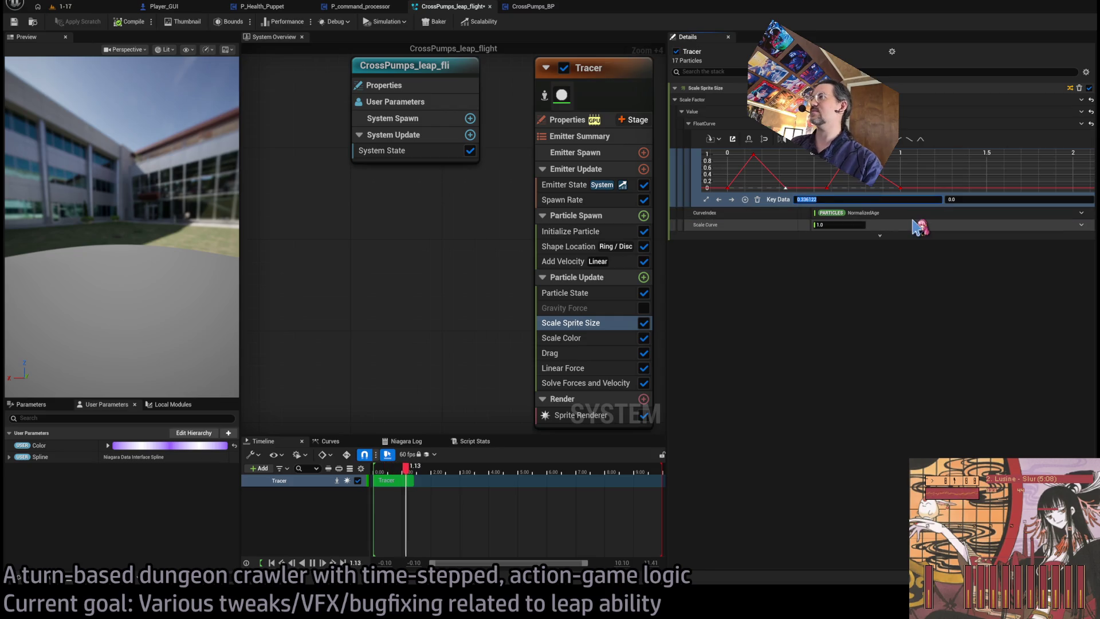
type("0.2")
key("Return")
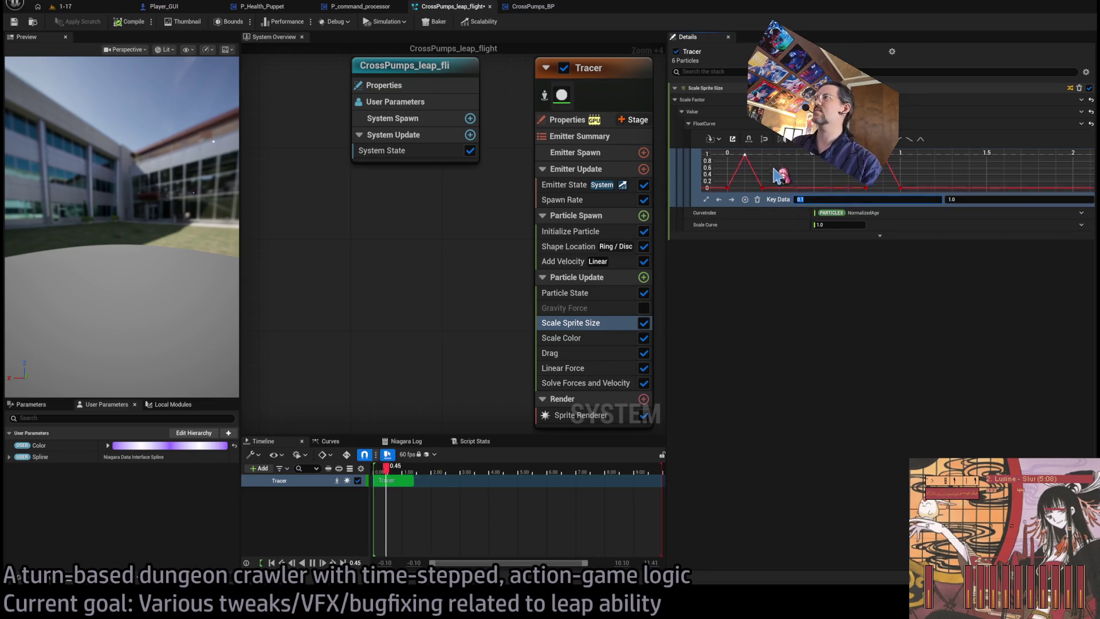
left_click(814, 188)
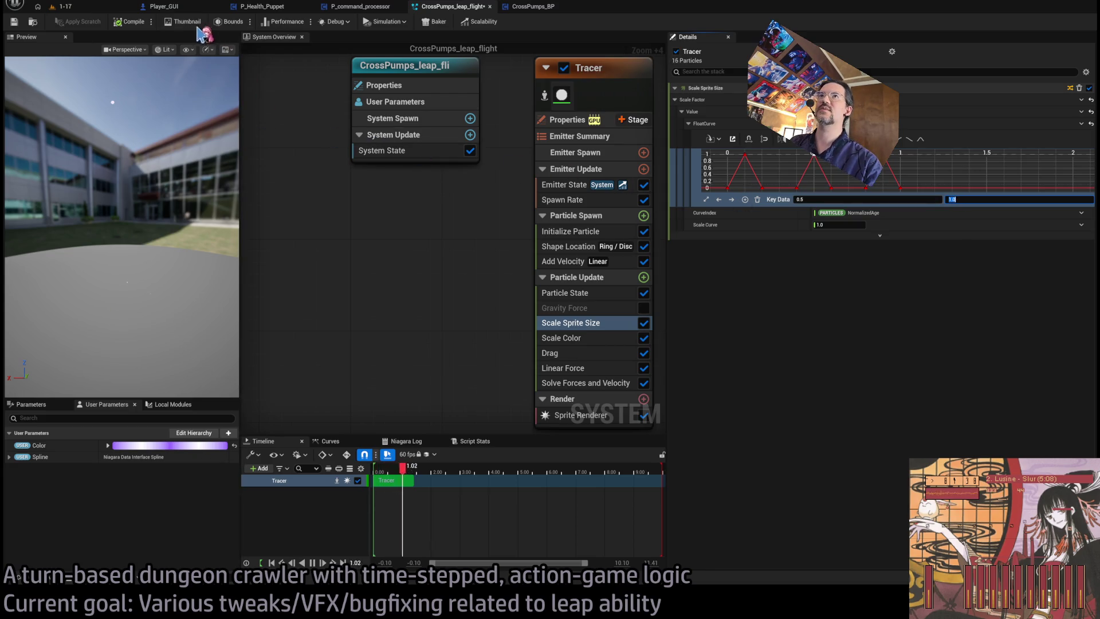
left_click(102, 7)
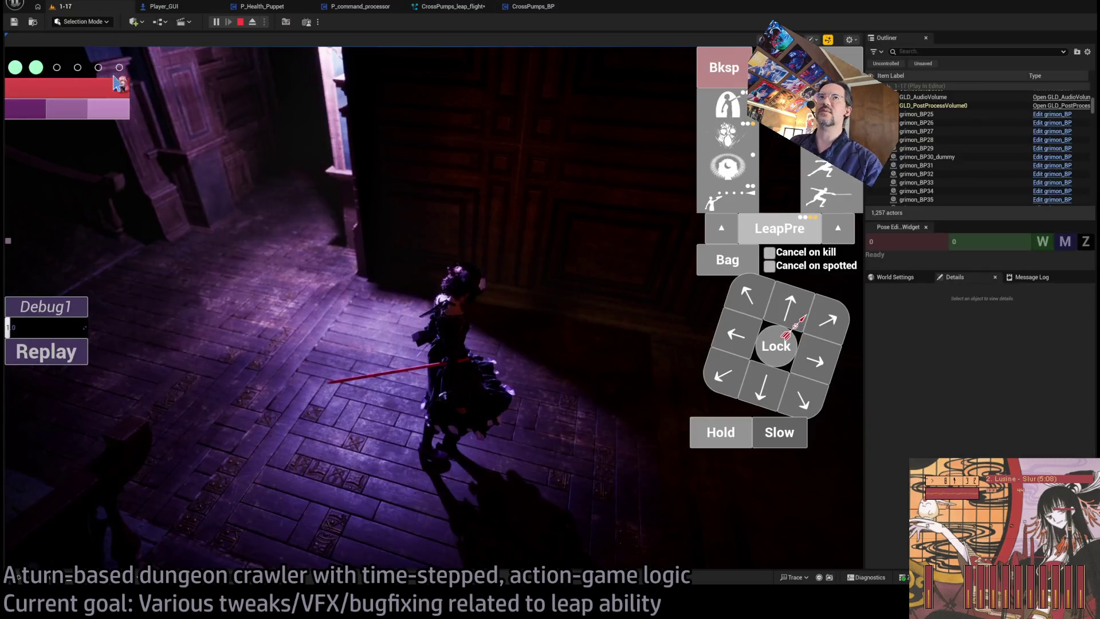
Replay the leap and check CrossPumps_leap_flight's System State before returning to the 1-17 game.
left_click(89, 348)
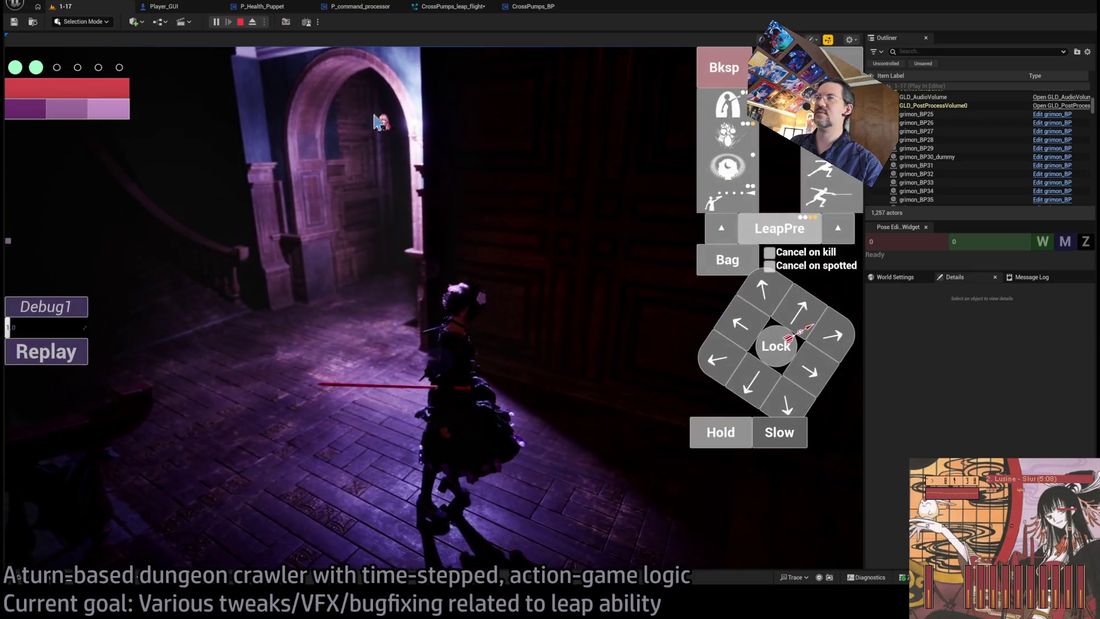
left_click(457, 8)
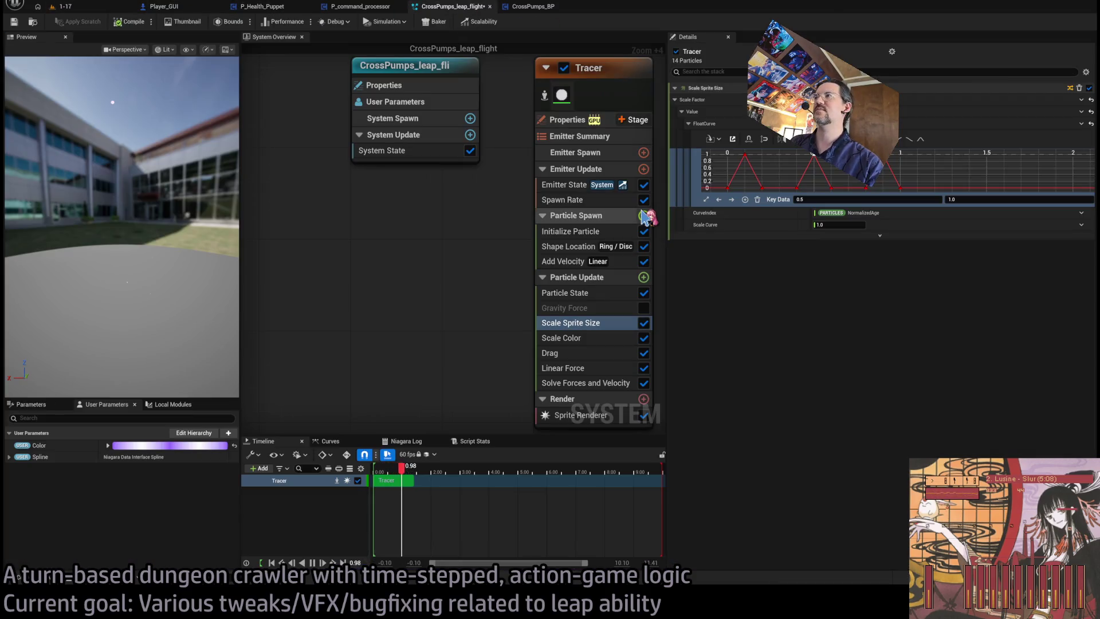
left_click(411, 153)
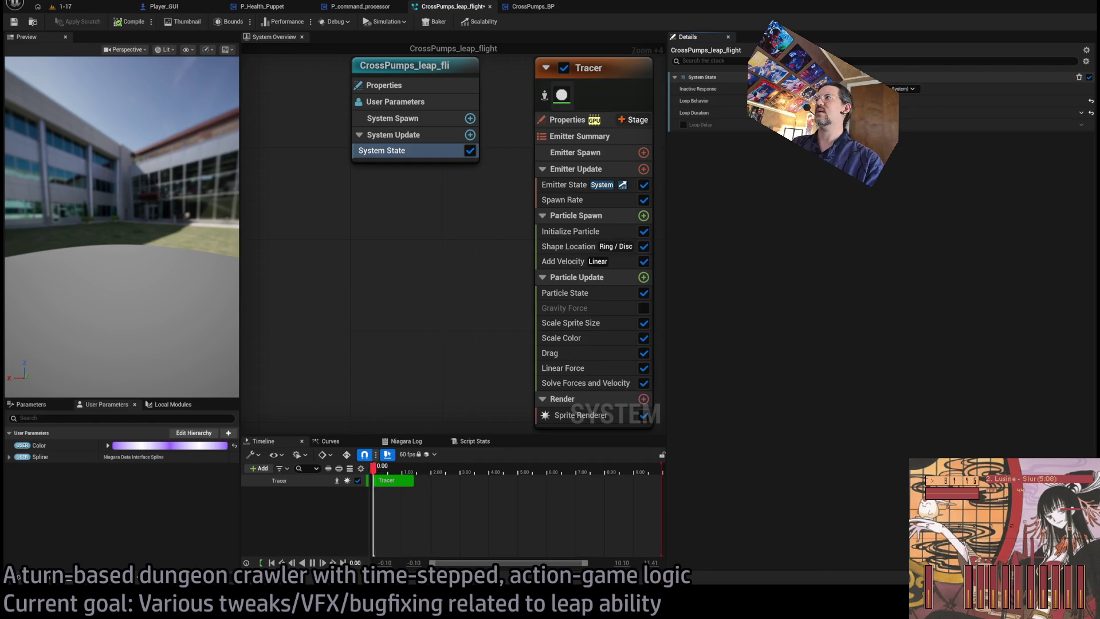
left_click(92, 7)
left_click(43, 351)
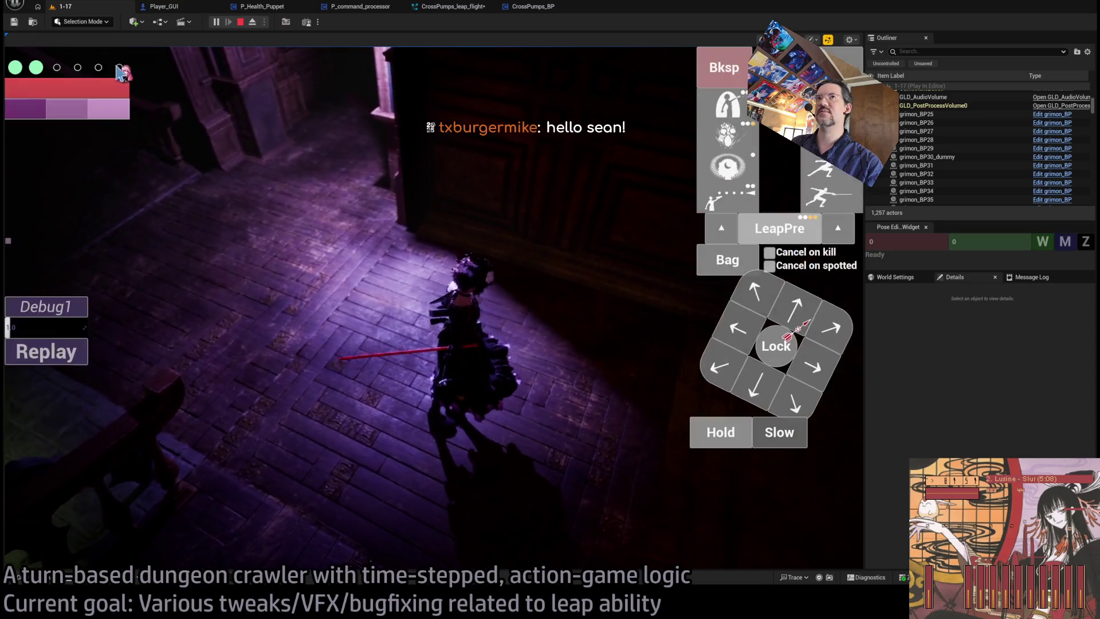
Review the Tracer's Initialize Particle settings, replay the leap five times, then reopen CrossPumps_leap_flight.
left_click(449, 9)
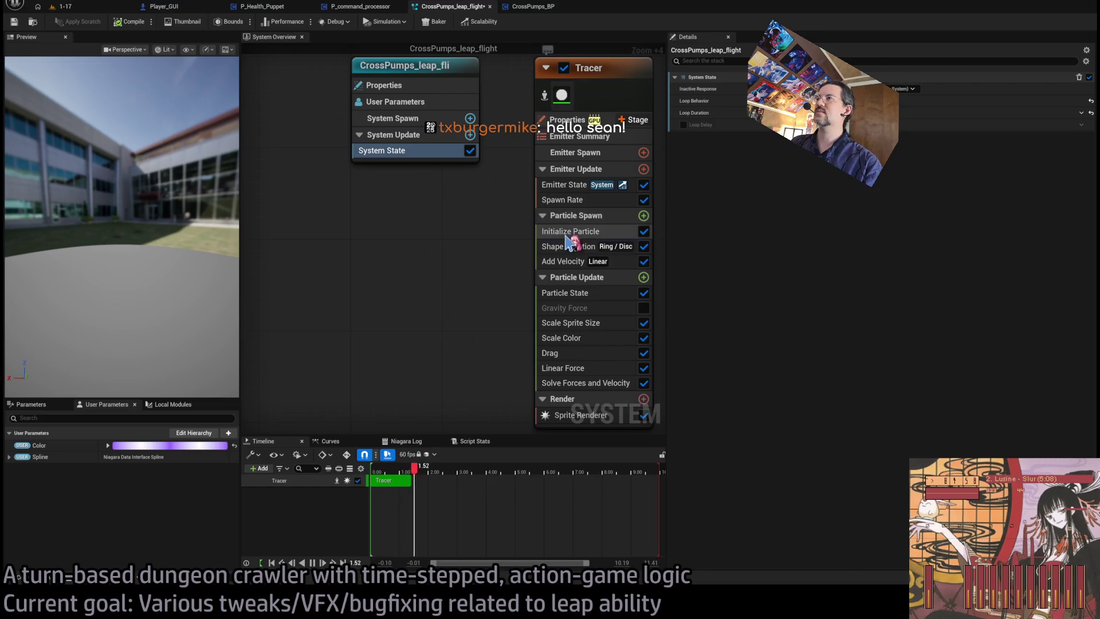
left_click(567, 233)
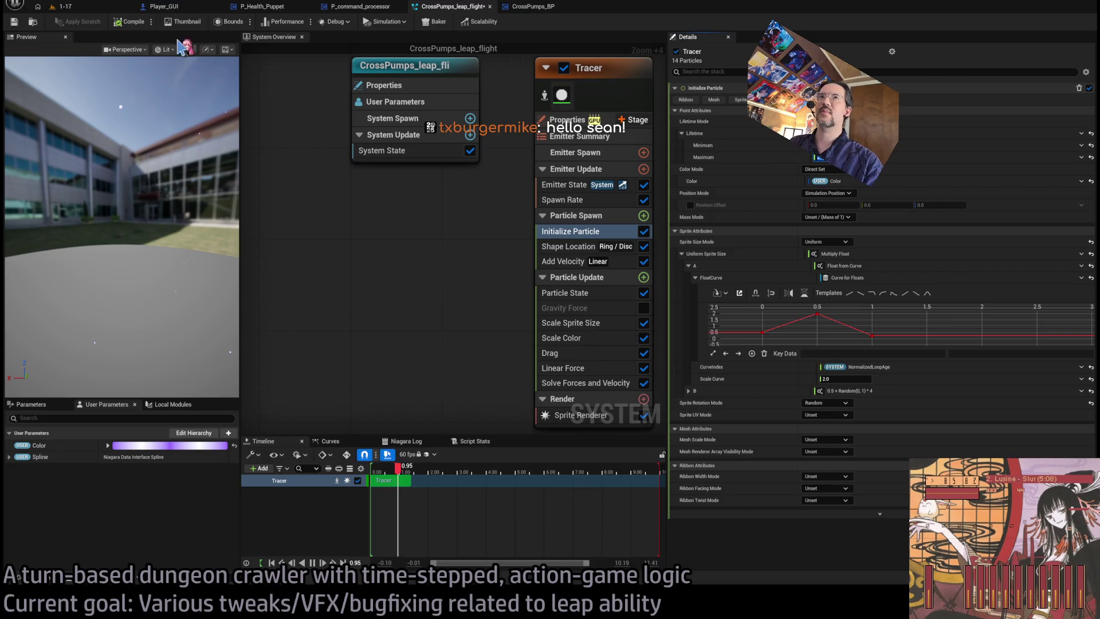
left_click(96, 8)
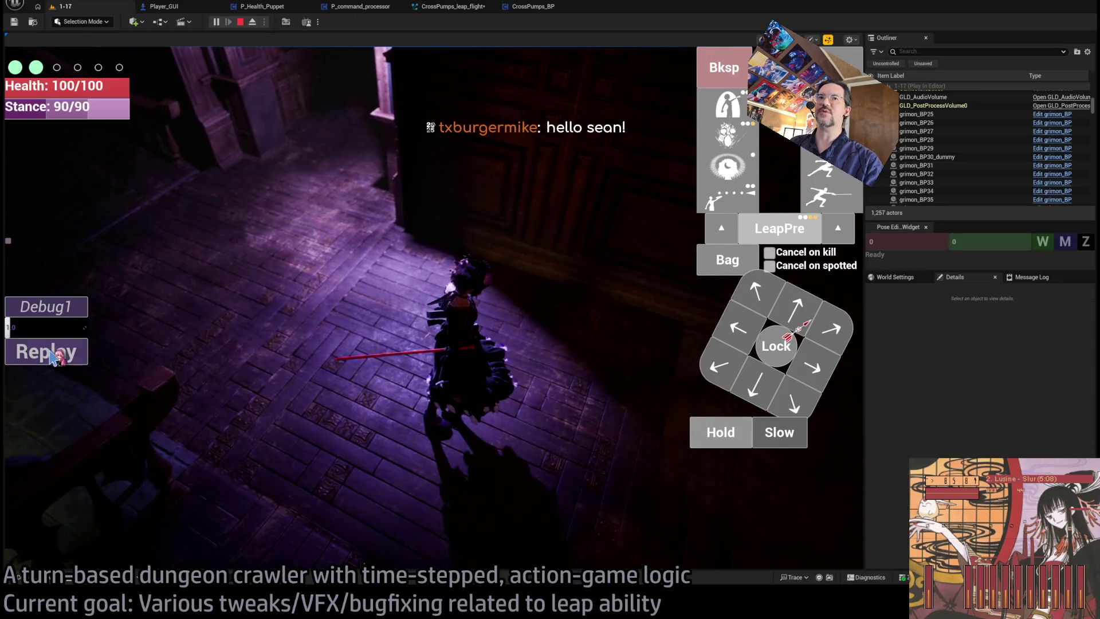
left_click(55, 356)
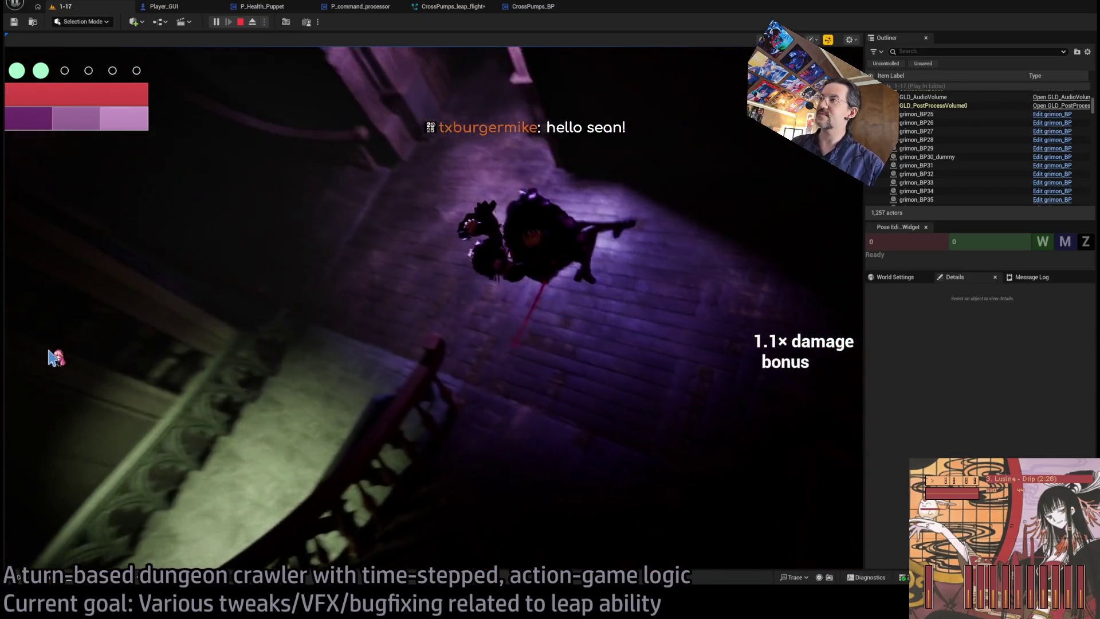
left_click(55, 356)
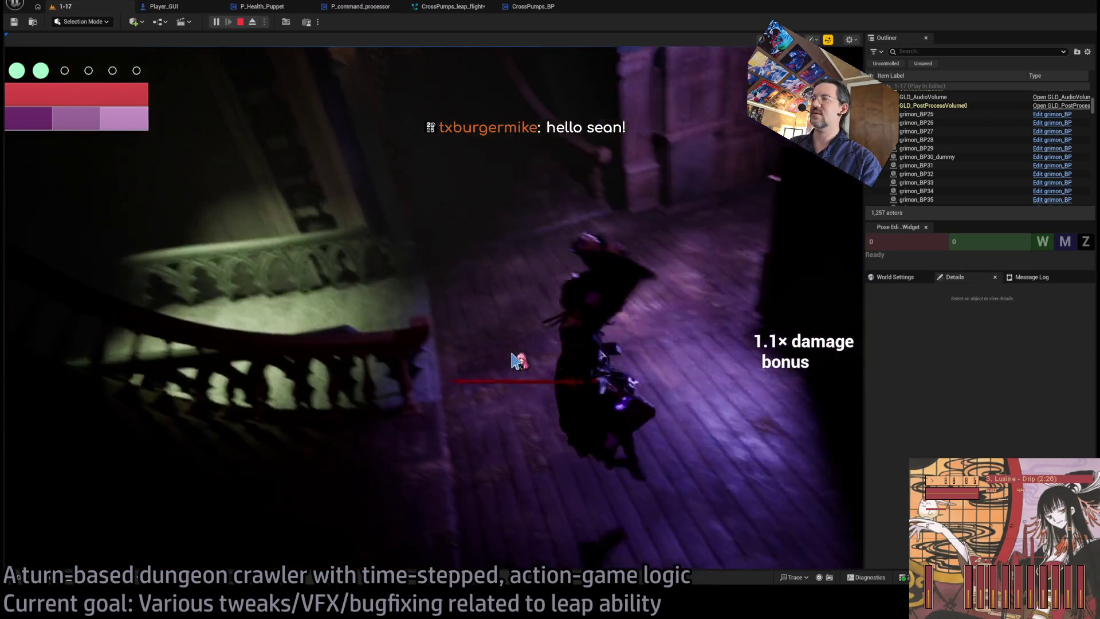
left_click(61, 362)
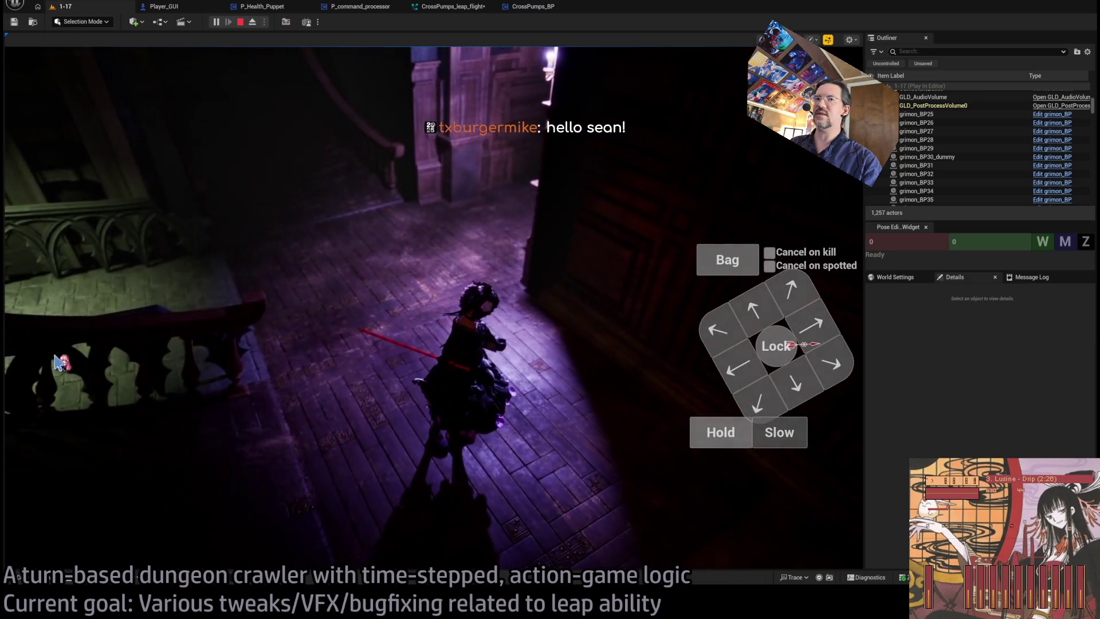
left_click(60, 353)
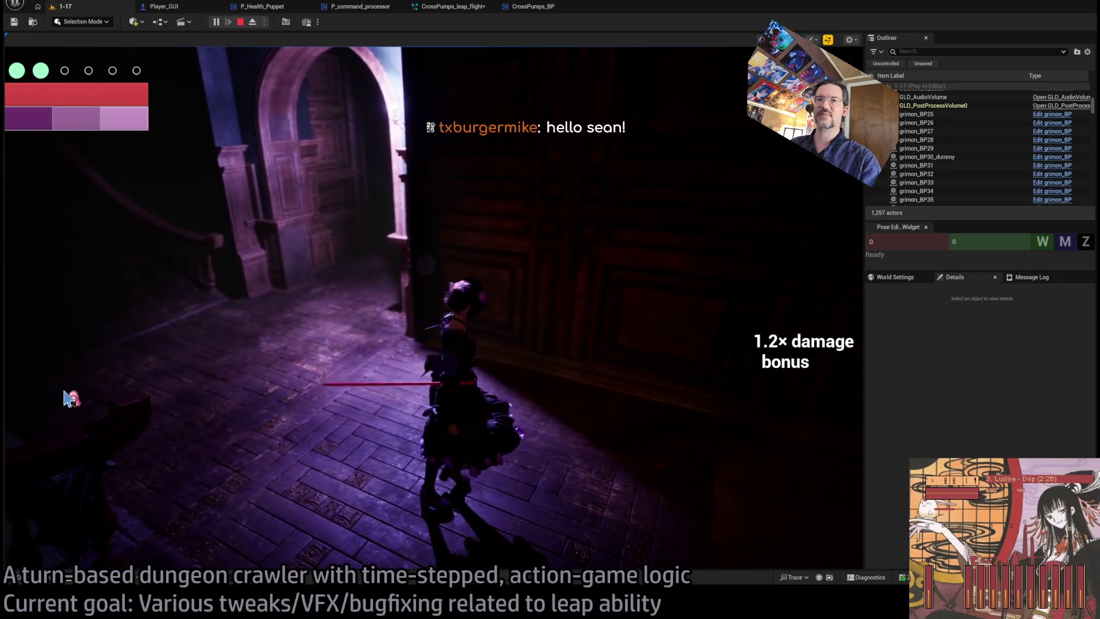
left_click(60, 354)
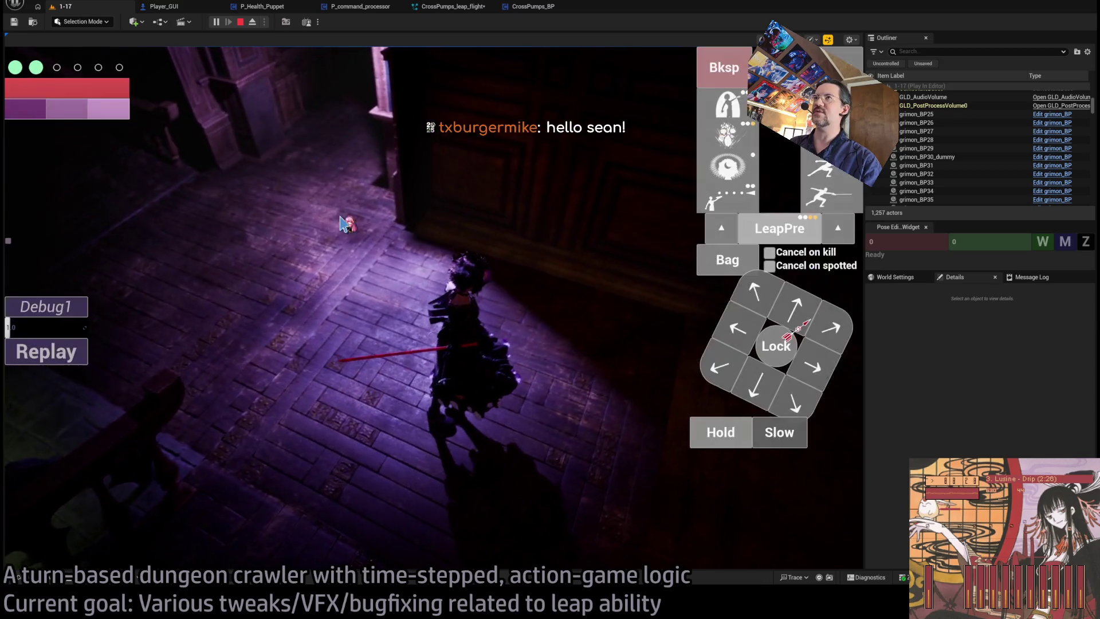
left_click(453, 7)
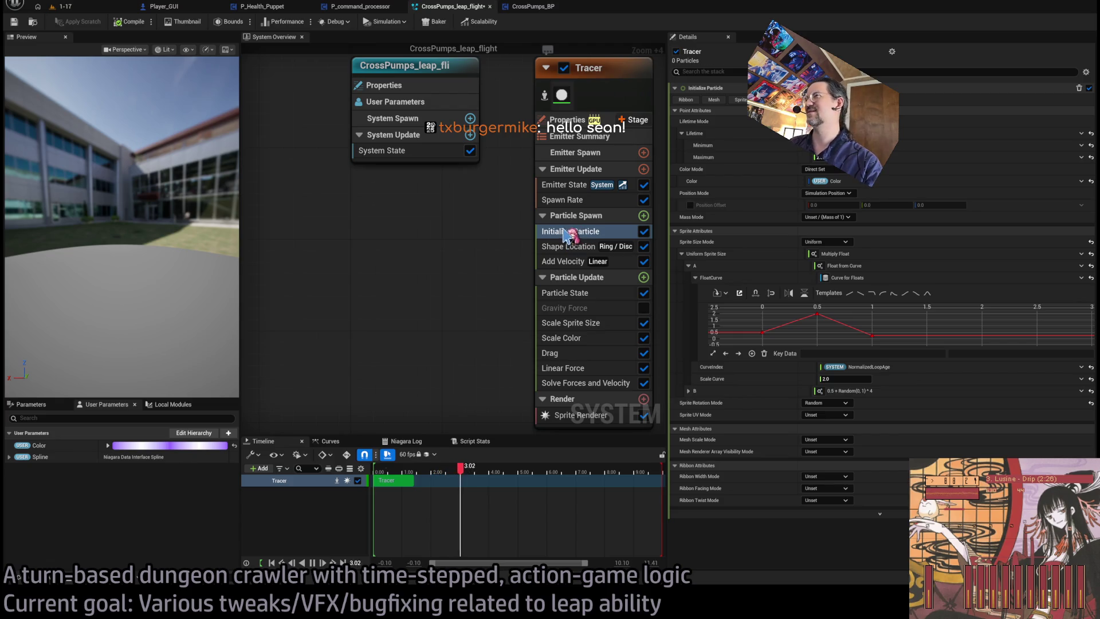
Inspect the Tracer's Add Velocity and Linear Force modules, then go back to level 1-17.
left_click(567, 262)
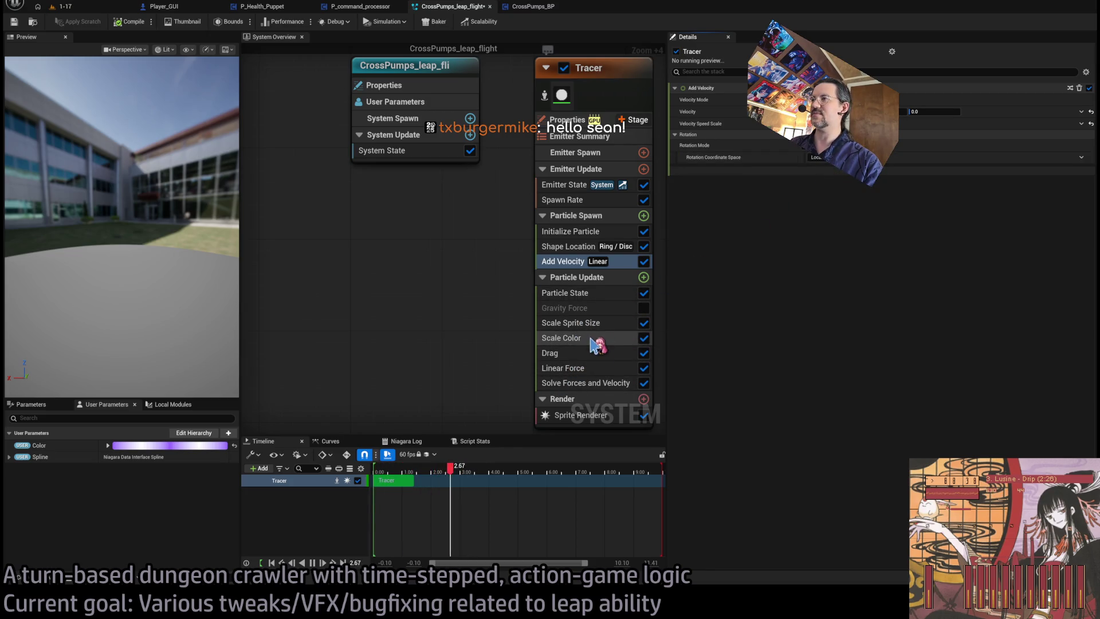
left_click(595, 368)
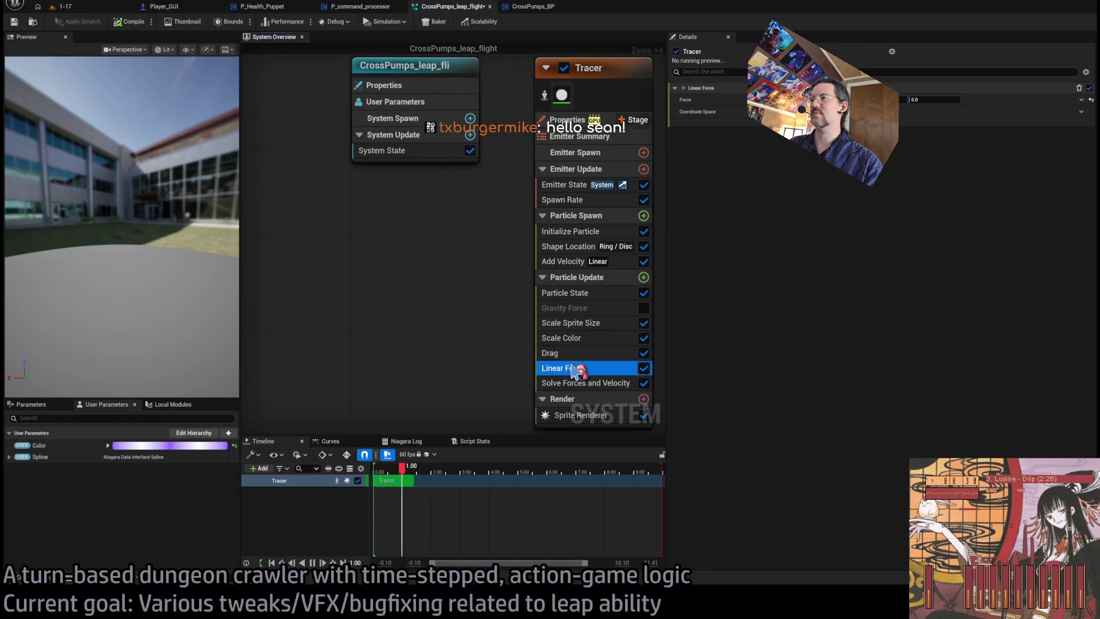
left_click(81, 10)
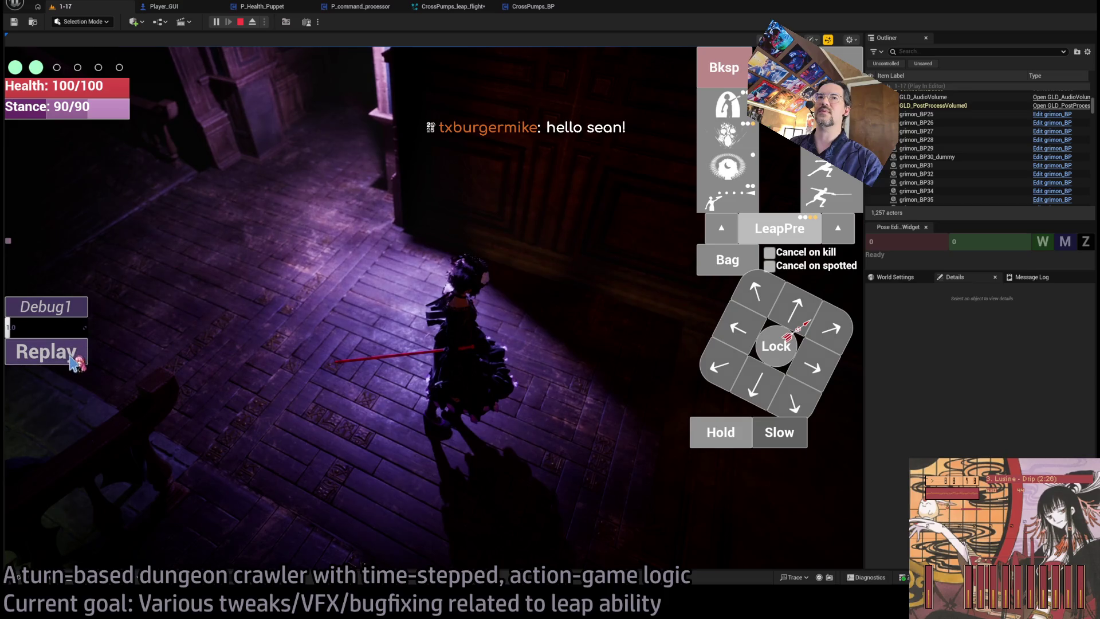
Replay the leap twice in 1-17, then bring the CrossPumps_leap_flight effect back up.
left_click(72, 363)
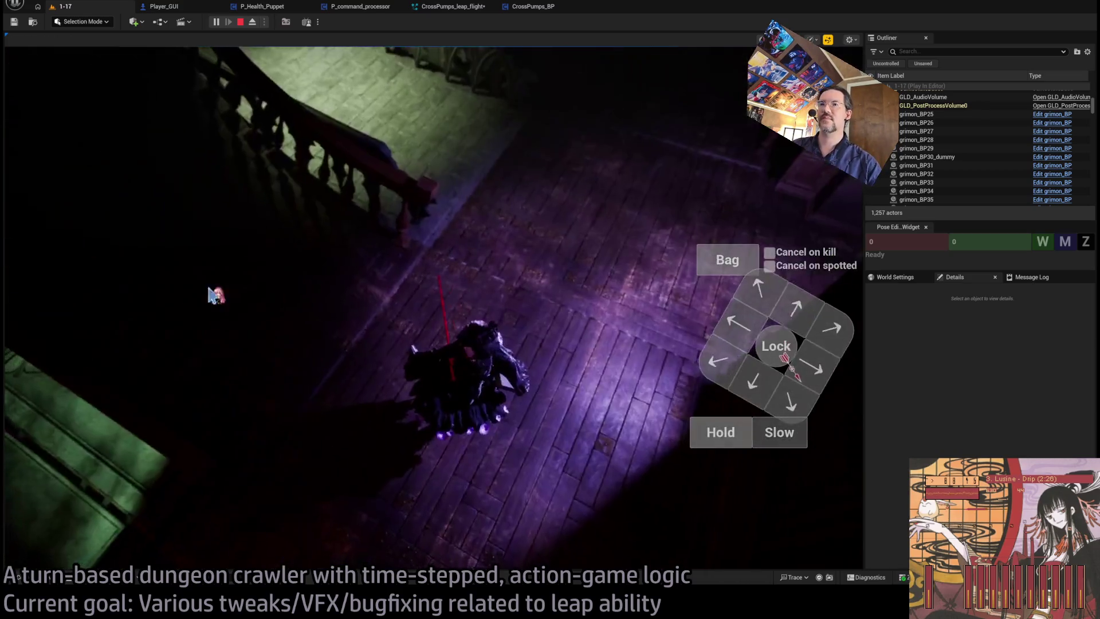
left_click(70, 361)
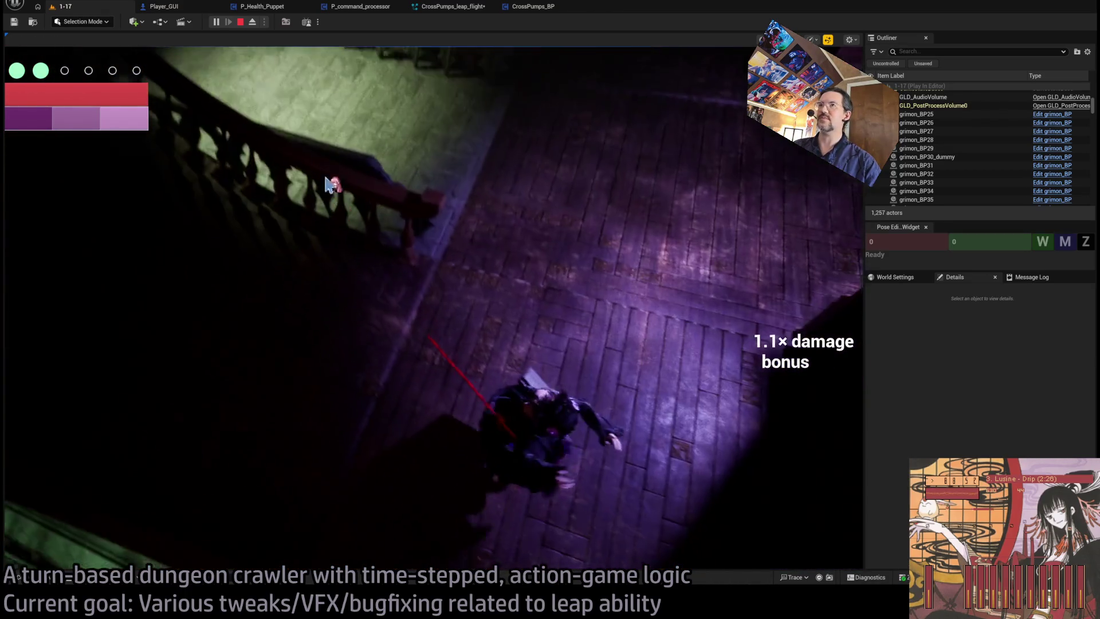
left_click(459, 8)
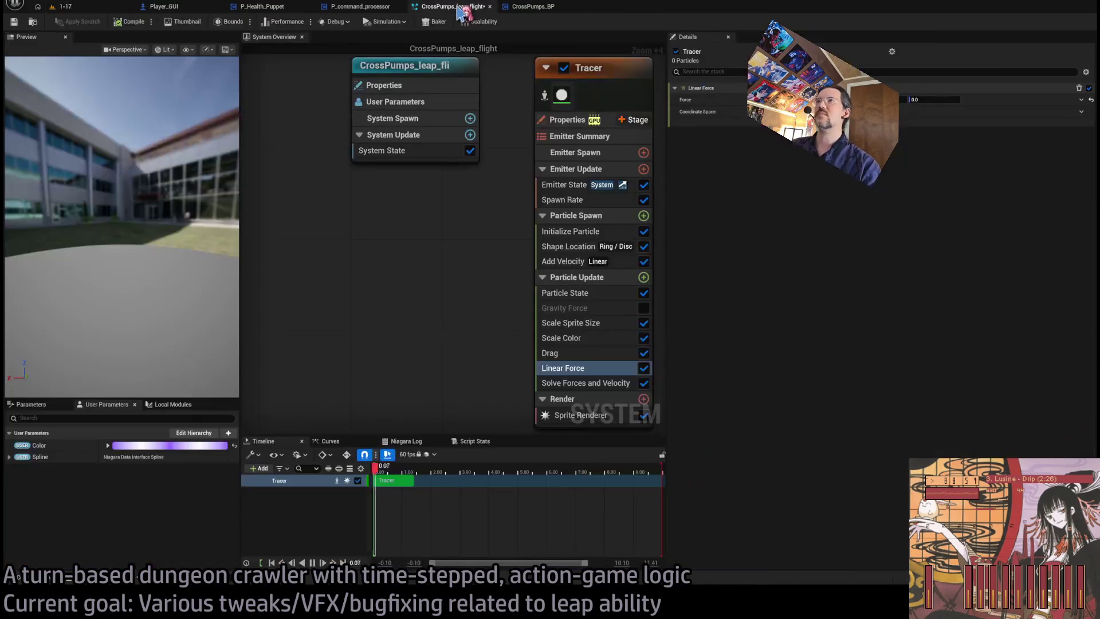
Compile CrossPumps_BP with Update Flight VFX Location Lookahead 5 and start playing level 1-17.
left_click(533, 7)
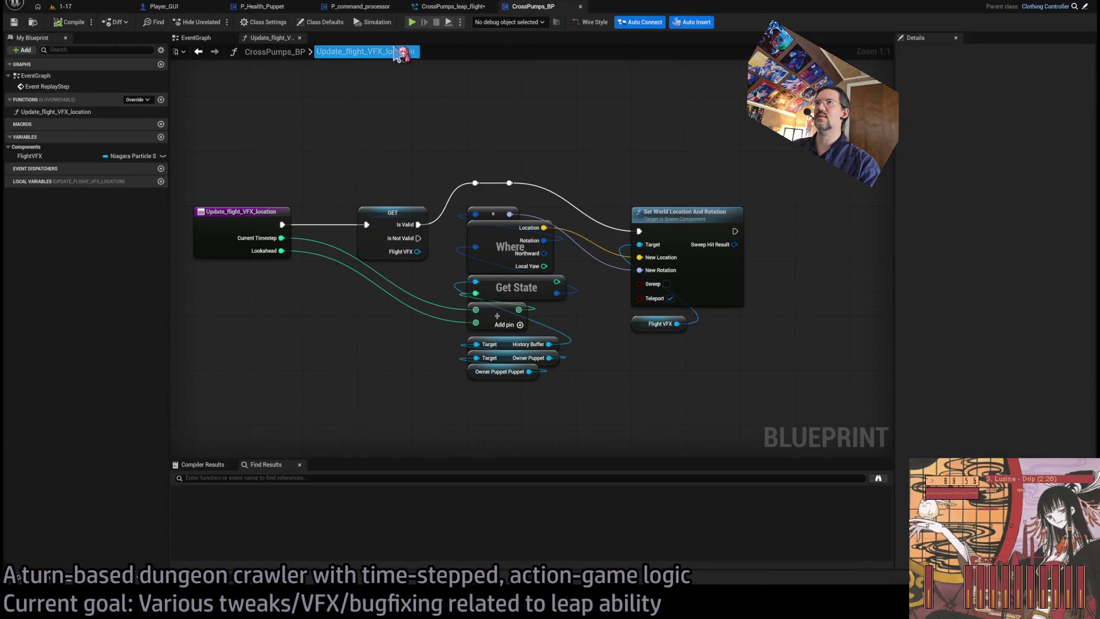
middle_click(274, 39)
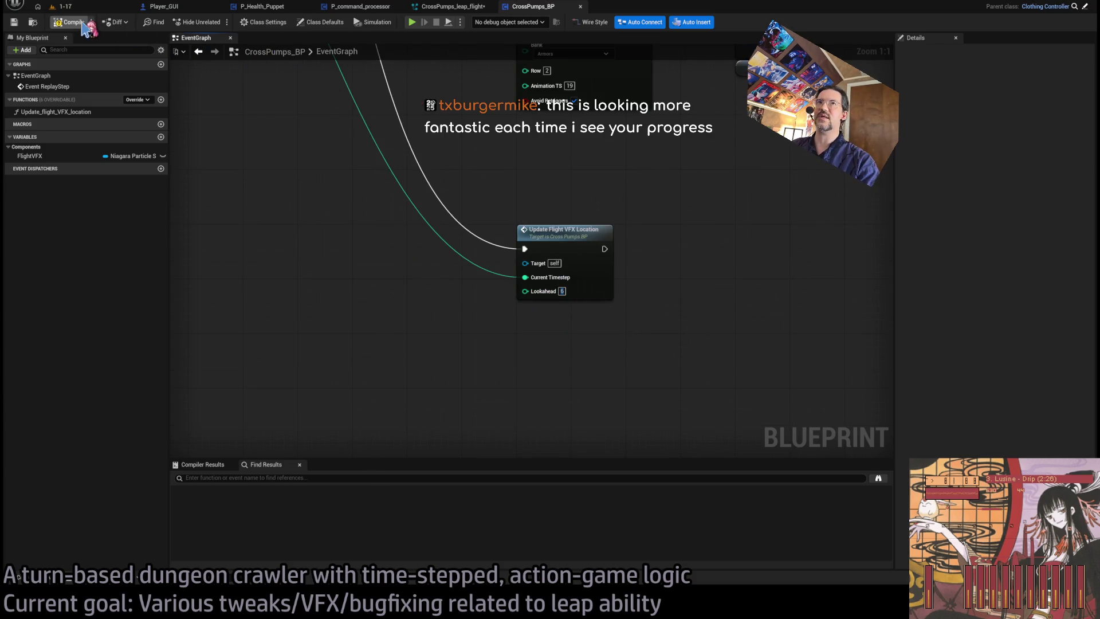
left_click(83, 24)
left_click(65, 7)
key("alt+p")
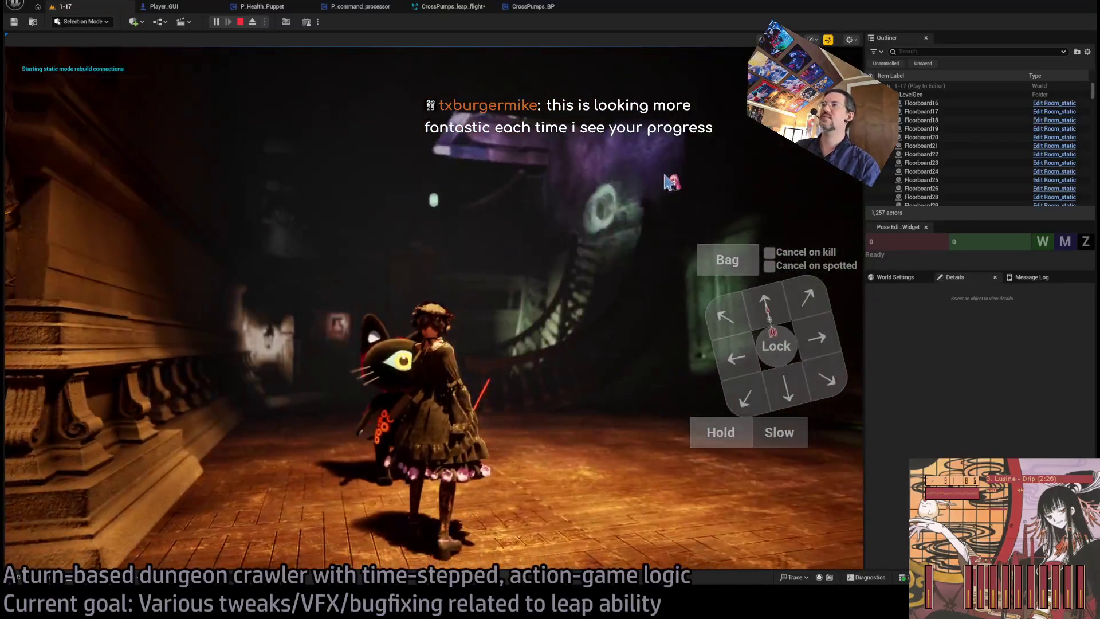
Execute the leap with Lookahead 5, stop play, and return to CrossPumps_leap_flight.
left_click(58, 396)
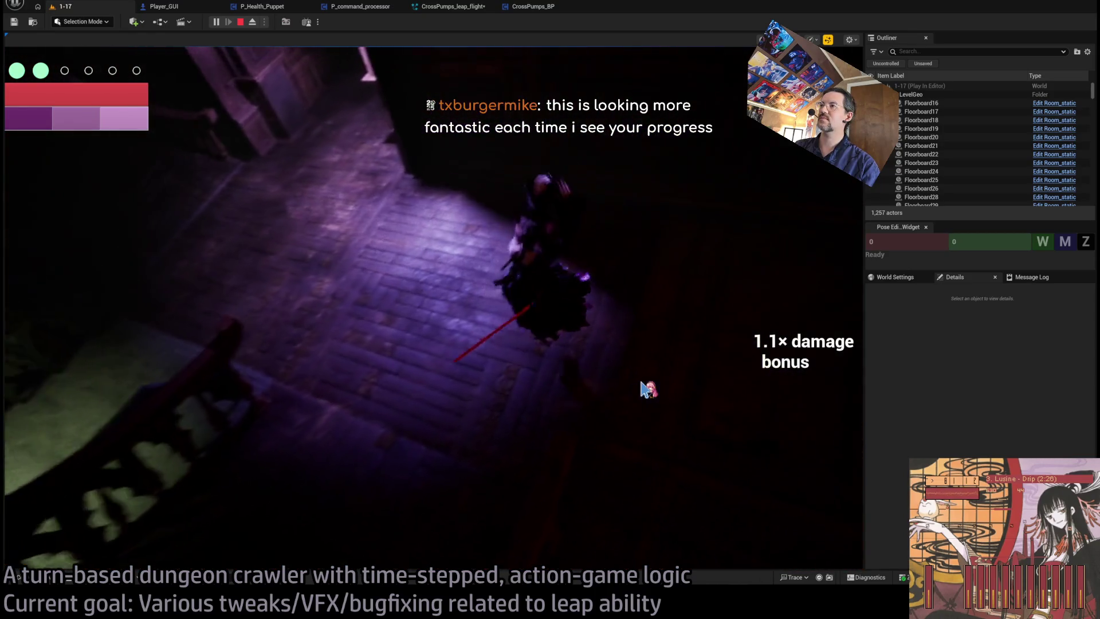
left_click(239, 23)
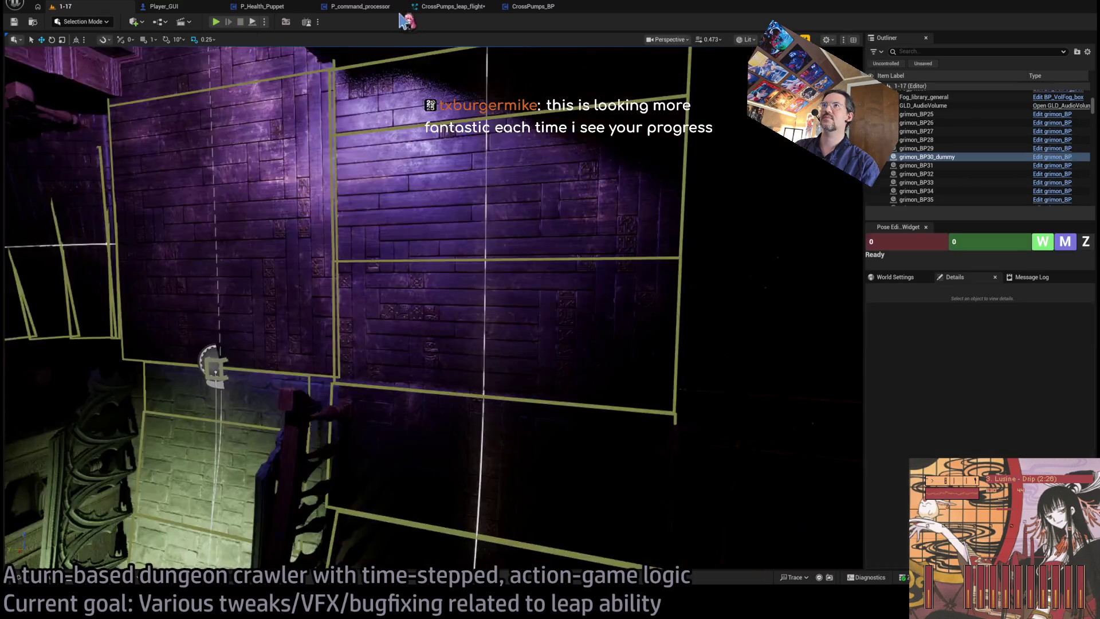
left_click(450, 8)
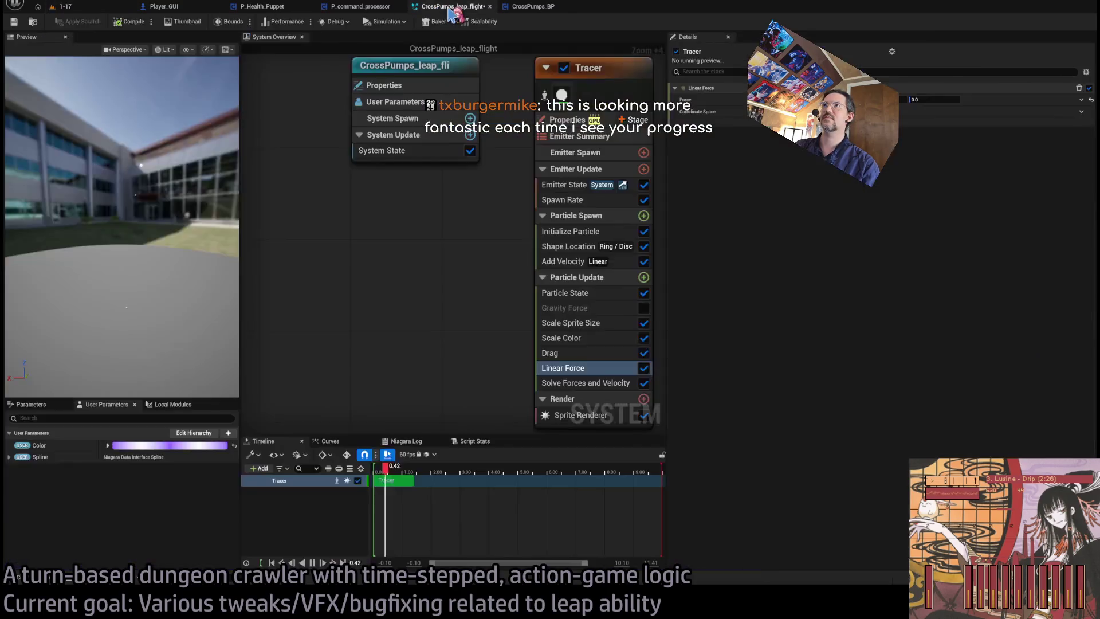
Save the CrossPumps_leap_flight system and relaunch level 1-17 with Alt+P.
left_click(408, 152)
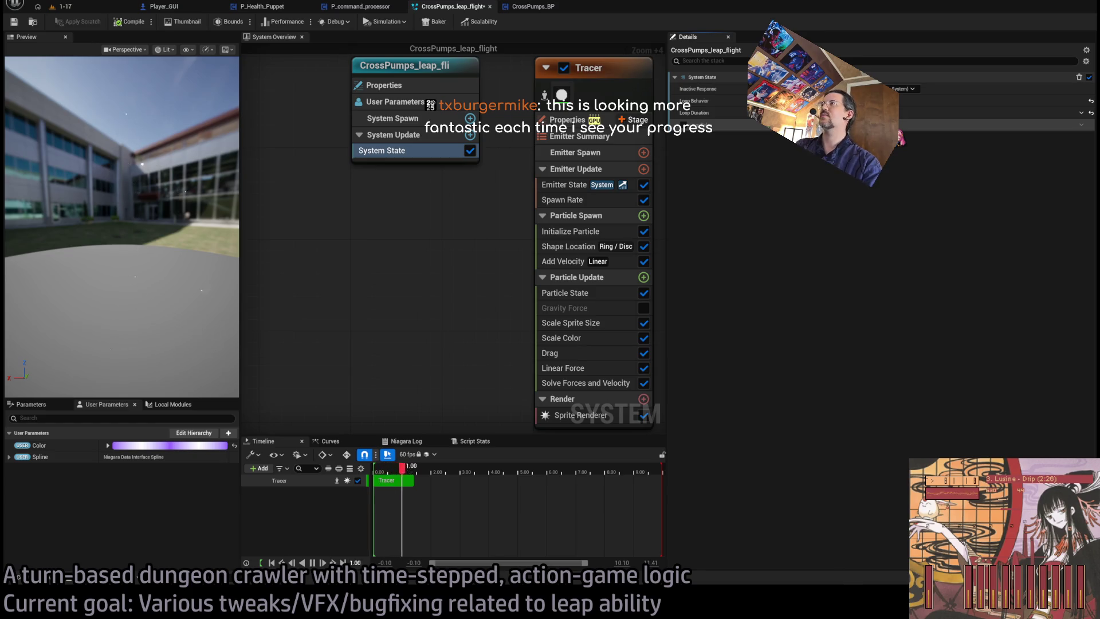
key("ctrl+s")
left_click(63, 6)
key("alt+p")
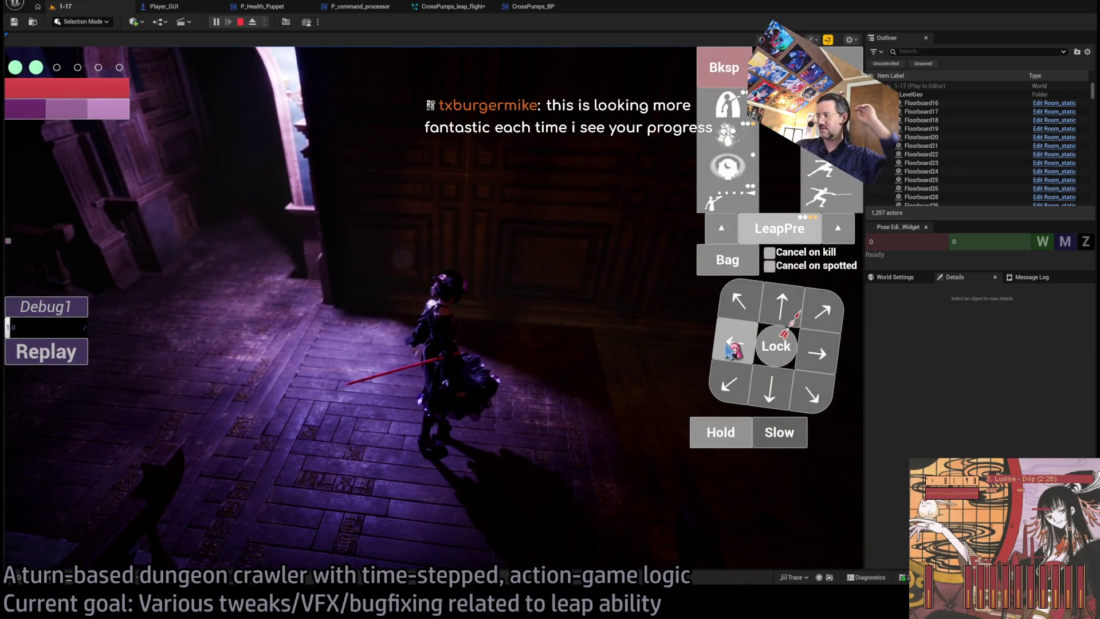
Replay the leap three times, then play out several turns toward the table enemy.
left_click(66, 363)
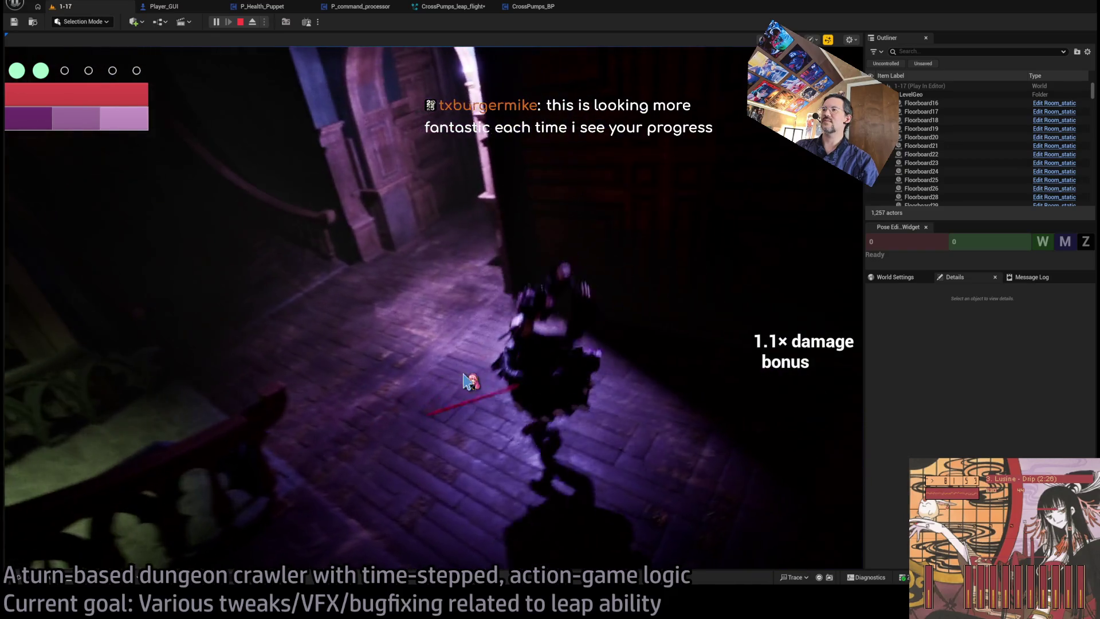
left_click(63, 361)
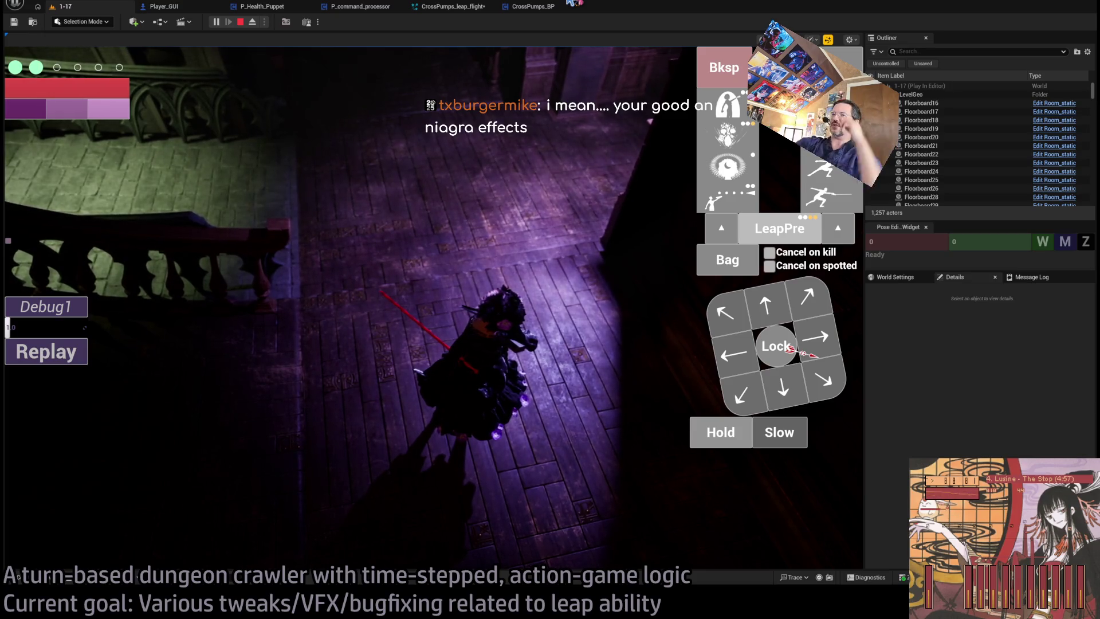
left_click(81, 362)
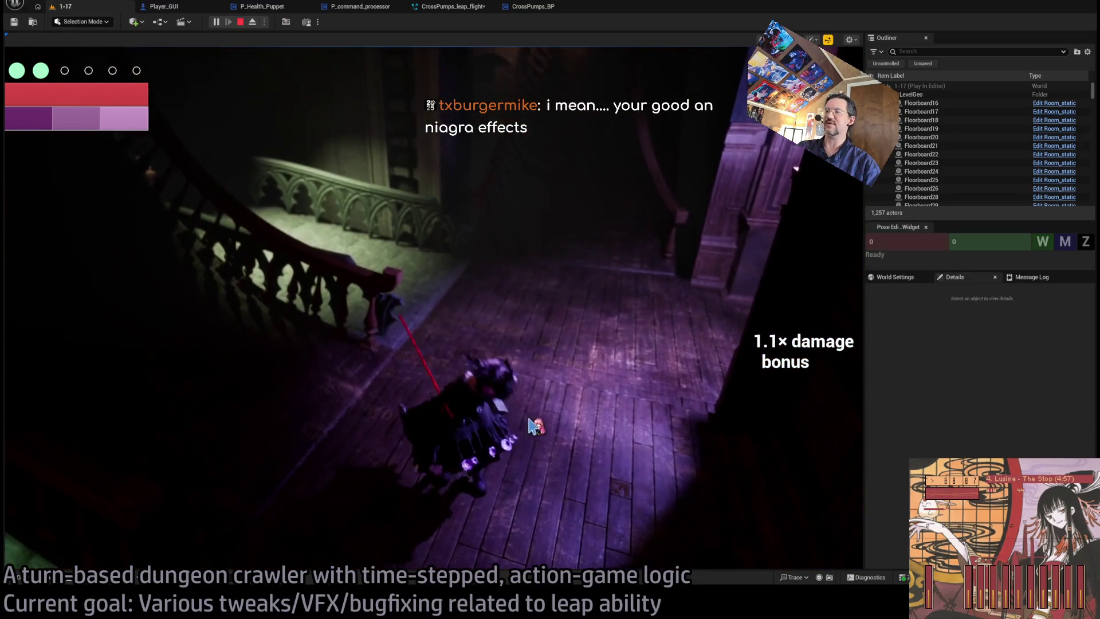
left_click(395, 395)
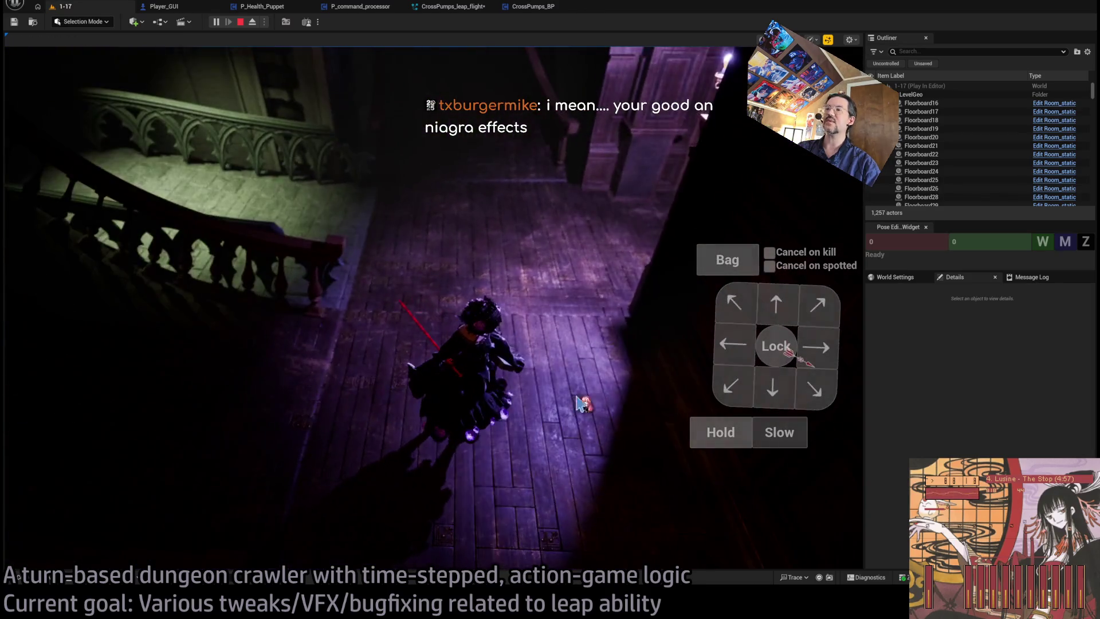
left_click(579, 404)
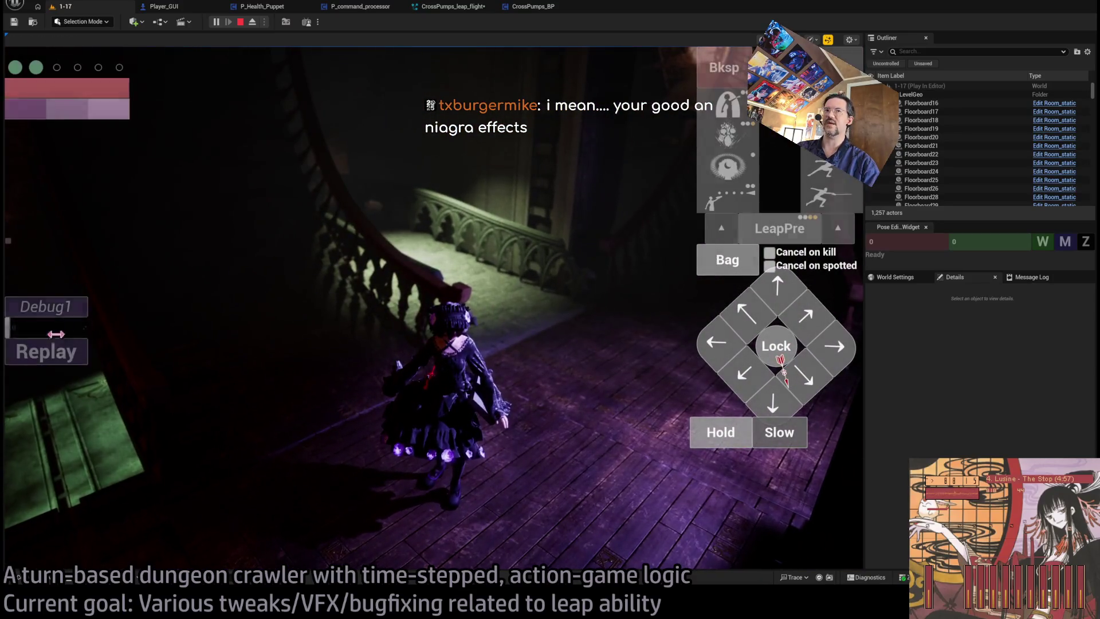
left_click(84, 360)
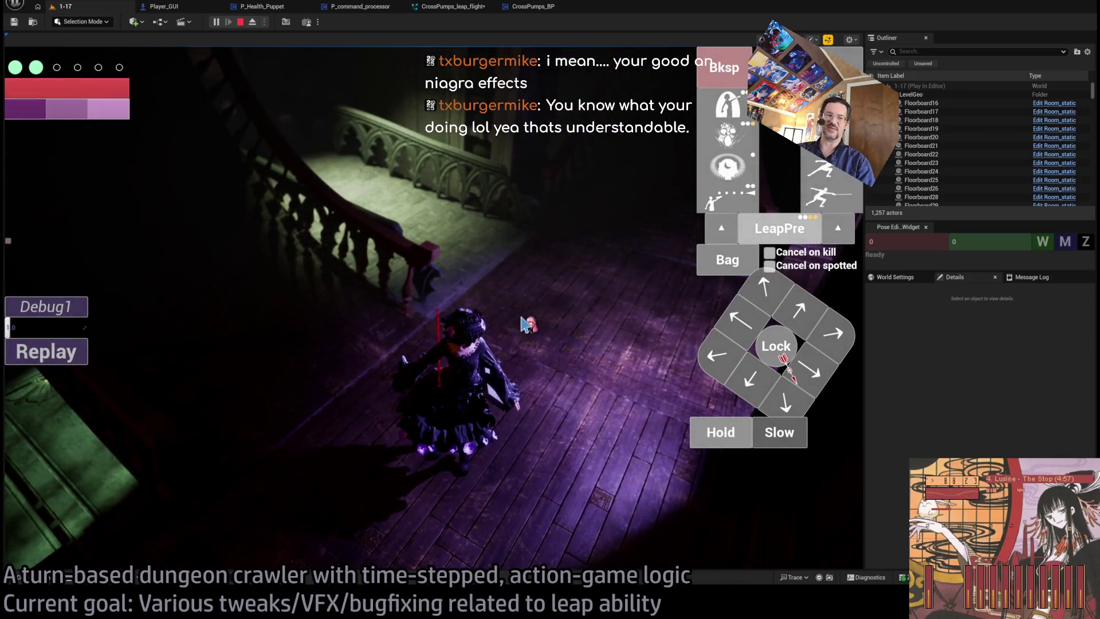
left_click(733, 351)
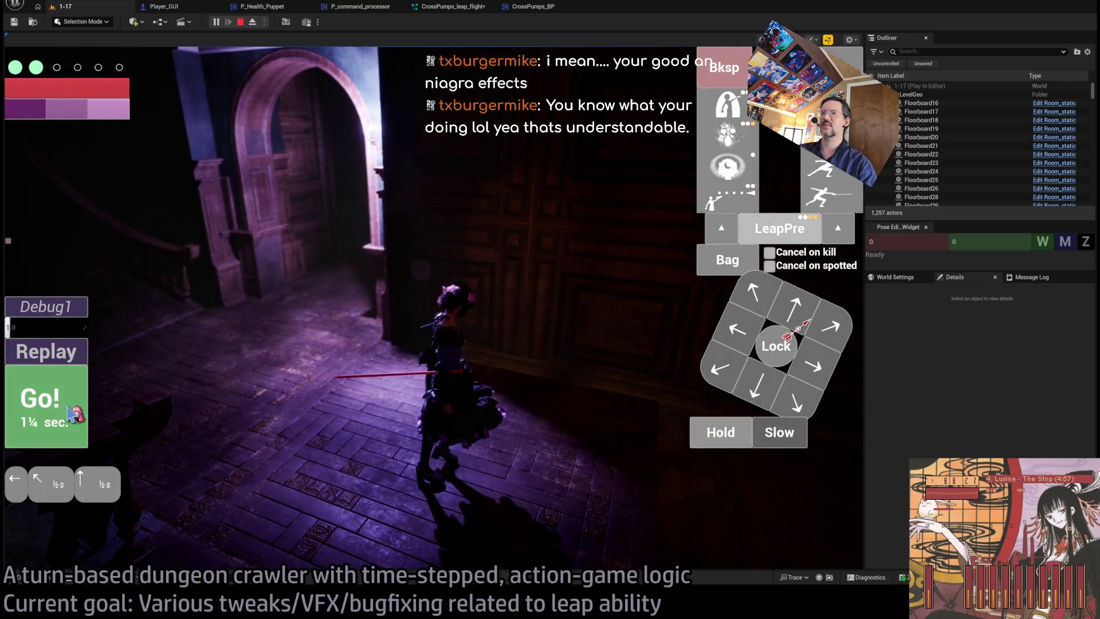
left_click(68, 408)
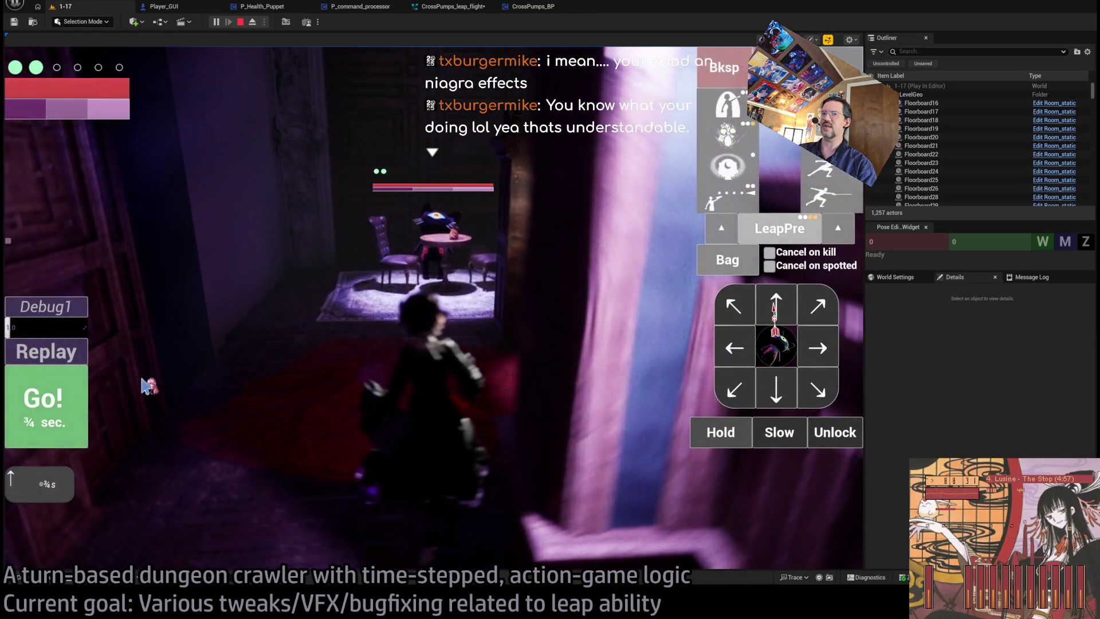
left_click(63, 401)
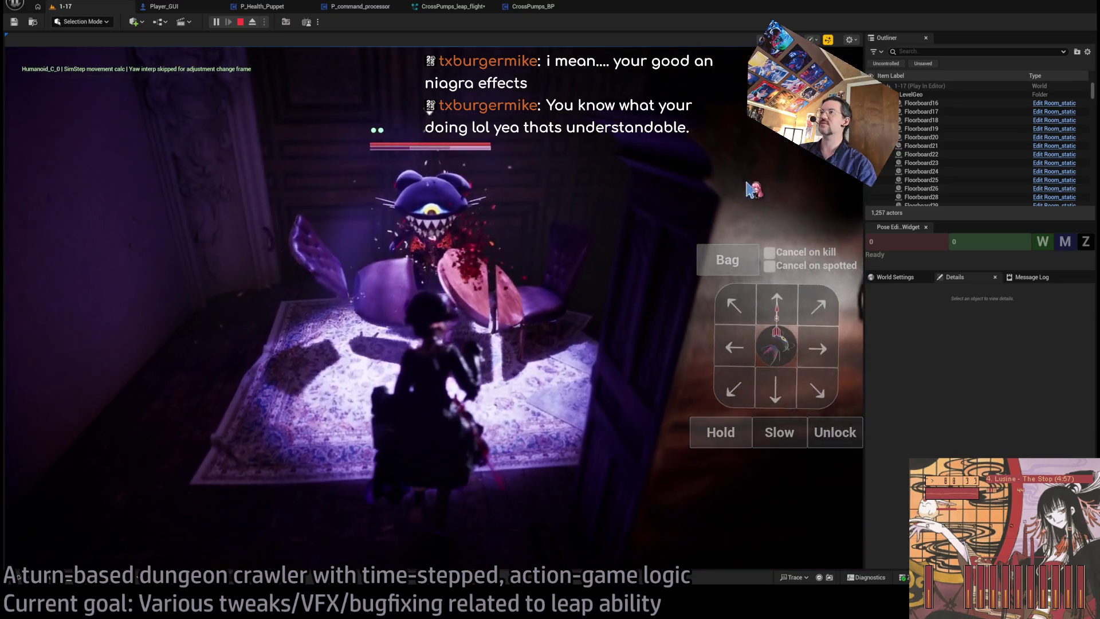
Restart play, launch the leap attack on the cat, stop, and reopen CrossPumps_leap_flight.
left_click(243, 23)
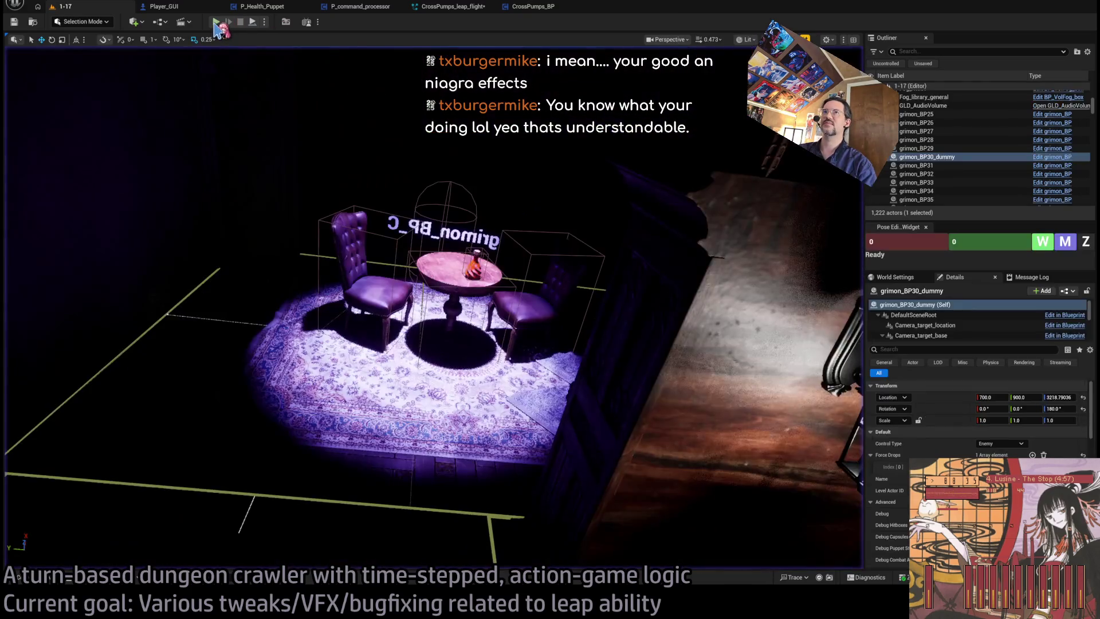
key("alt+p")
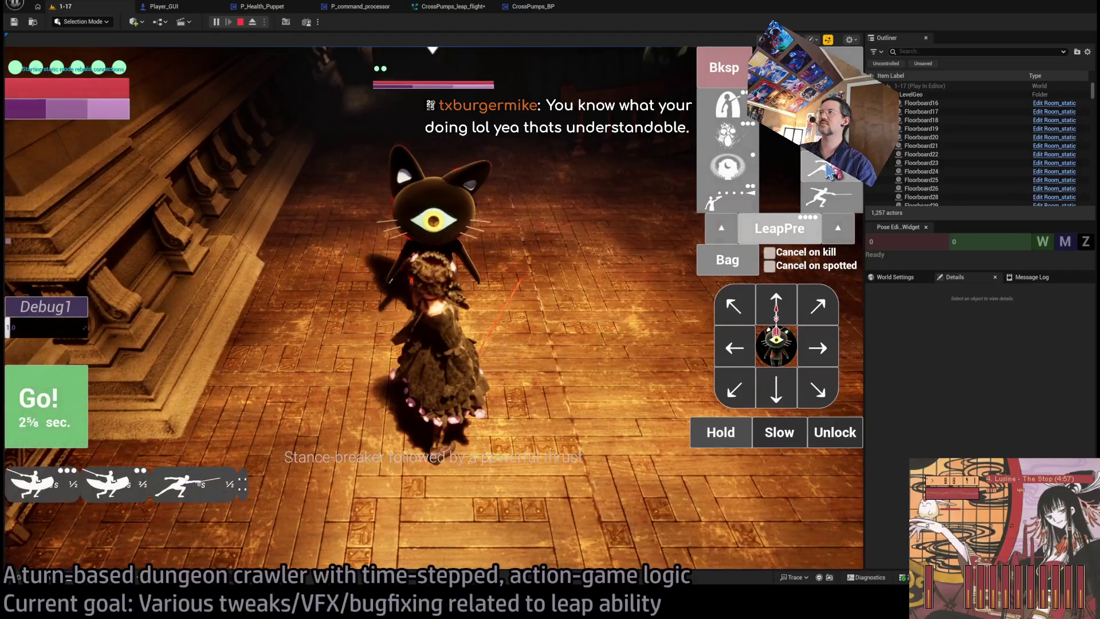
left_click(828, 171)
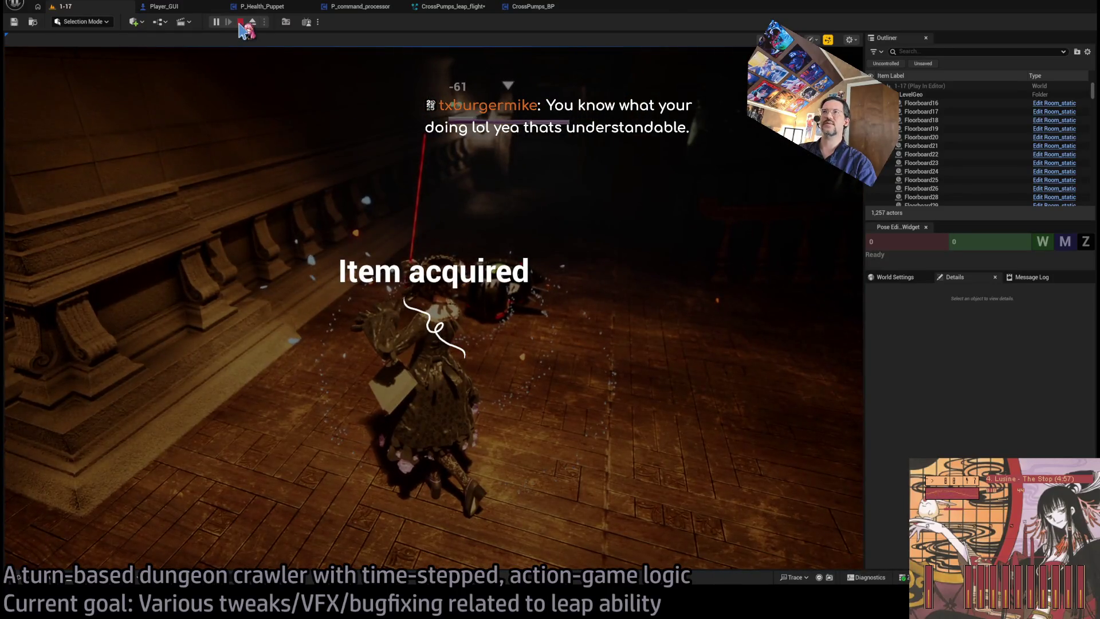
left_click(240, 23)
left_click(453, 7)
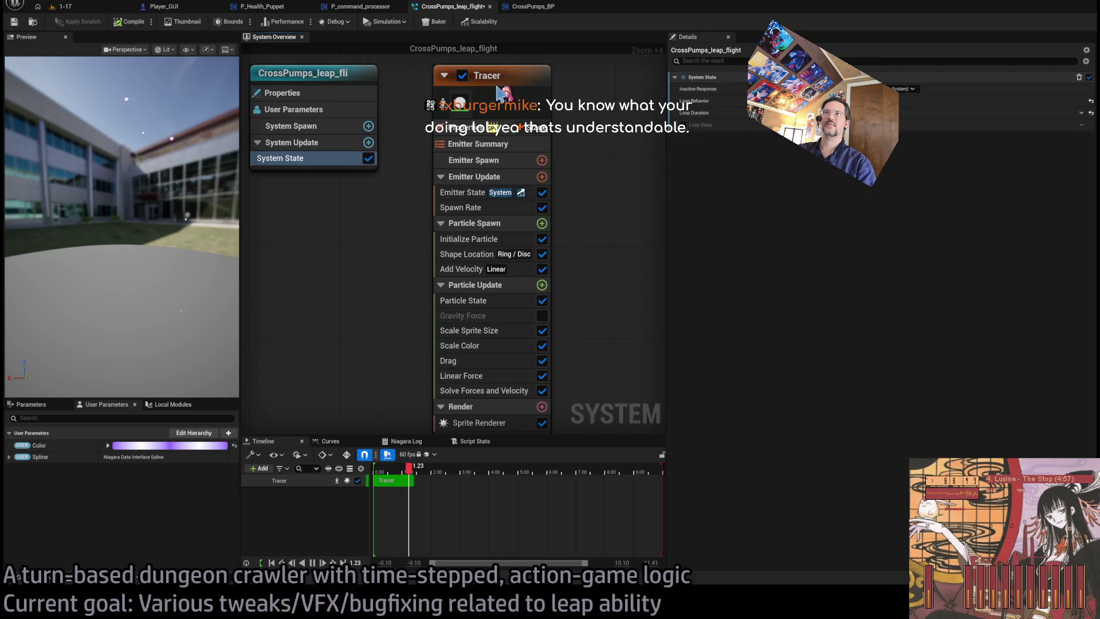
Select the Tracer emitter and open its Scale Sprite Size module.
left_click(503, 92)
scroll(607, 216, "down", 2)
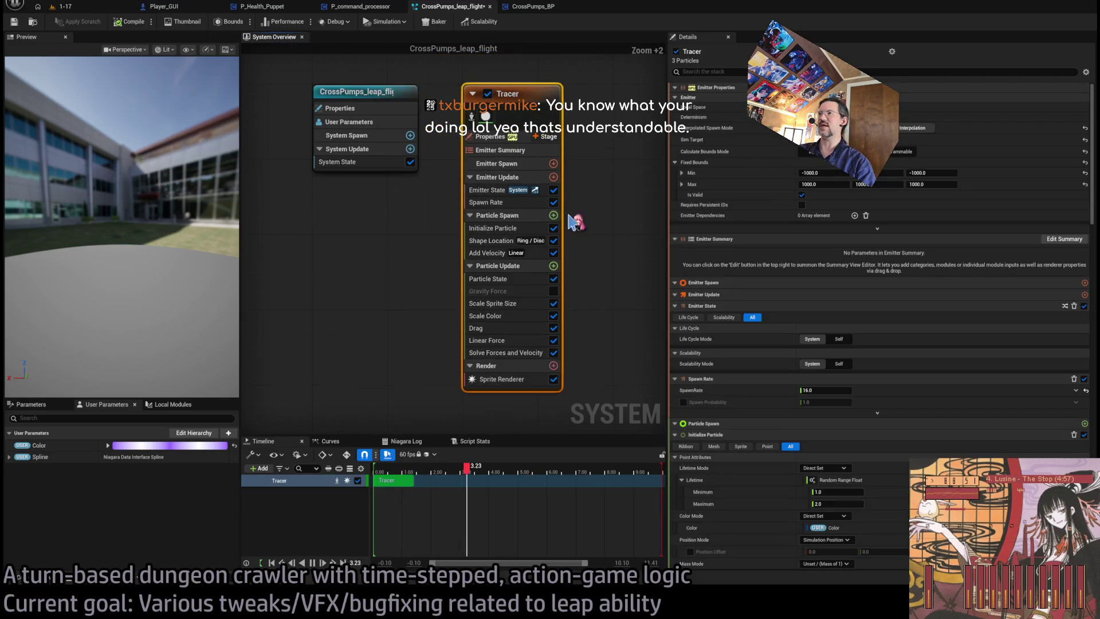
scroll(578, 252, "up", 2)
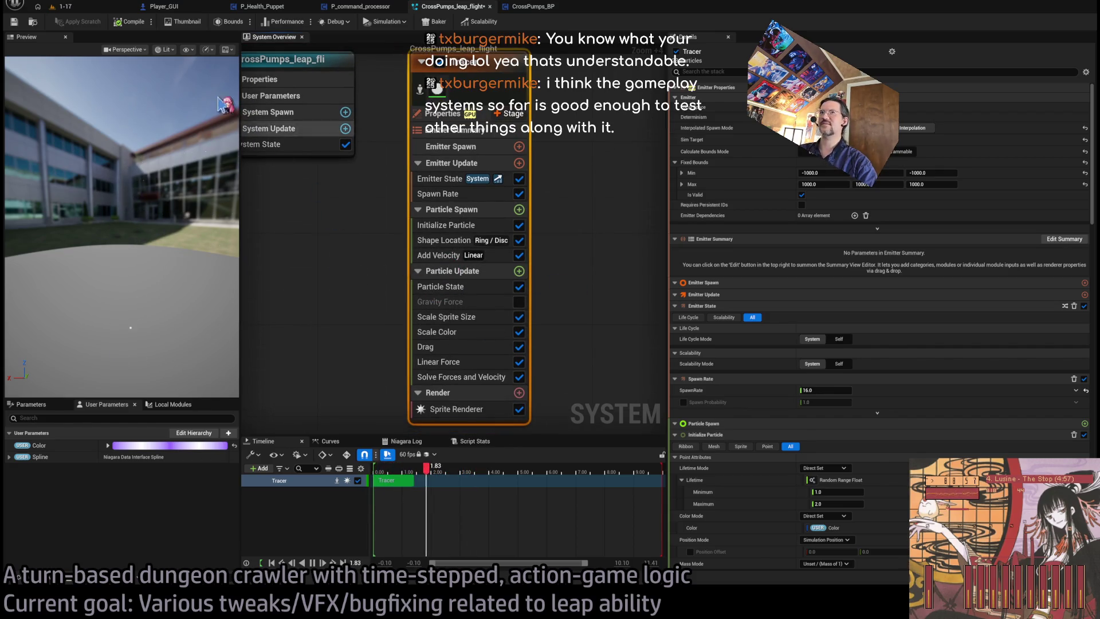
left_click_drag(230, 239, 150, 247)
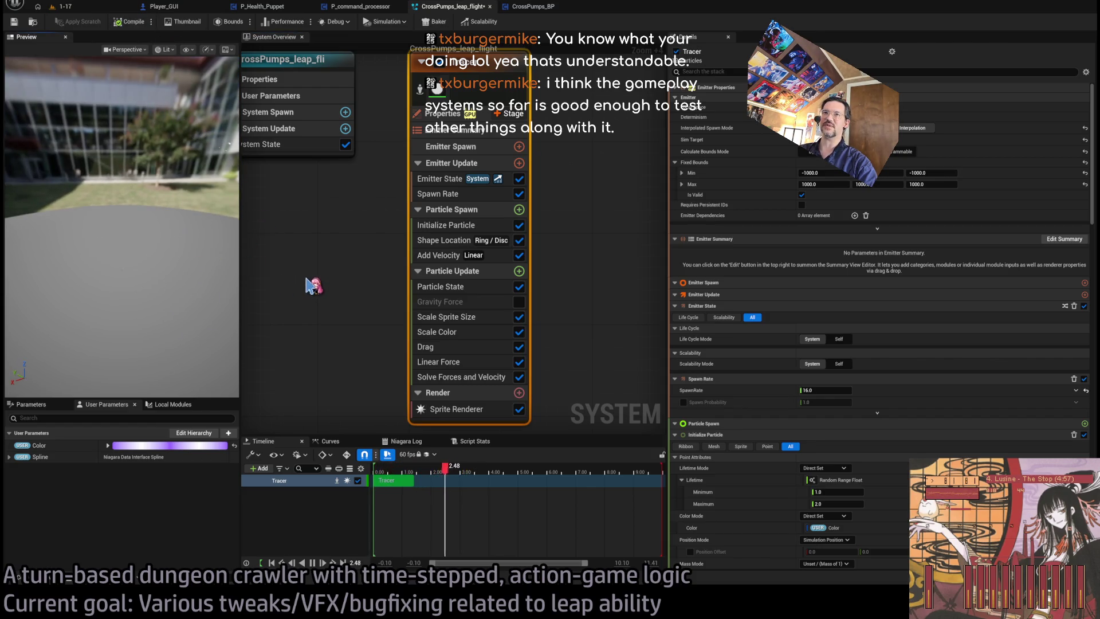
left_click(471, 378)
left_click(493, 331)
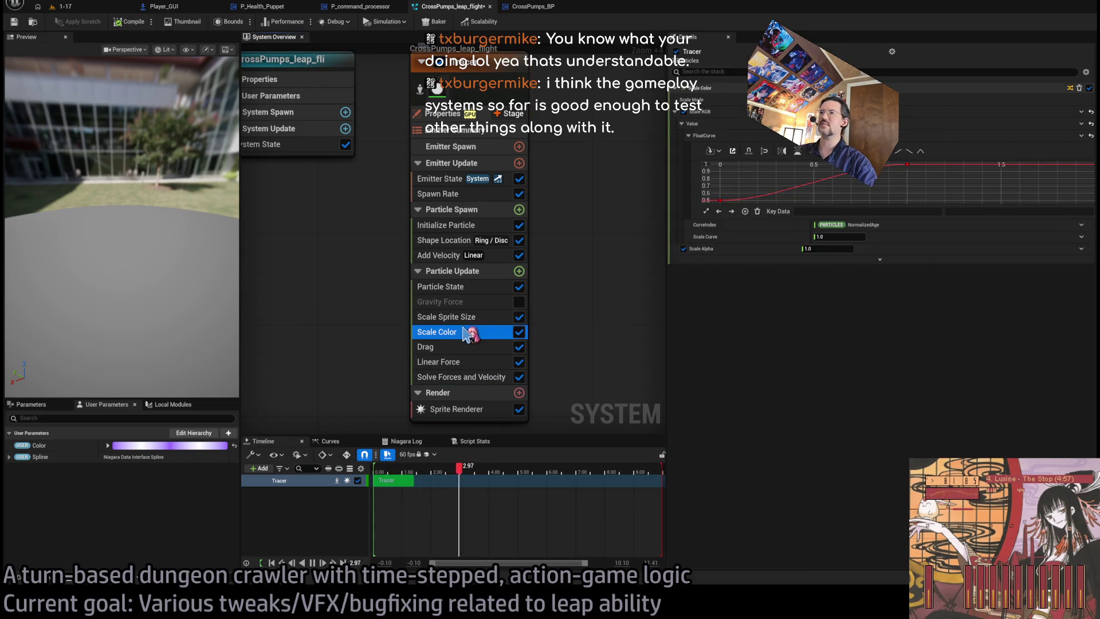
left_click(487, 317)
Retime the Scale Sprite Size curve keys to 0.15, 0.45 and 0.85.
left_click_drag(779, 198, 781, 198)
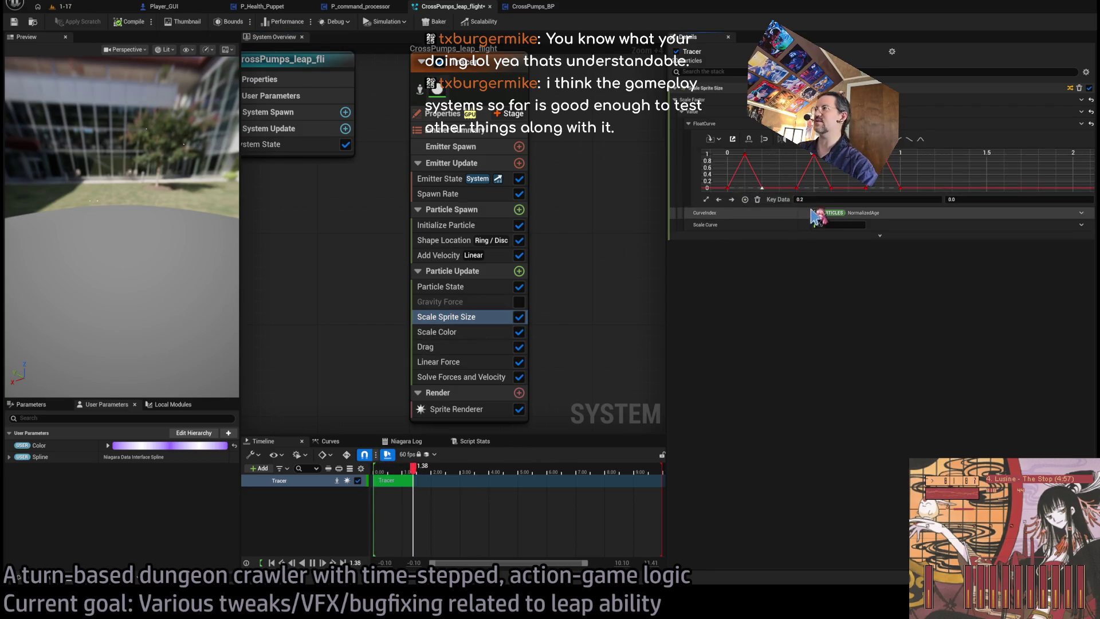
key("Return")
left_click(832, 200)
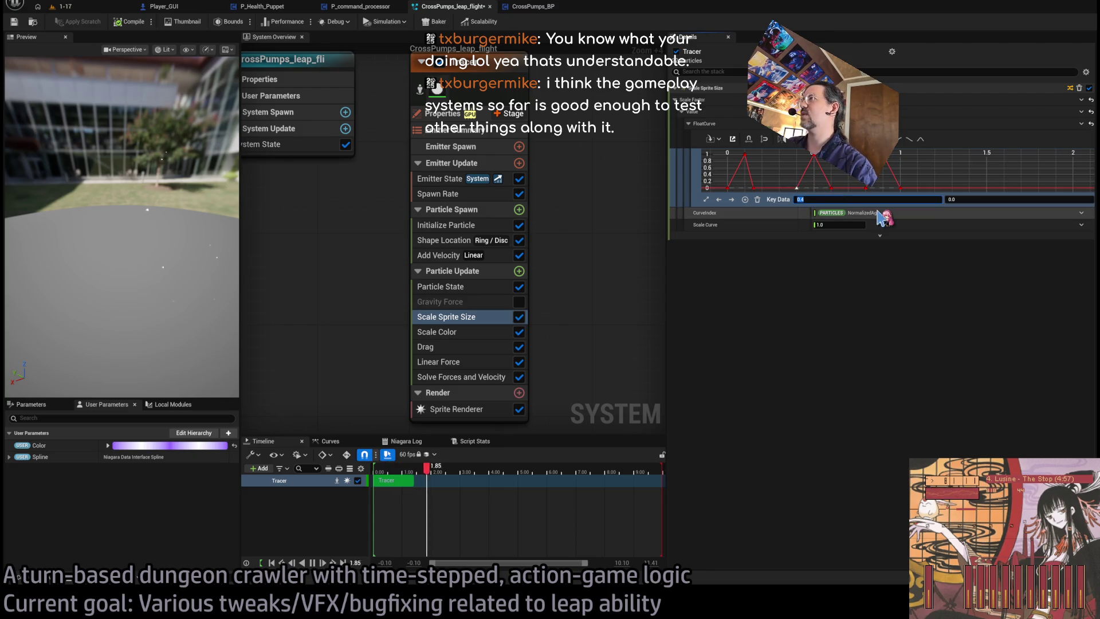
type(".45")
key("Return")
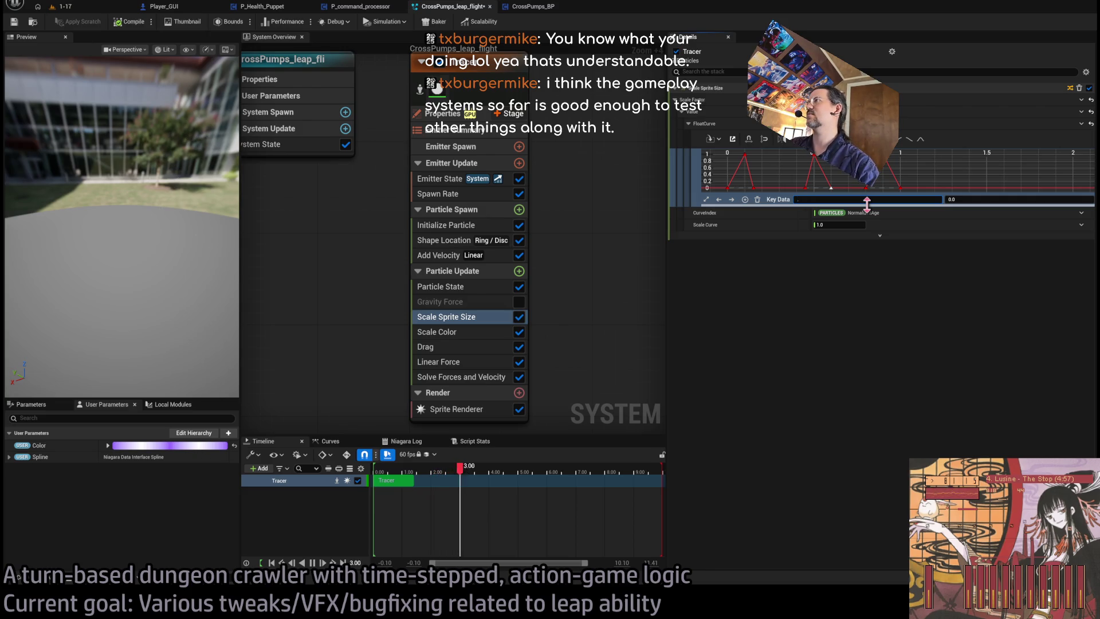
type(".8")
key("Return")
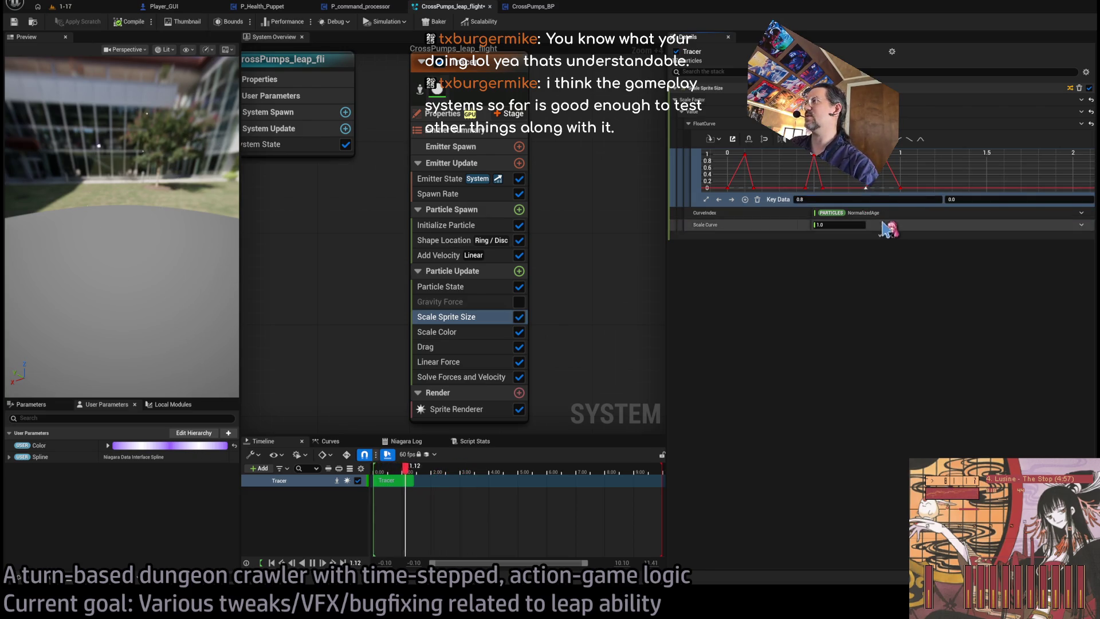
type("5")
key("Return")
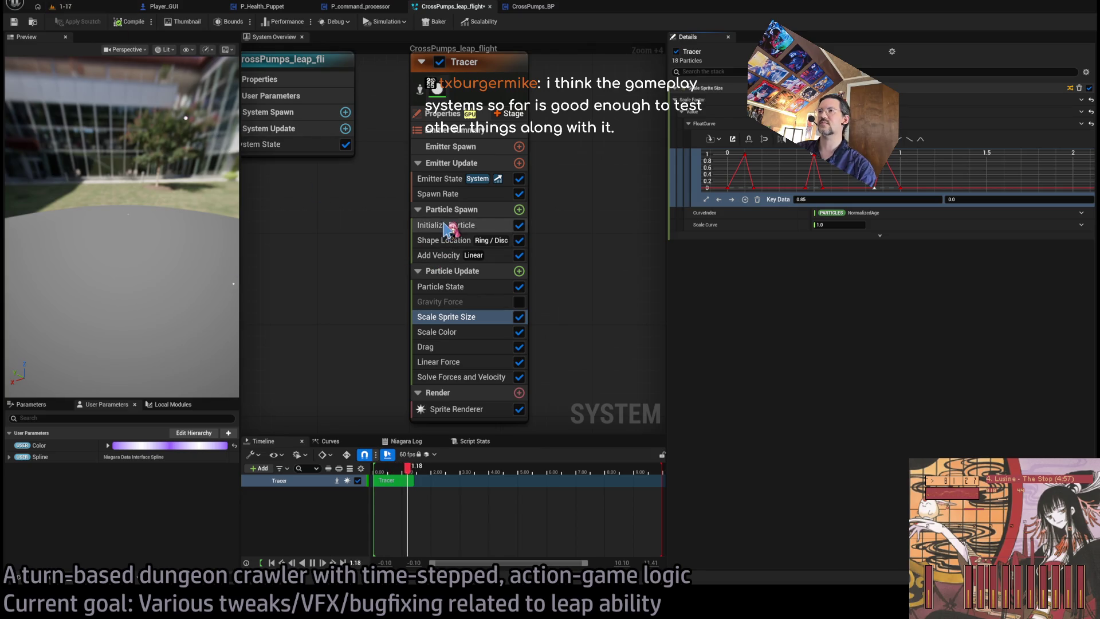
left_click(438, 194)
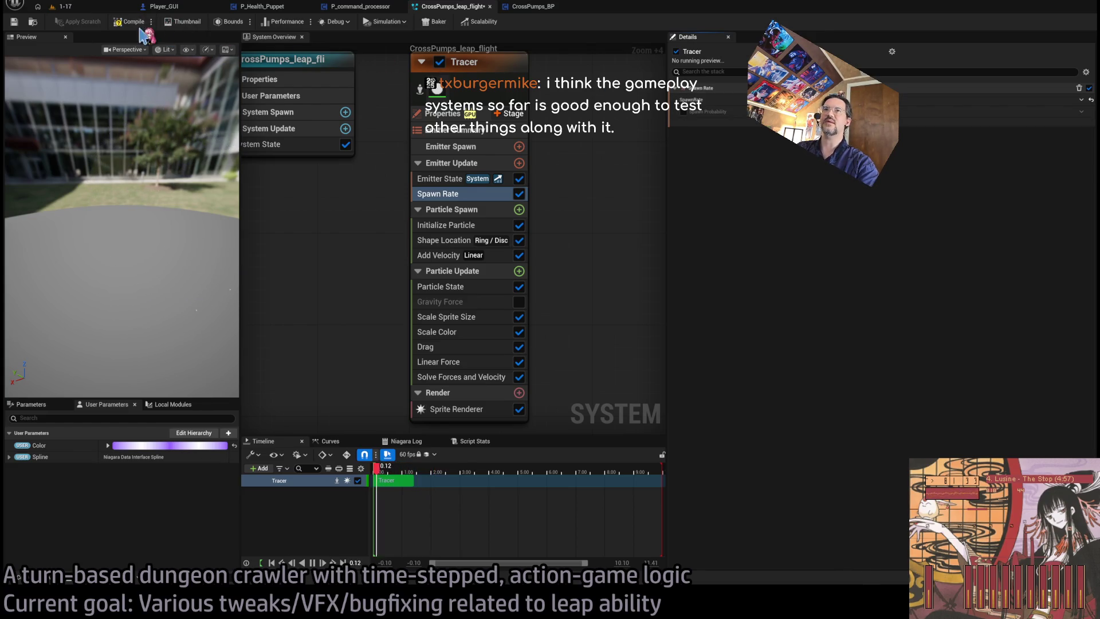
Start a play session in level 1-17 and trigger the leap.
left_click(63, 7)
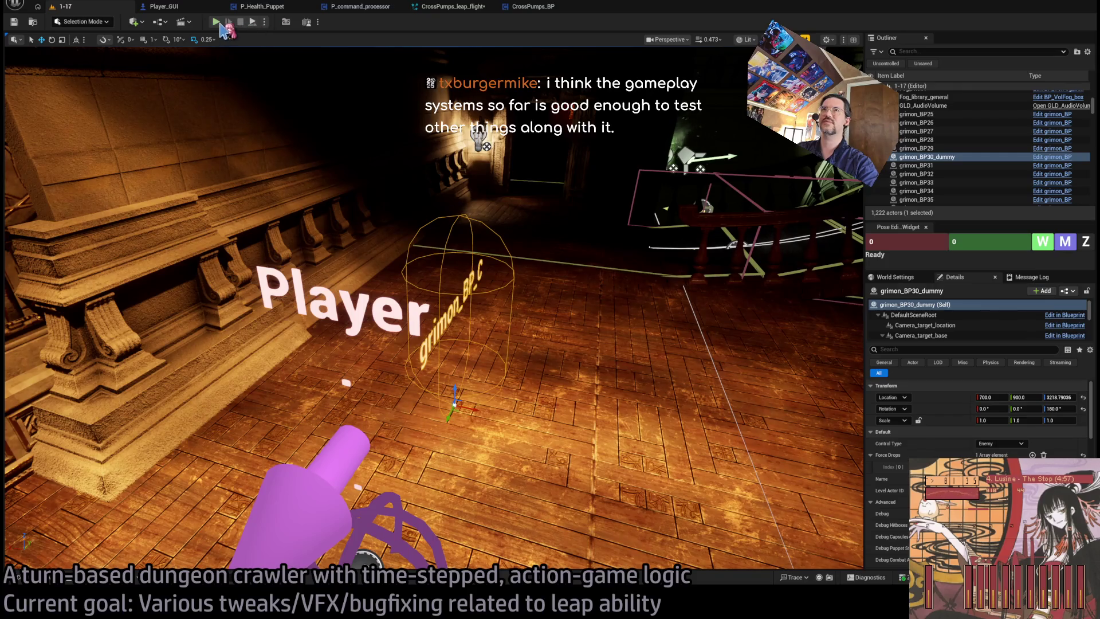
key("alt+p")
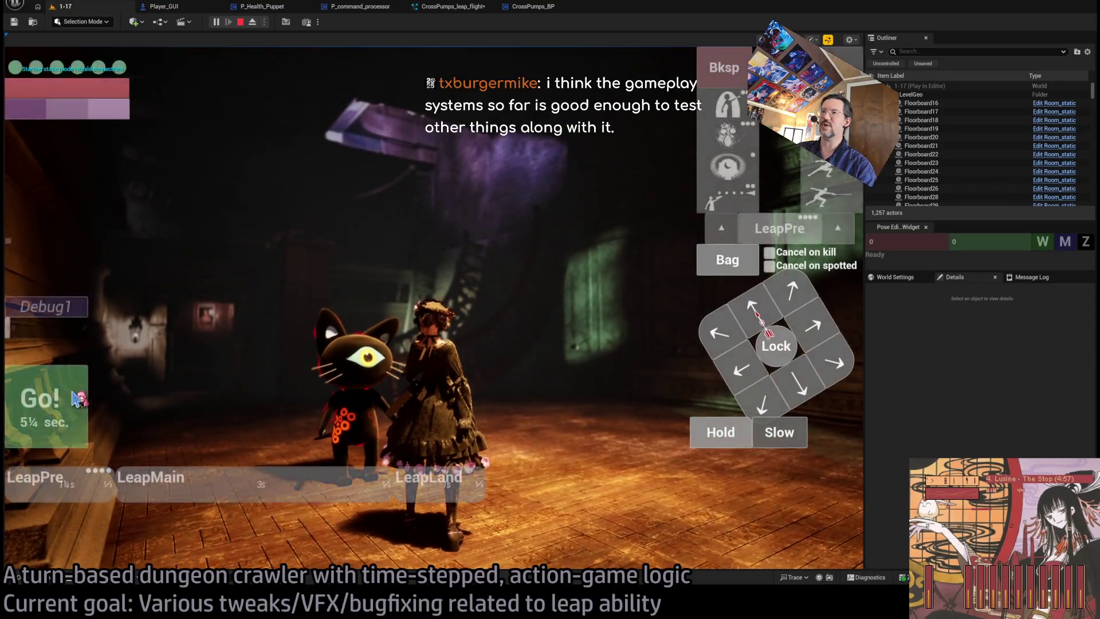
left_click(544, 332)
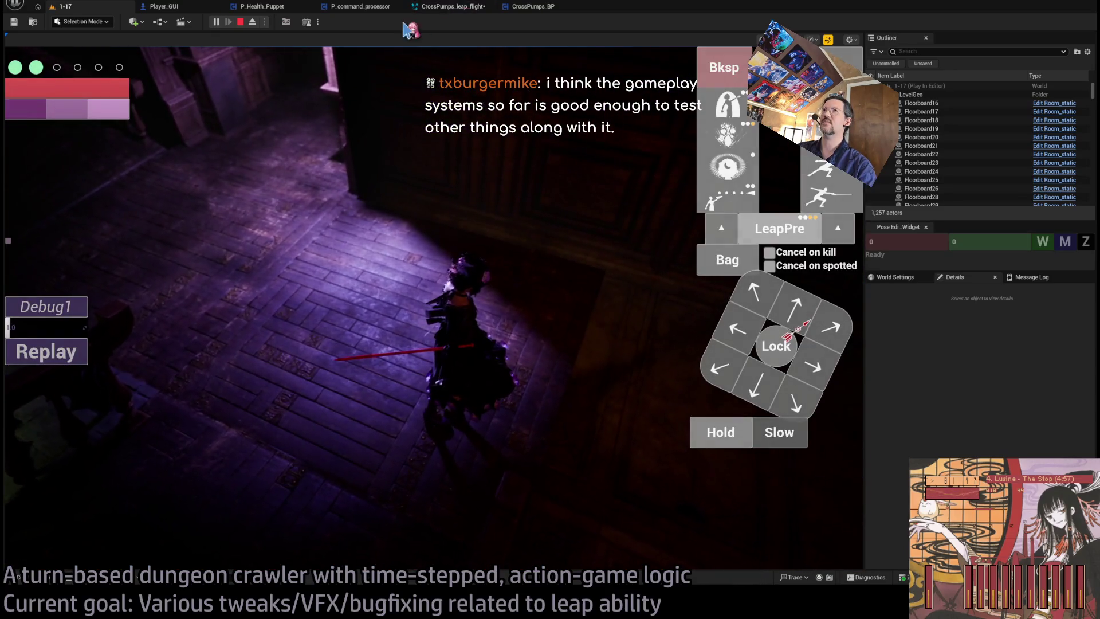
Replay the leap twice, comparing against the leap flight Niagara system, then stop playing.
left_click(466, 8)
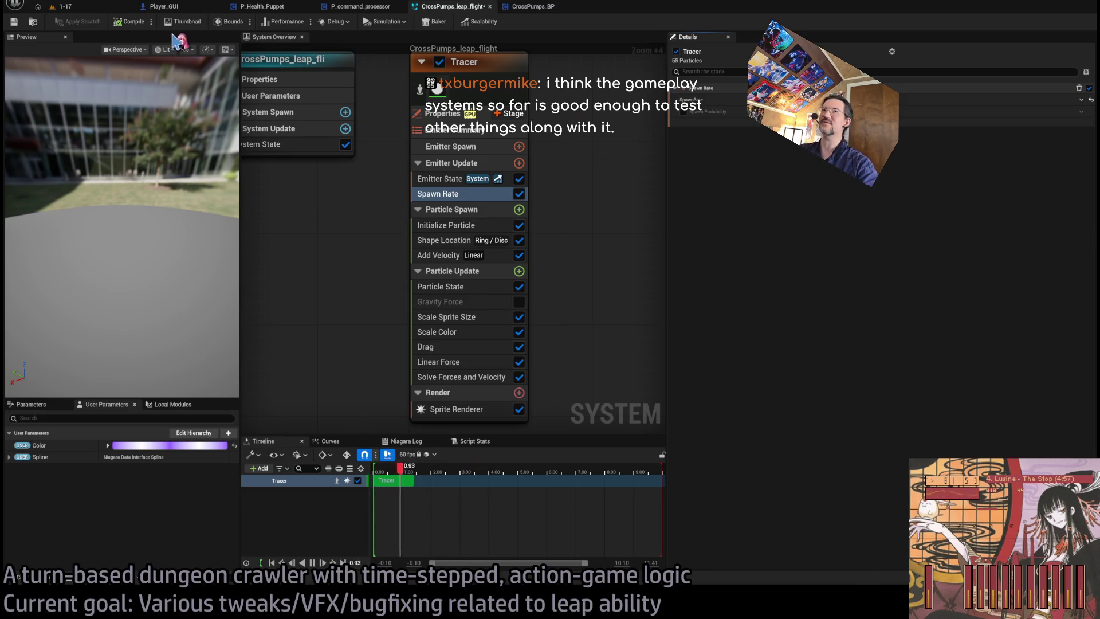
left_click(61, 7)
left_click(49, 352)
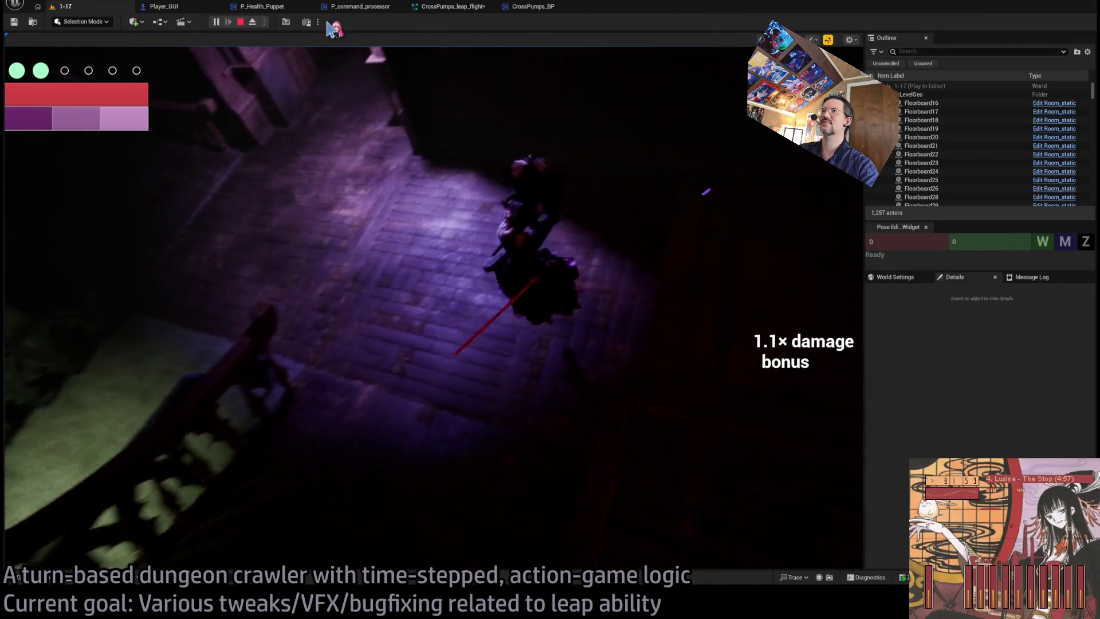
left_click(472, 8)
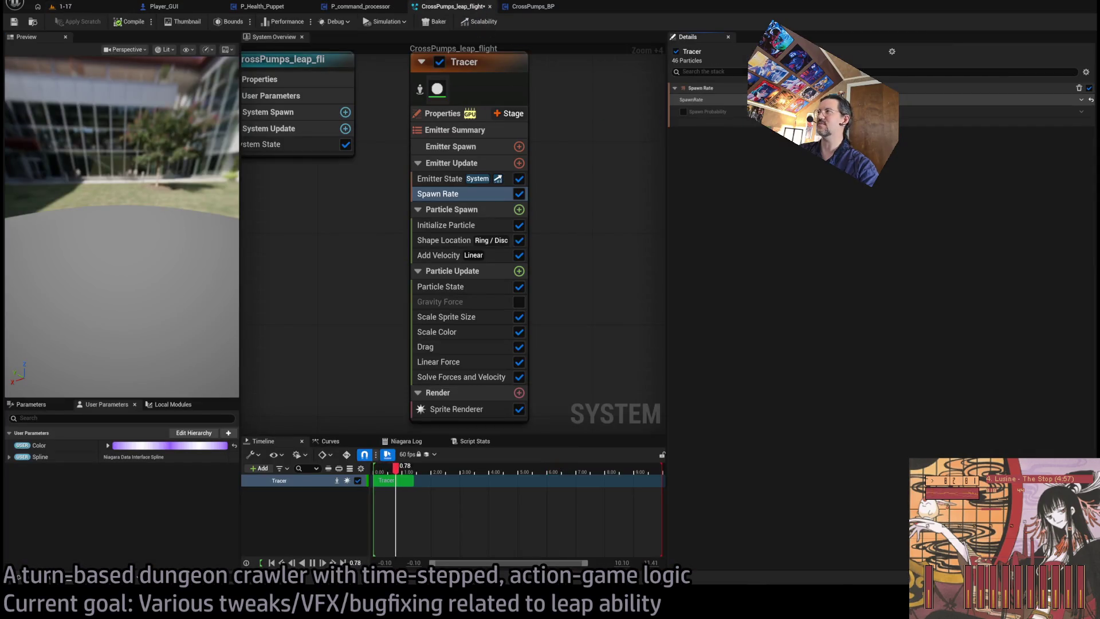
left_click(99, 10)
left_click(52, 357)
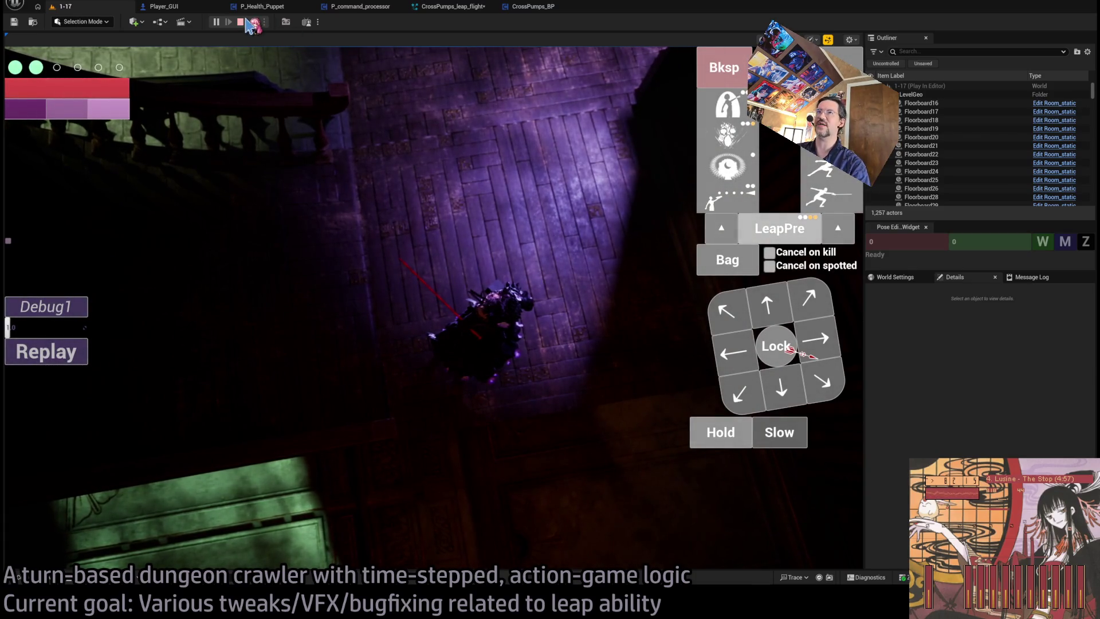
left_click(247, 21)
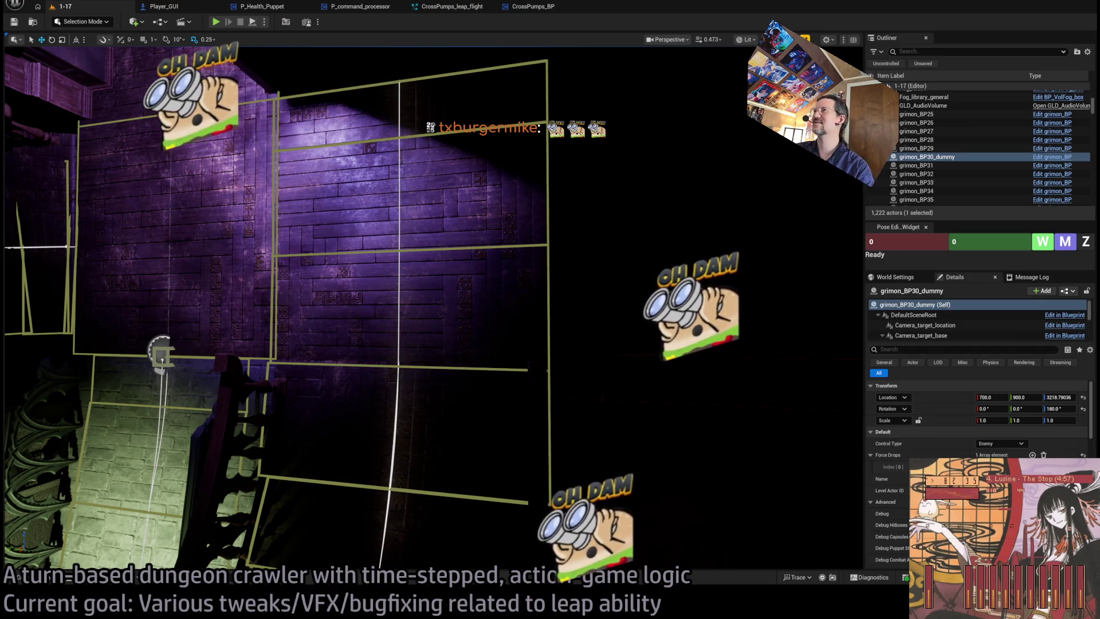
Run a brief Play-in-Editor session of level 1-17 and stop it with Esc.
left_click_drag(484, 265, 436, 264)
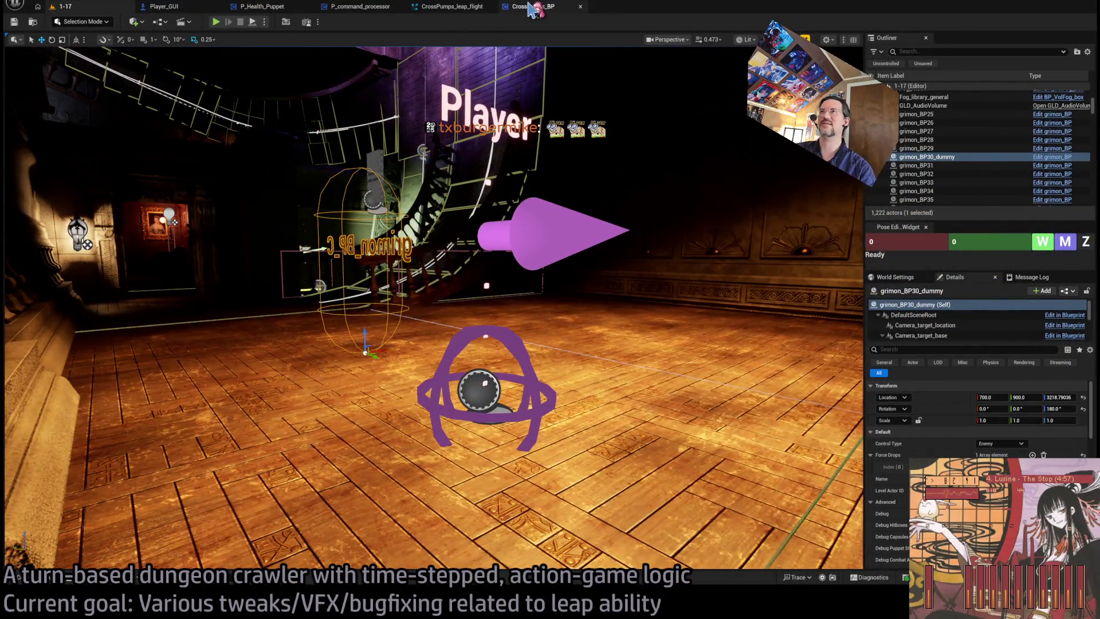
left_click(532, 8)
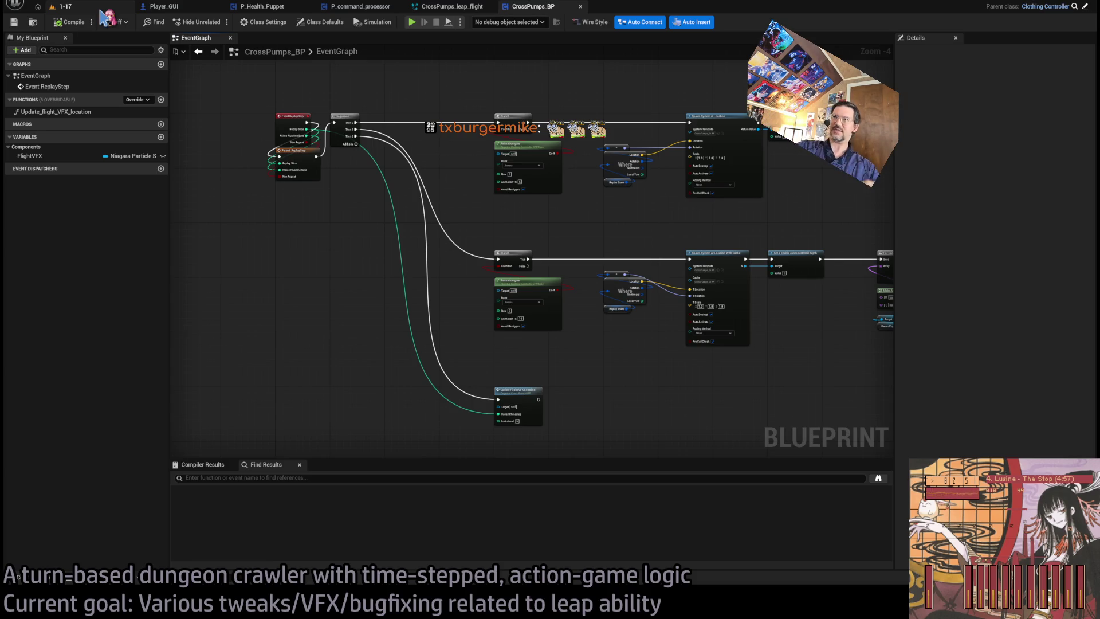
left_click(61, 7)
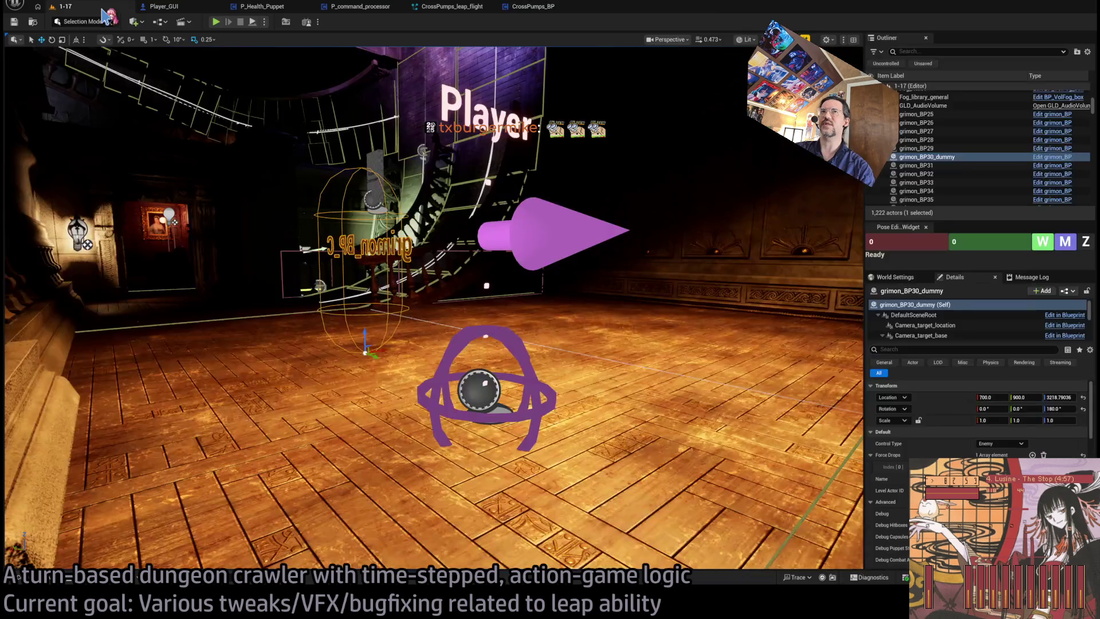
left_click(216, 23)
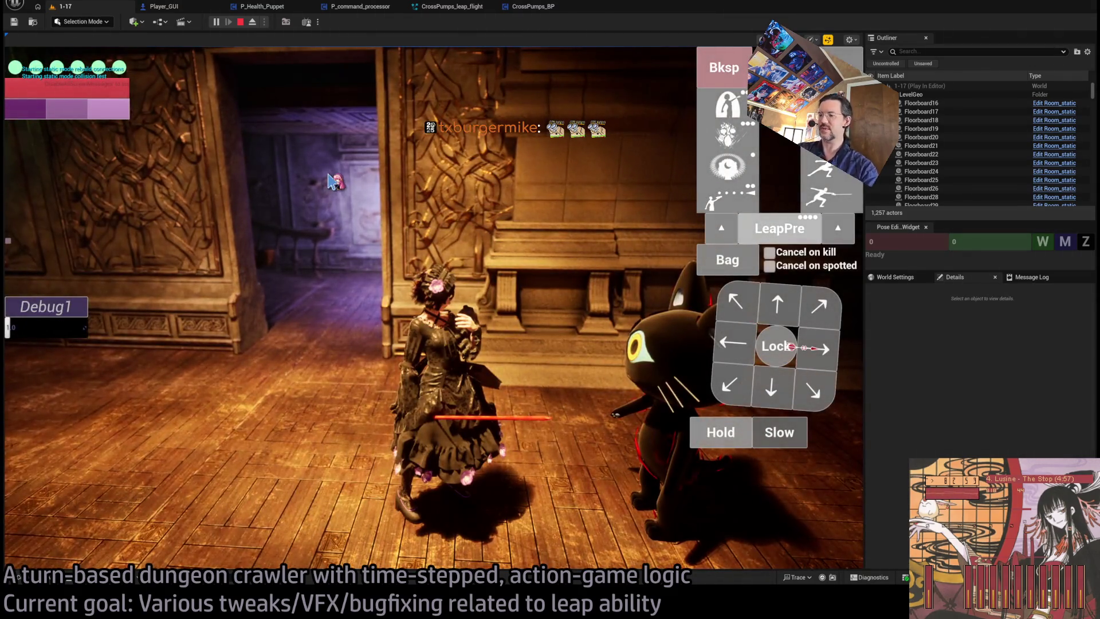
key("Escape")
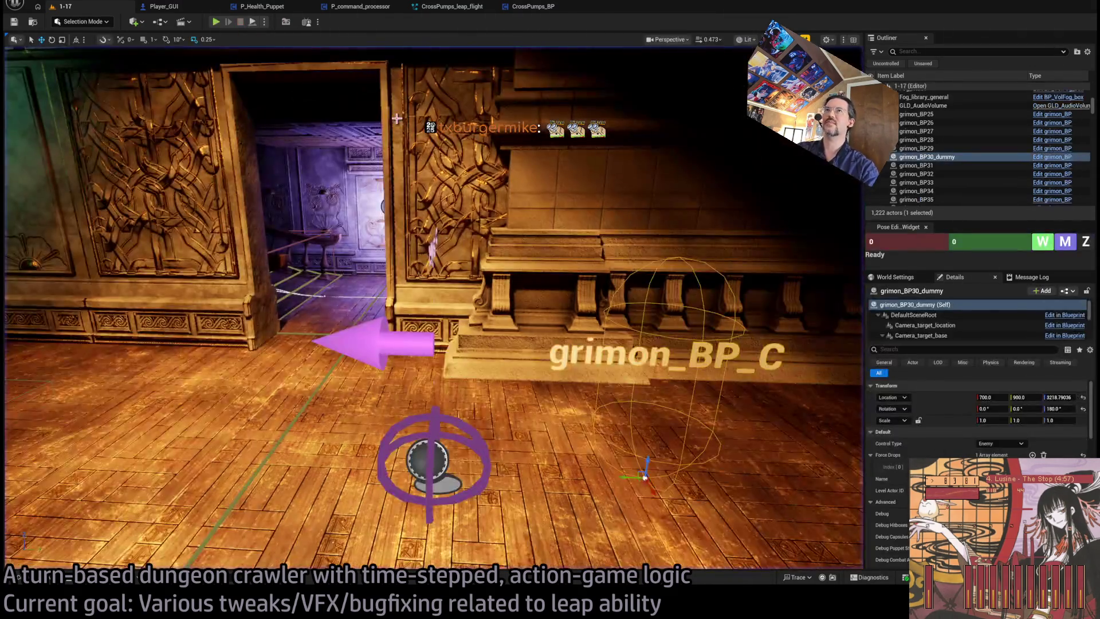
key("ctrl+p")
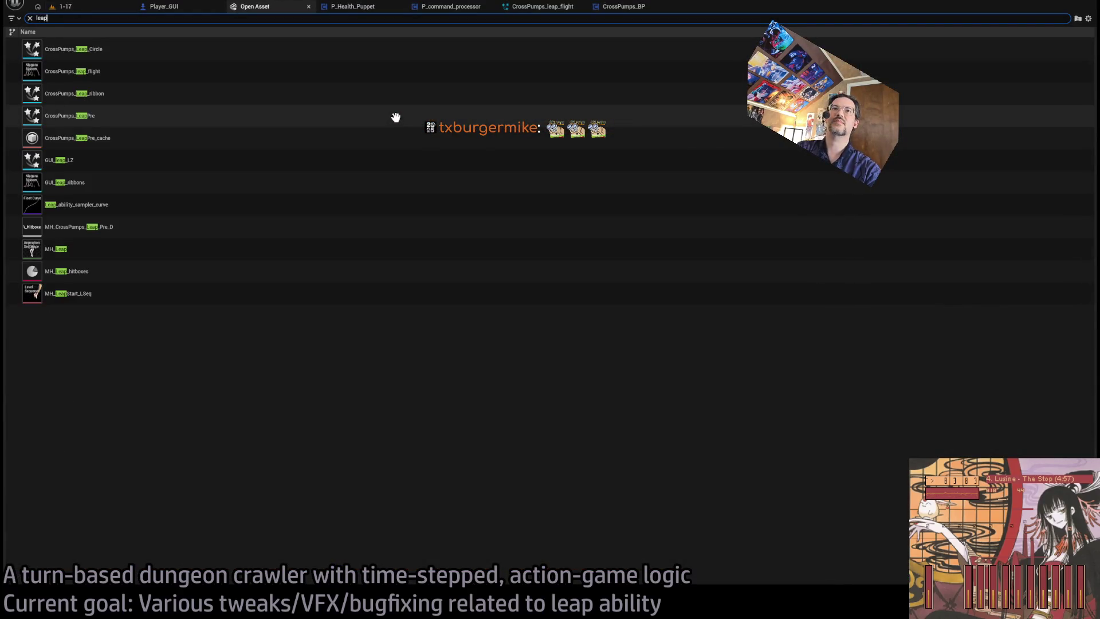
type("leap")
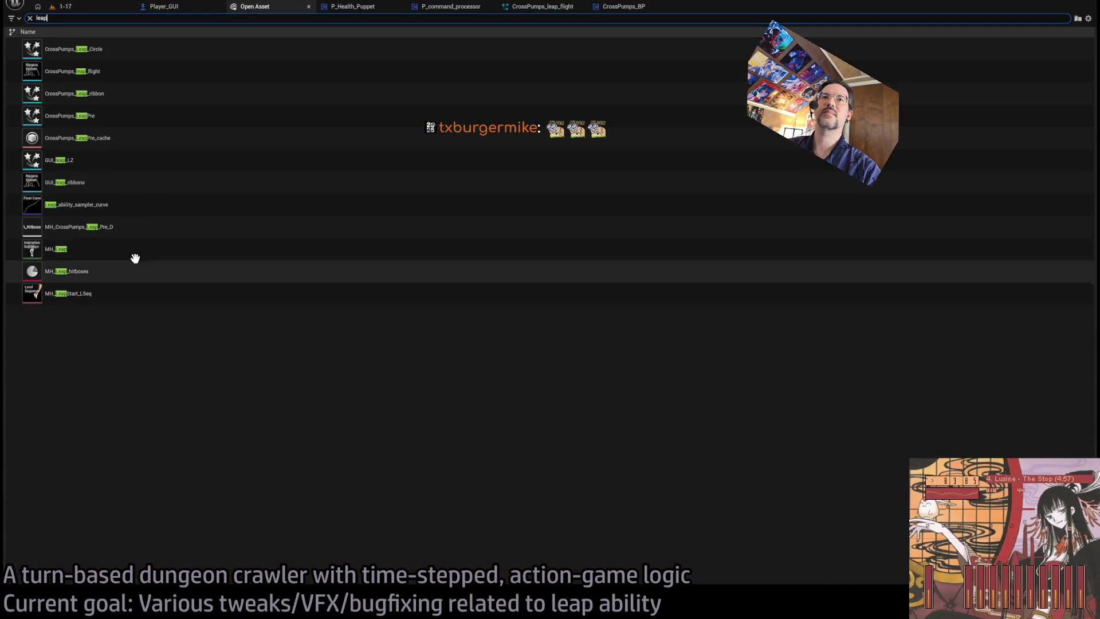
Briefly open MH_Leap, then switch the level viewport to Unlit shading.
left_click(127, 248)
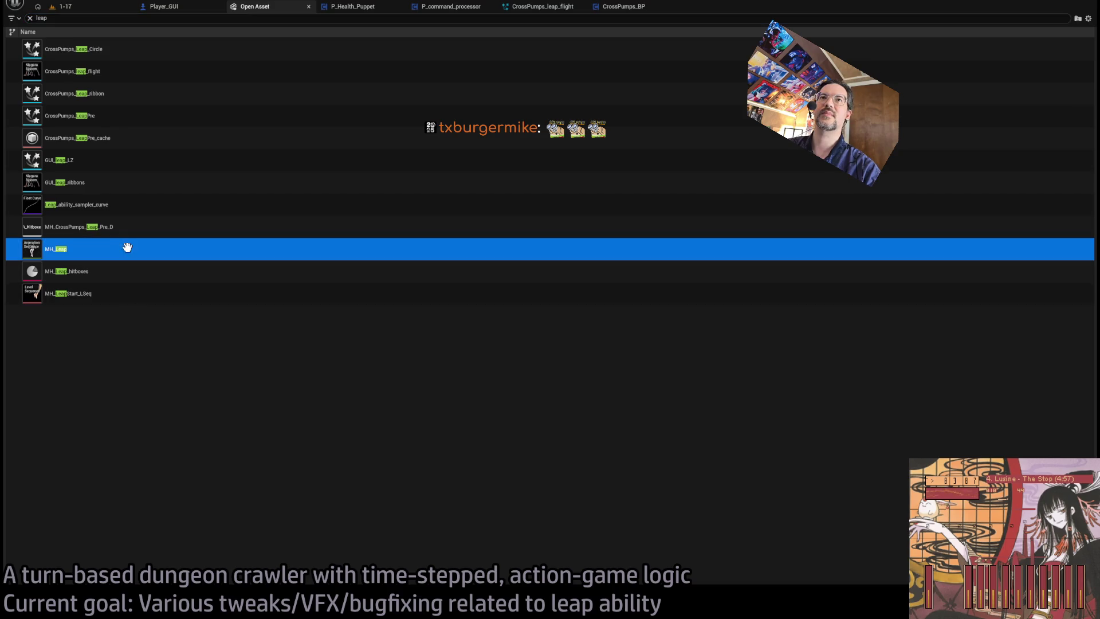
key("Return")
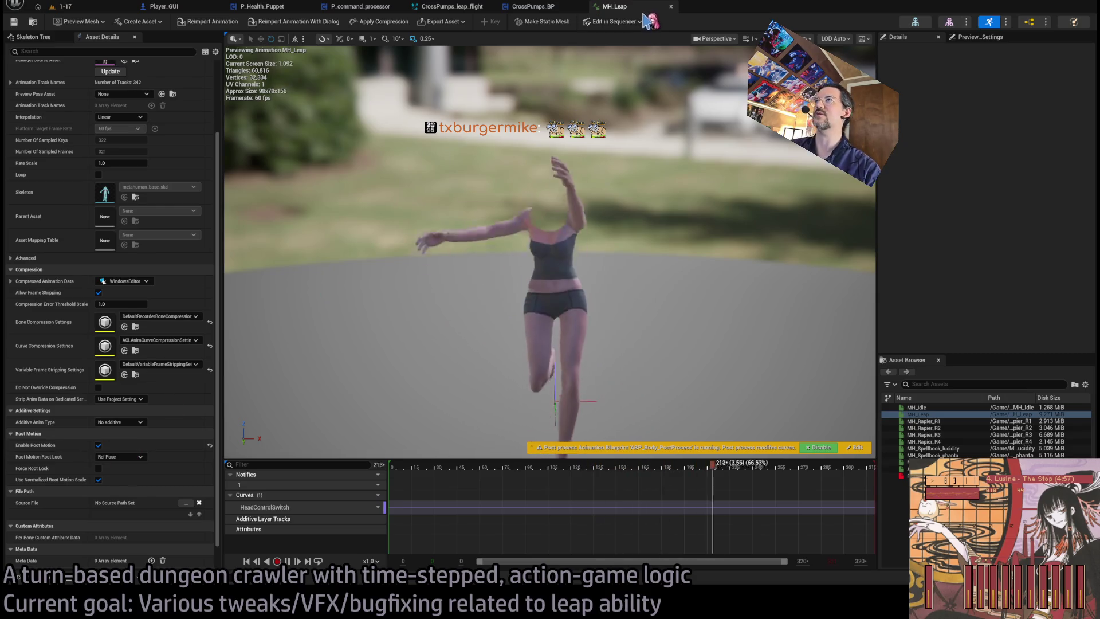
left_click(672, 6)
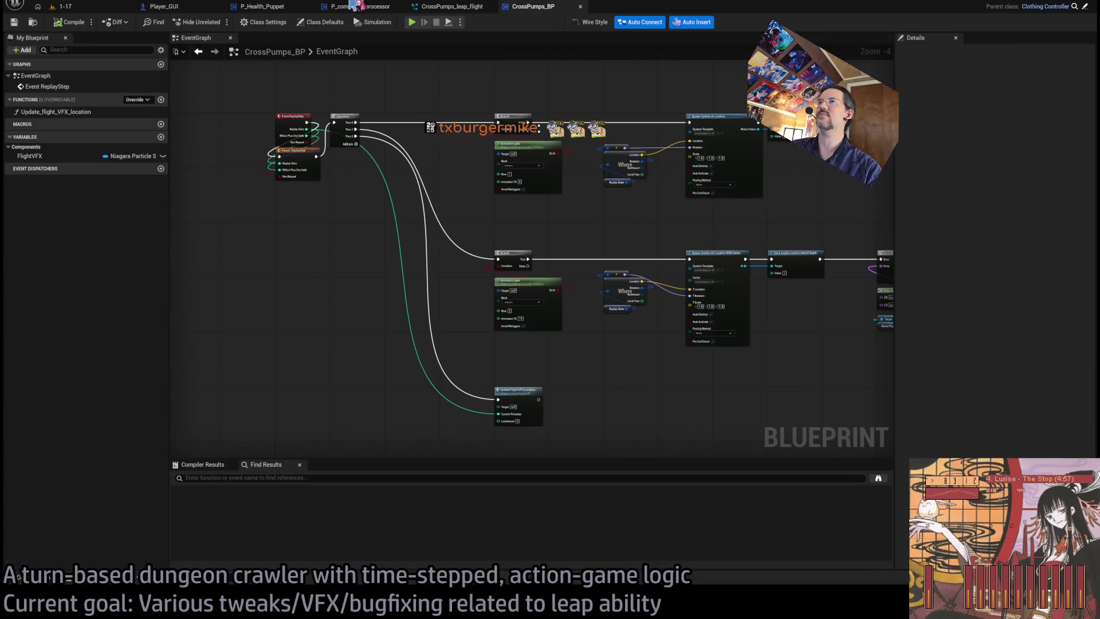
left_click(82, 8)
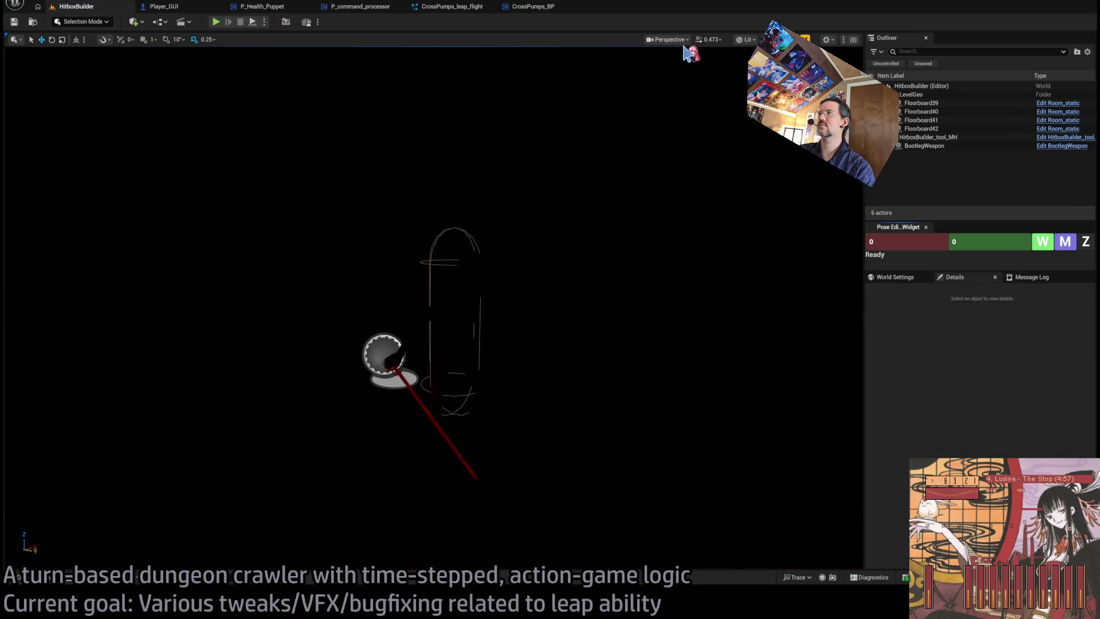
key("alt+3")
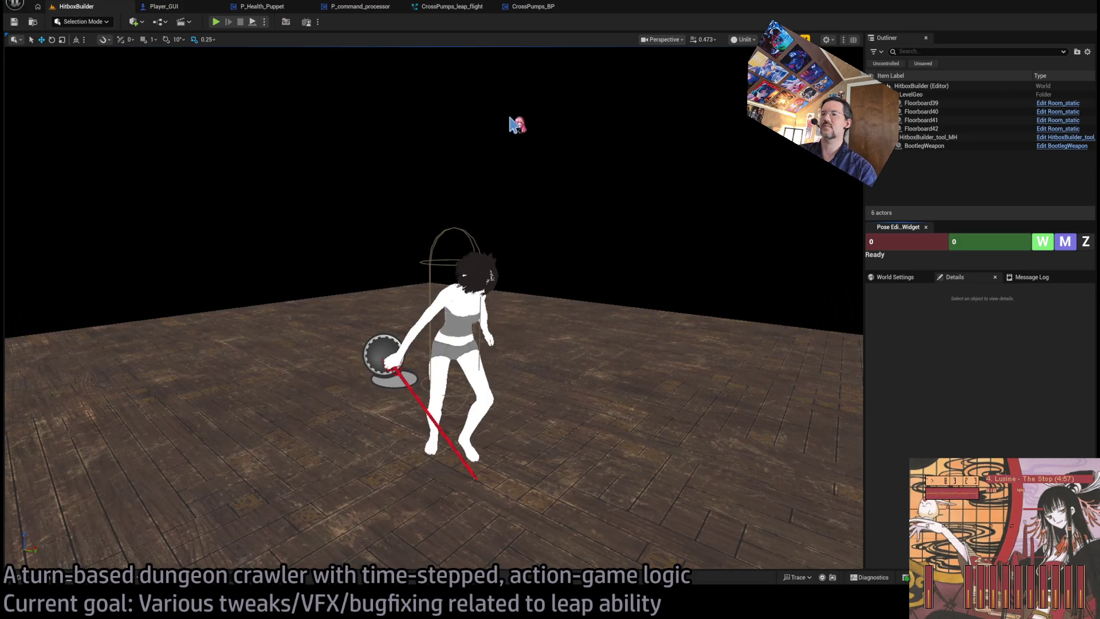
Scrub MH_Leap's landing frames from frame 220, then fly the viewport back to the Player.
key("ctrl+p")
type("leap")
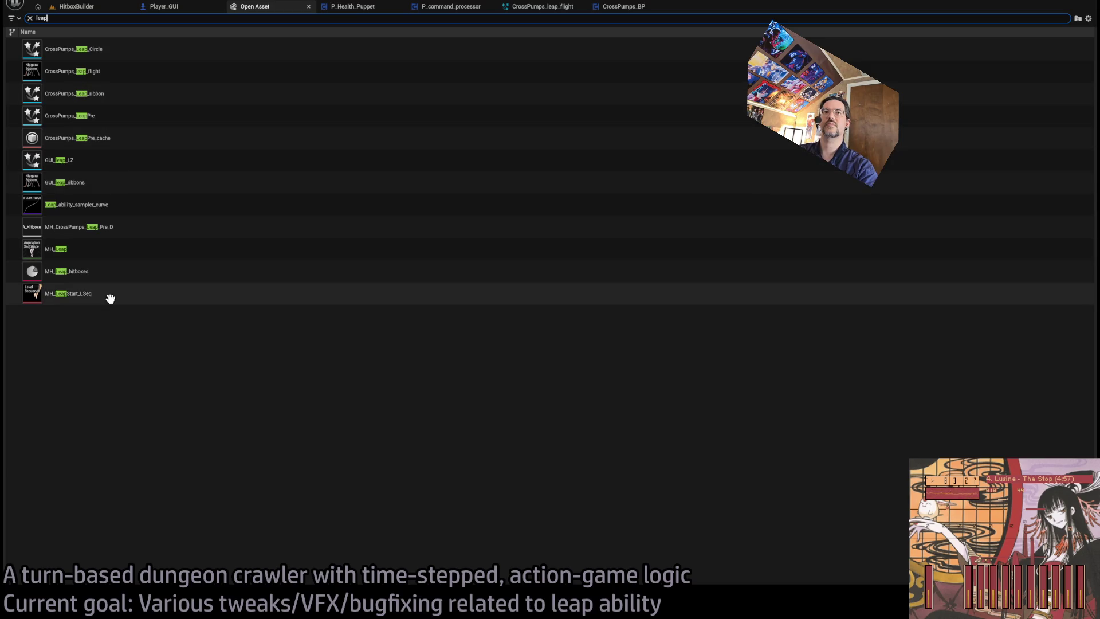
left_click(98, 249)
double_click(419, 240)
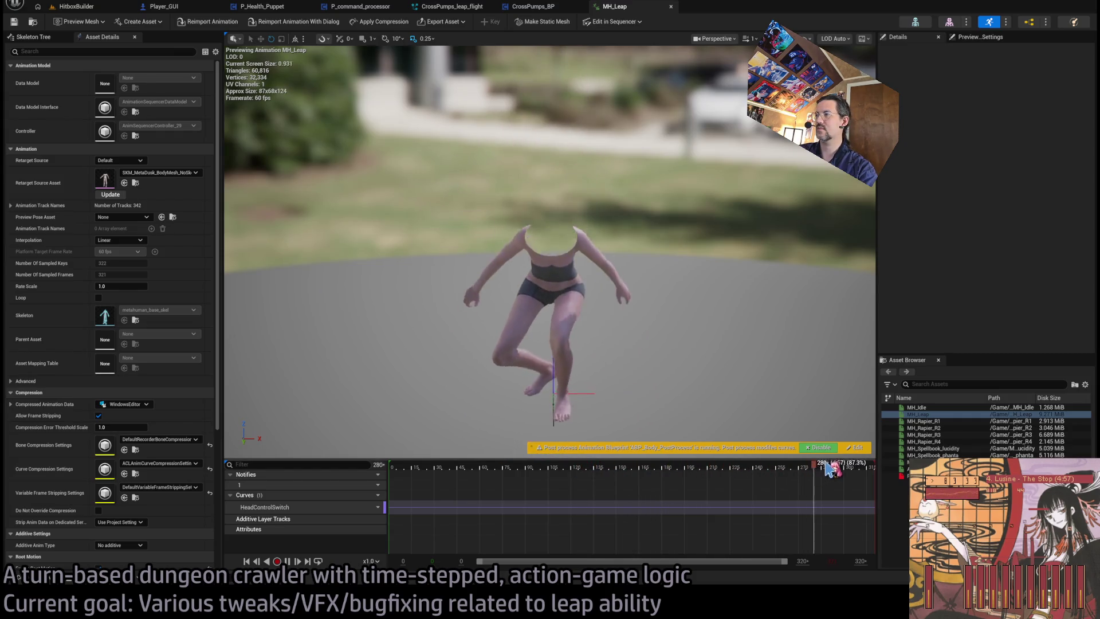
left_click(729, 479)
left_click_drag(736, 484, 761, 478)
left_click_drag(550, 258, 493, 230)
middle_click(612, 10)
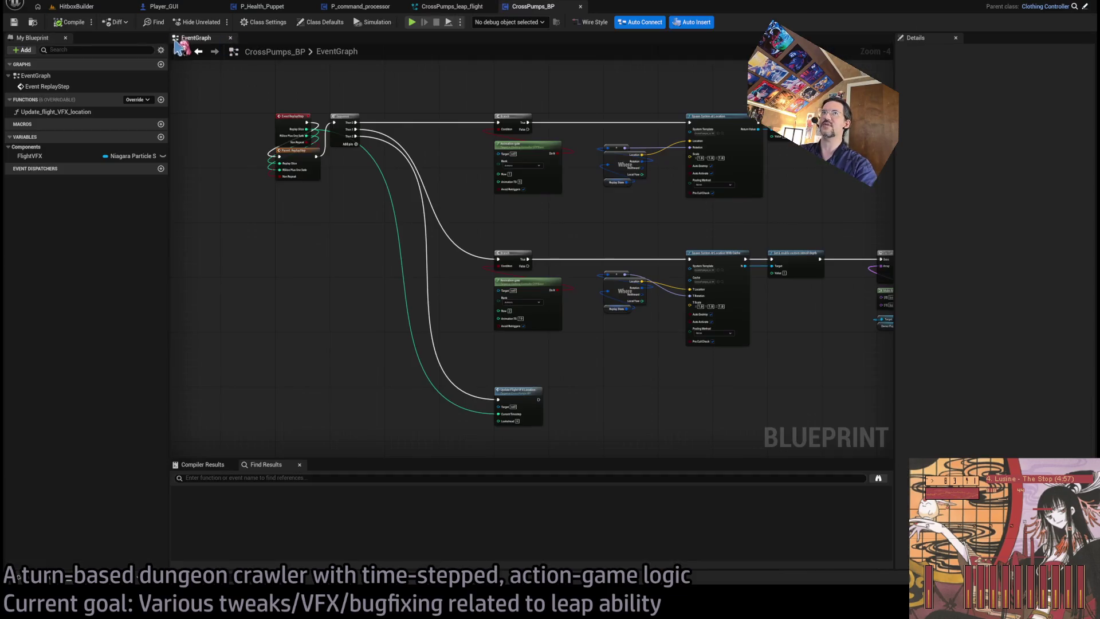
left_click(112, 13)
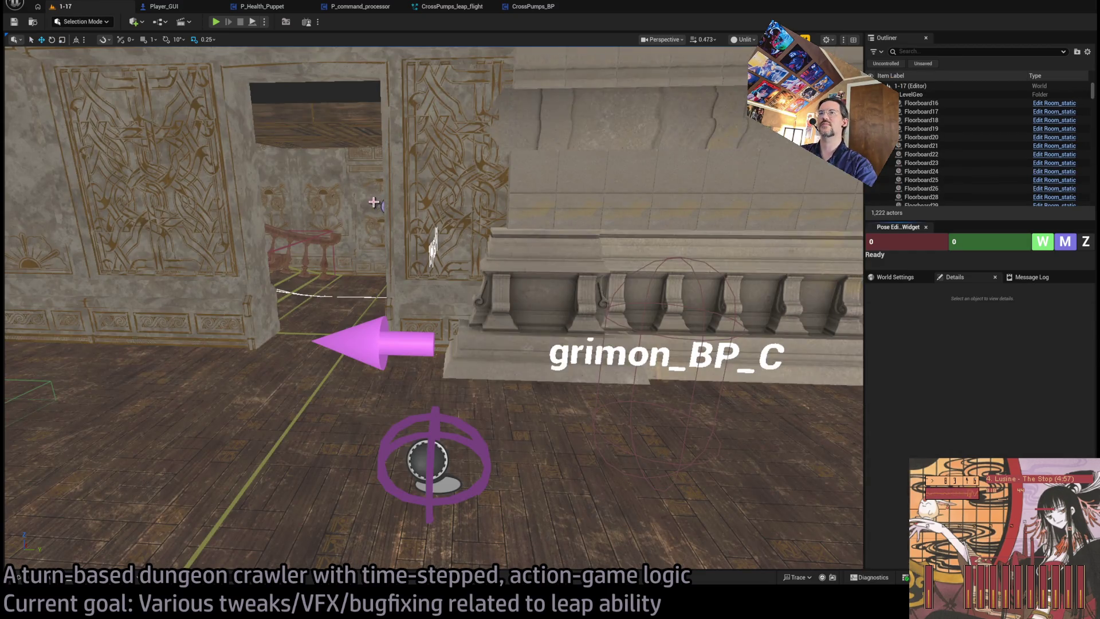
left_click_drag(374, 201, 306, 155)
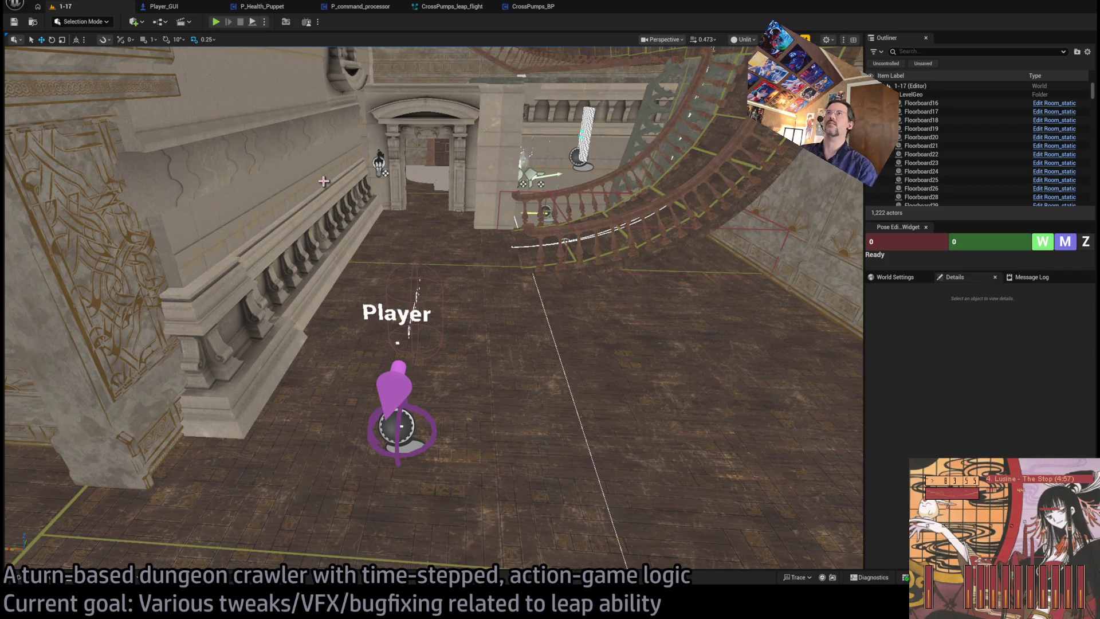
Duplicate CrossPumps_Leap_Circle in the LeapVFX folder as CrossPumps_Leap_LZ.
left_click(49, 578)
left_click(215, 417)
left_click(138, 349)
left_click_drag(137, 349, 207, 221)
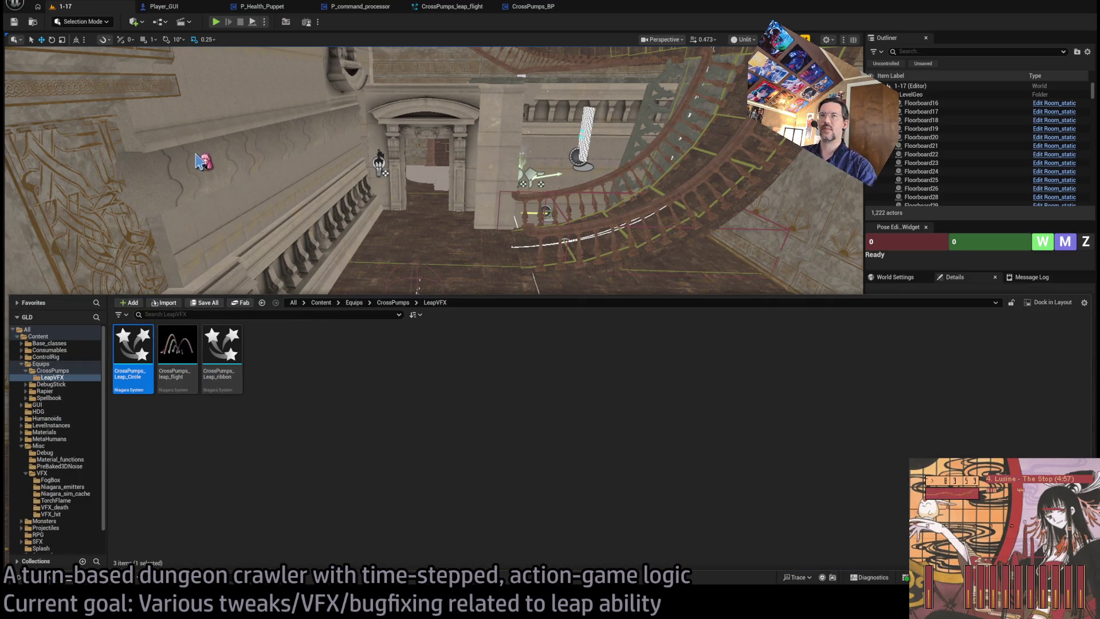
key("ctrl+d")
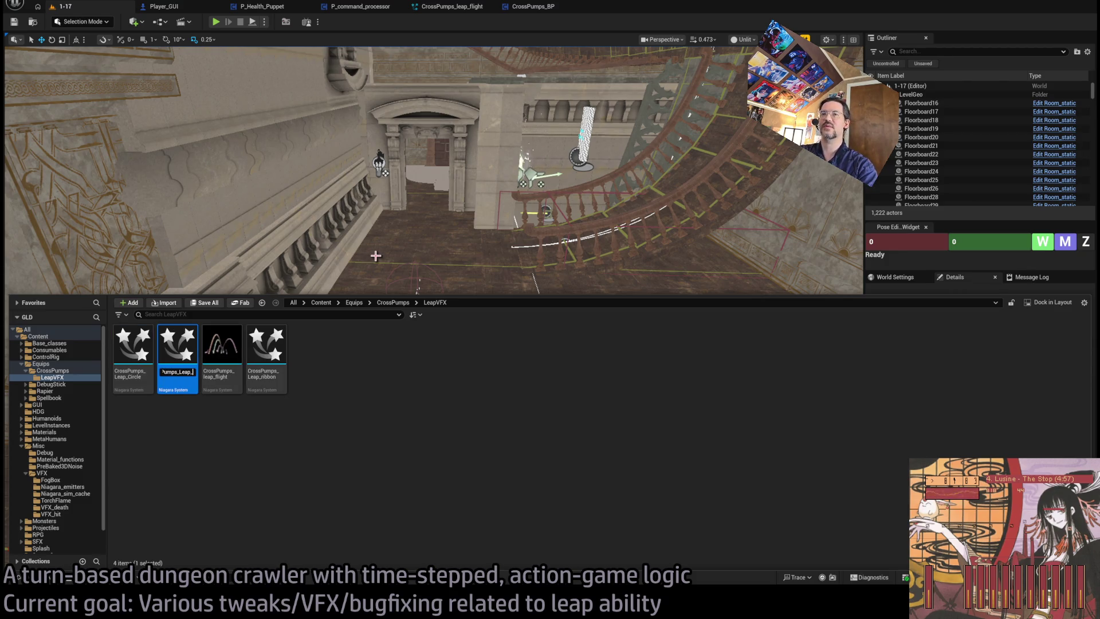
key("Return")
key("Return")
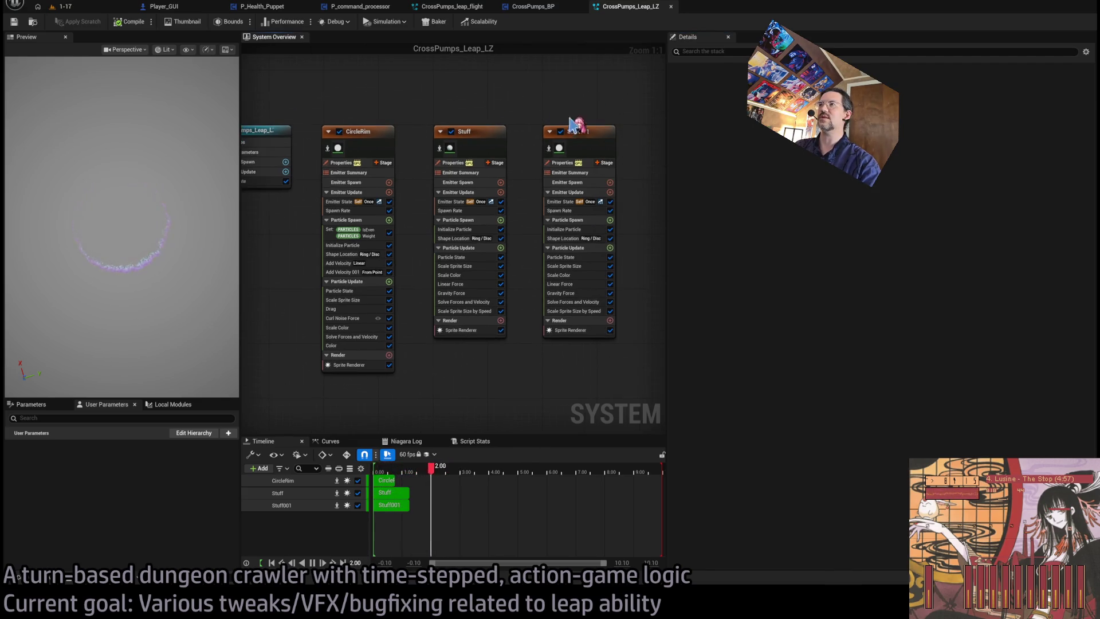
Delete the Stuff and Stuff001 emitters from CrossPumps_Leap_LZ.
left_click_drag(564, 137, 427, 174)
key("Delete")
key("Home")
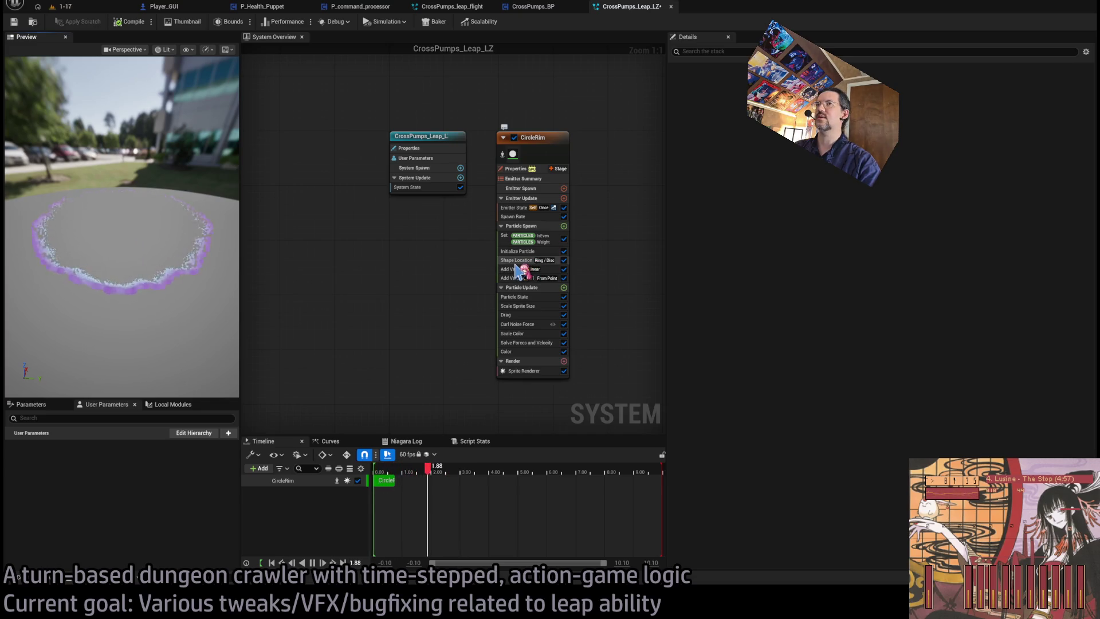
Review CircleRim's Shape Location and Weight settings, delete CircleRim, and return to level 1-17.
left_click(518, 260)
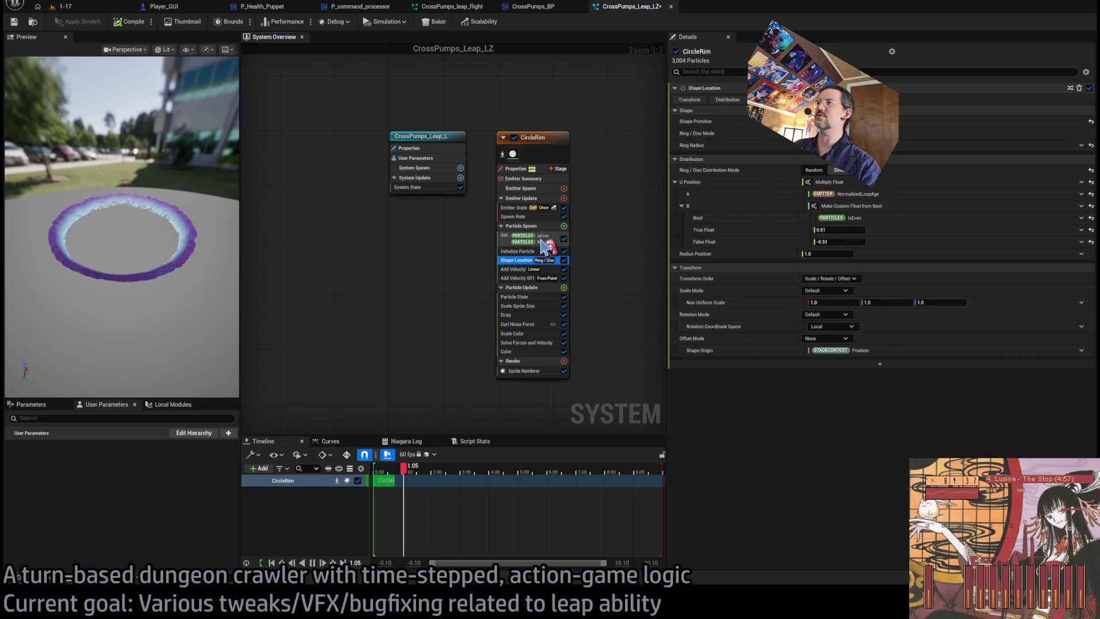
left_click(536, 238)
left_click(533, 137)
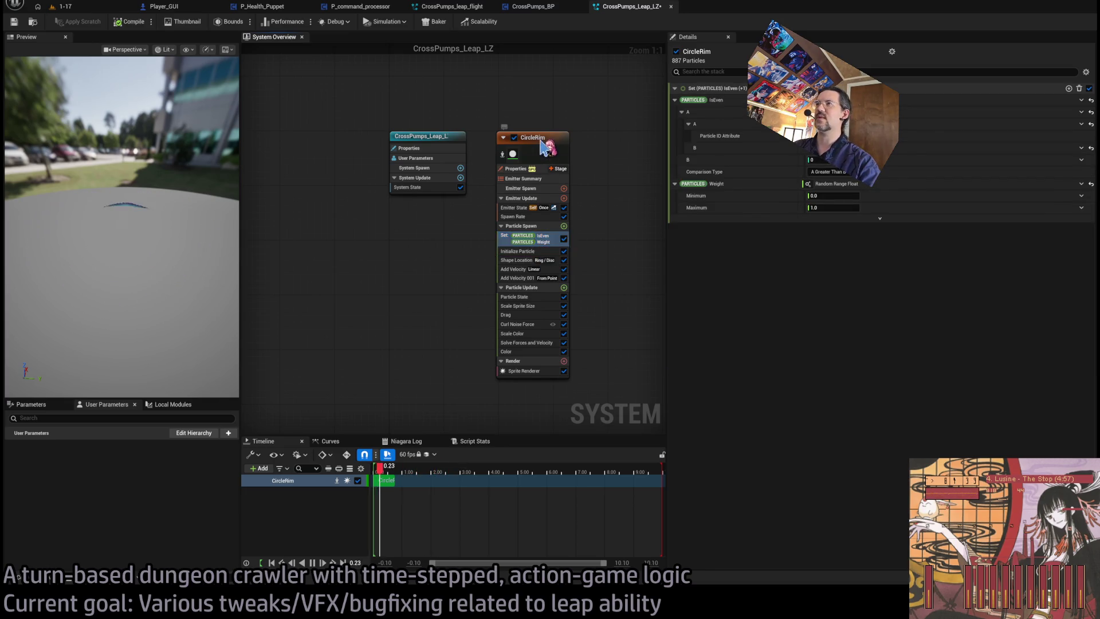
key("Delete")
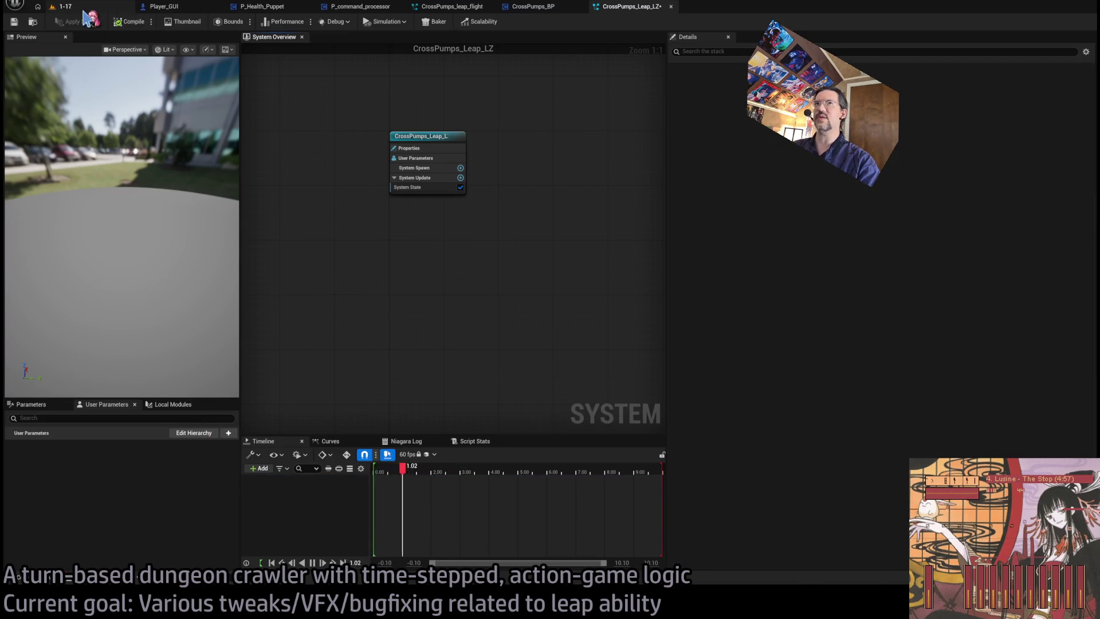
left_click(63, 7)
left_click(17, 577)
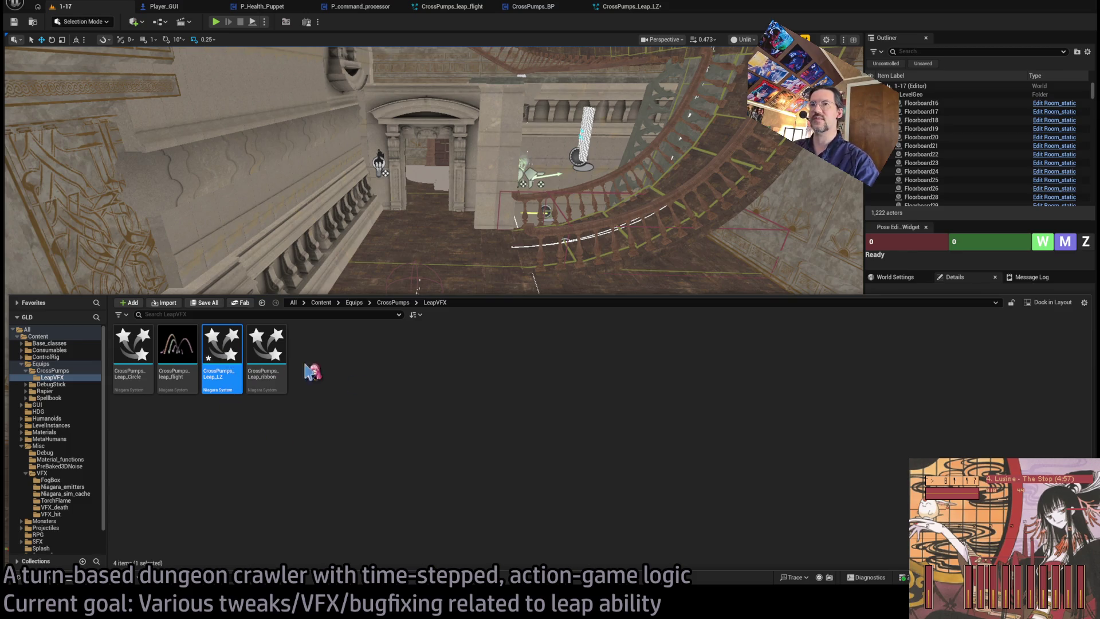
Delete CrossPumps_Leap_LZ, then browse to the Spellbook VFX folder.
key("ctrl+space")
left_click(47, 578)
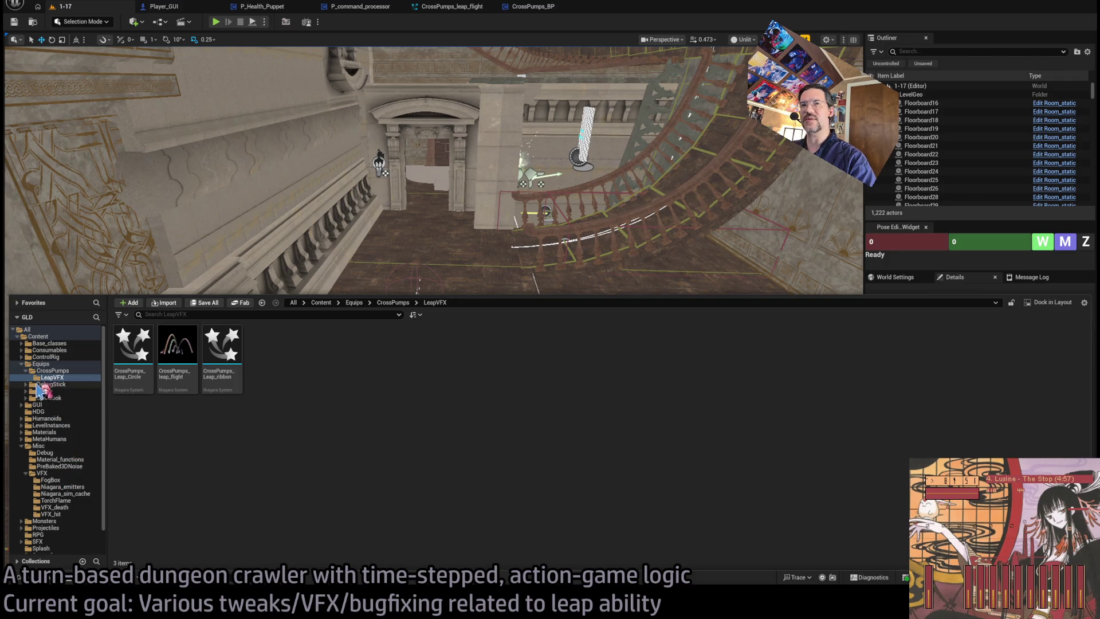
left_click(25, 398)
left_click(46, 411)
Open Spellbook_Lucidity_VFX for reference, then go back through CrossPumps_BP to level 1-17.
left_click(253, 449)
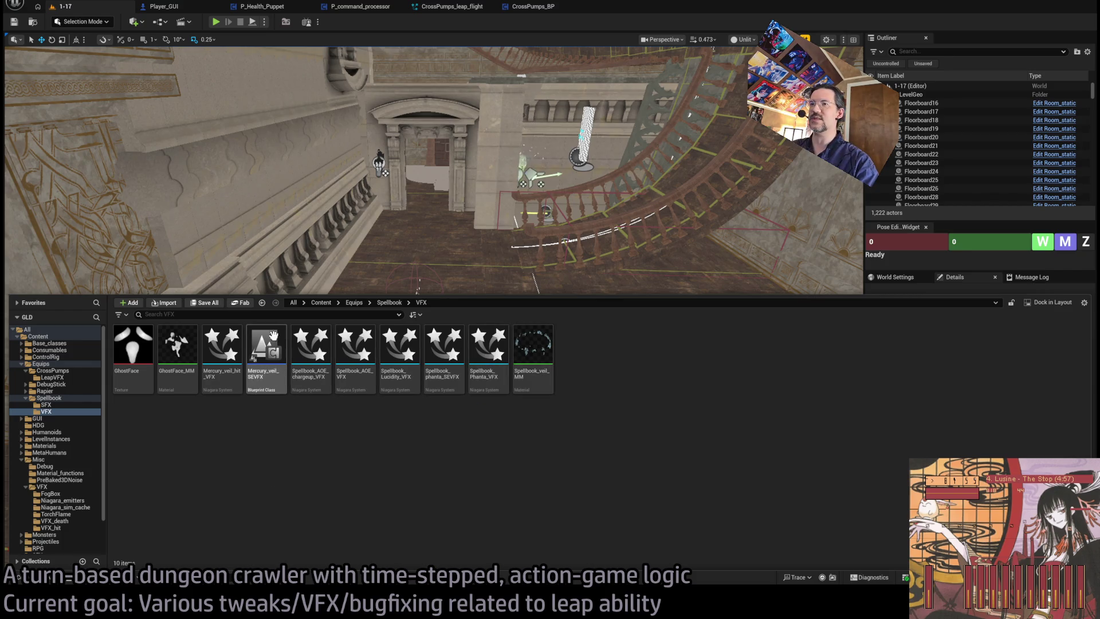
double_click(403, 364)
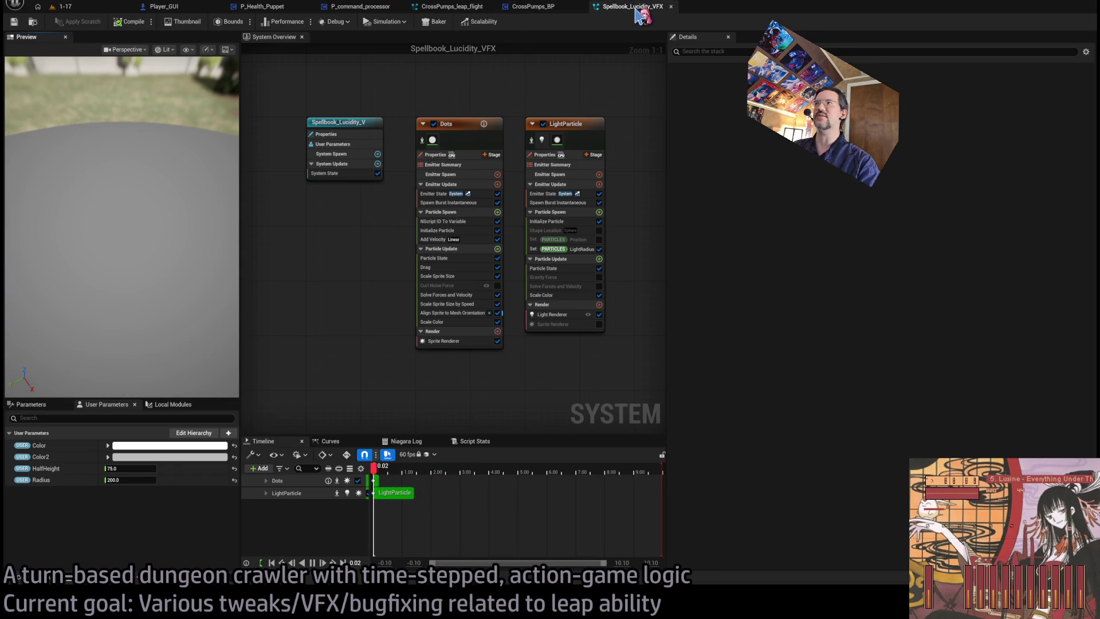
left_click(532, 6)
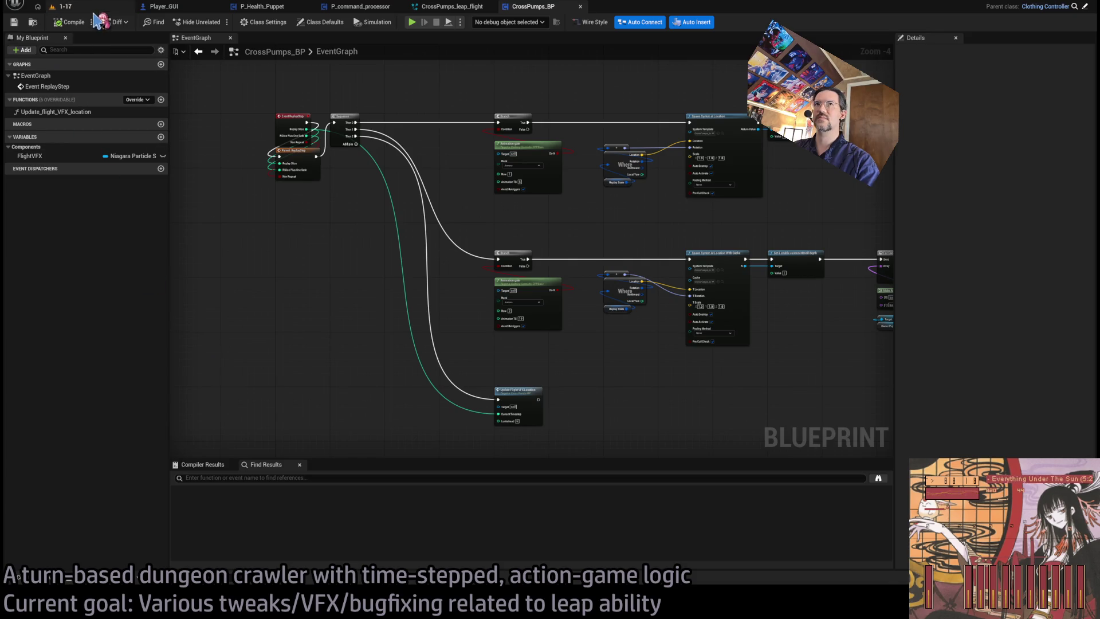
left_click(97, 8)
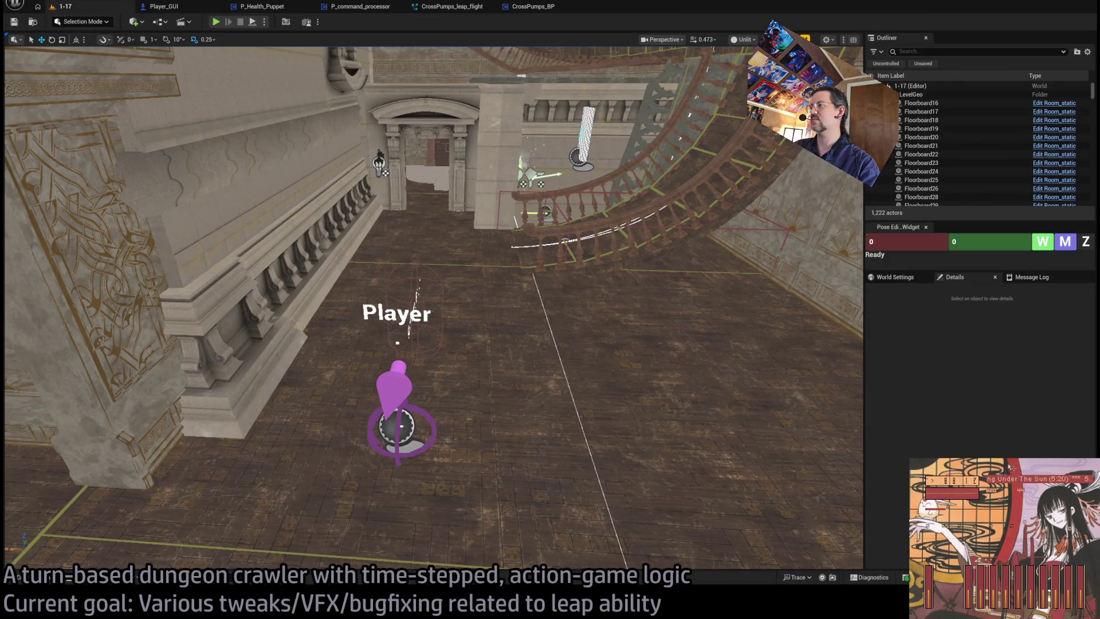
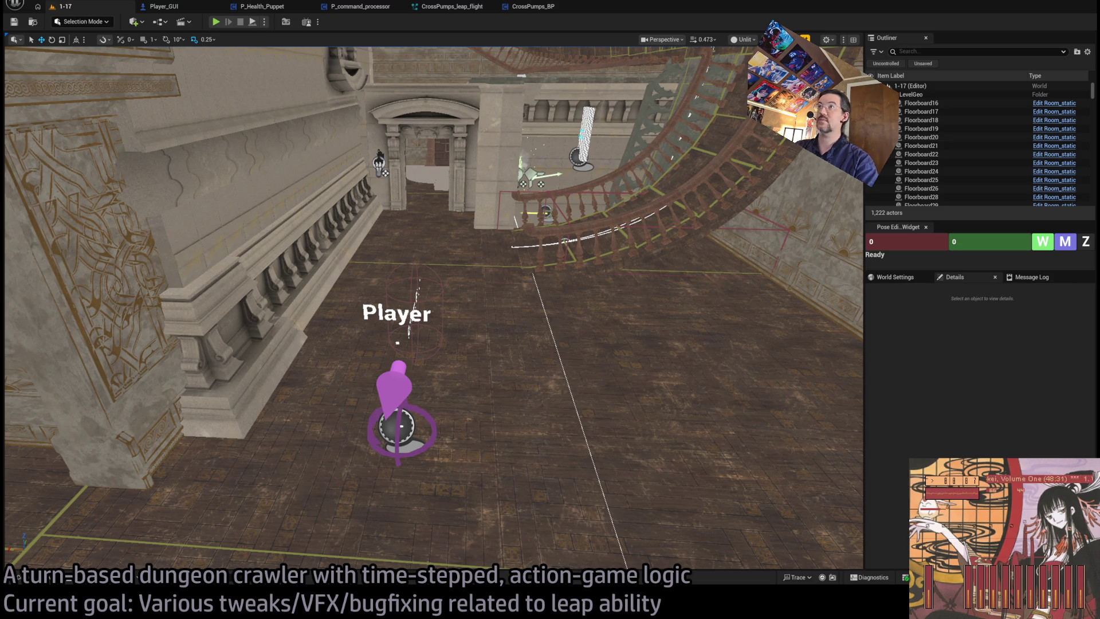
Open CrossPumps_Leap_LZ from the LeapVFX folder in the Niagara editor and delete its LightParticle emitter.
left_click_drag(641, 208, 641, 208)
left_click_drag(314, 334, 314, 333)
left_click(69, 580)
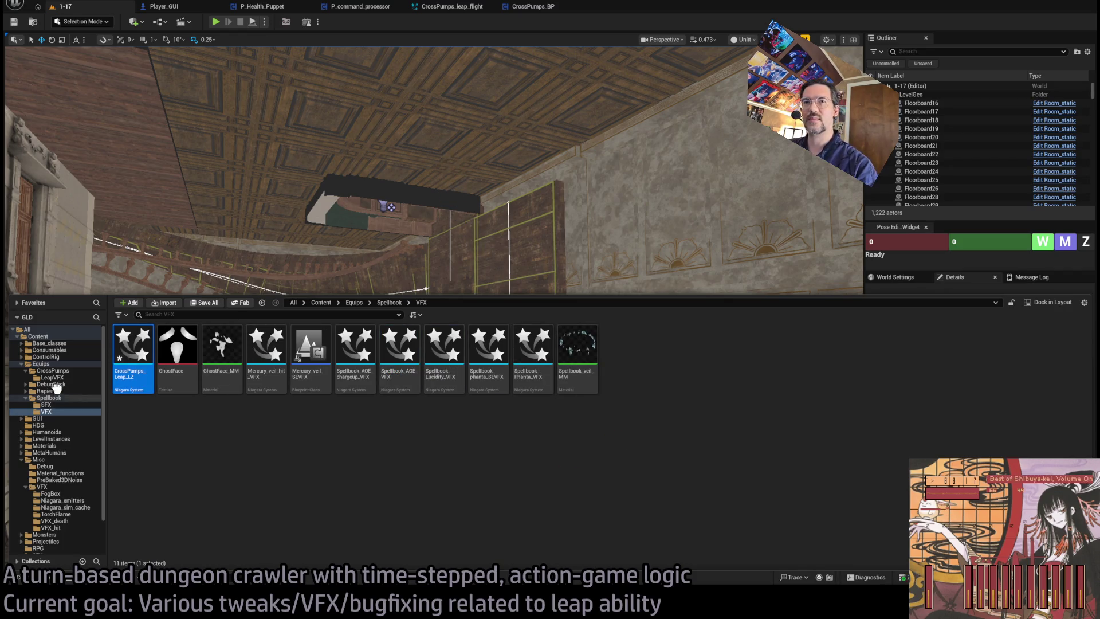
mouse_move(56, 377)
left_mouse_down()
mouse_move(81, 404)
mouse_move(60, 383)
left_mouse_up()
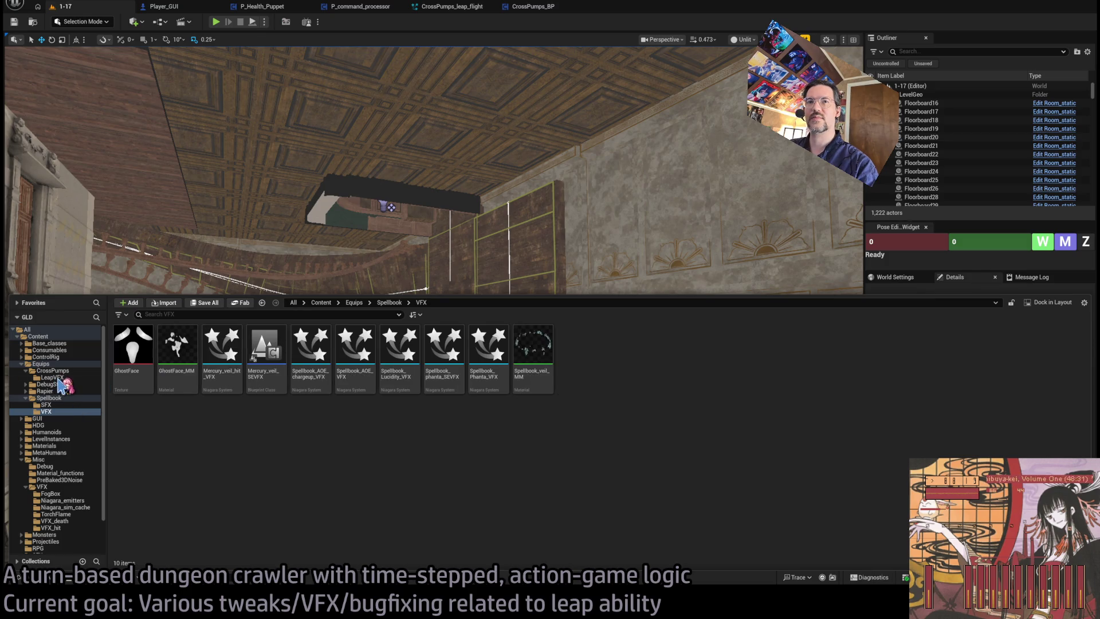
left_click(60, 378)
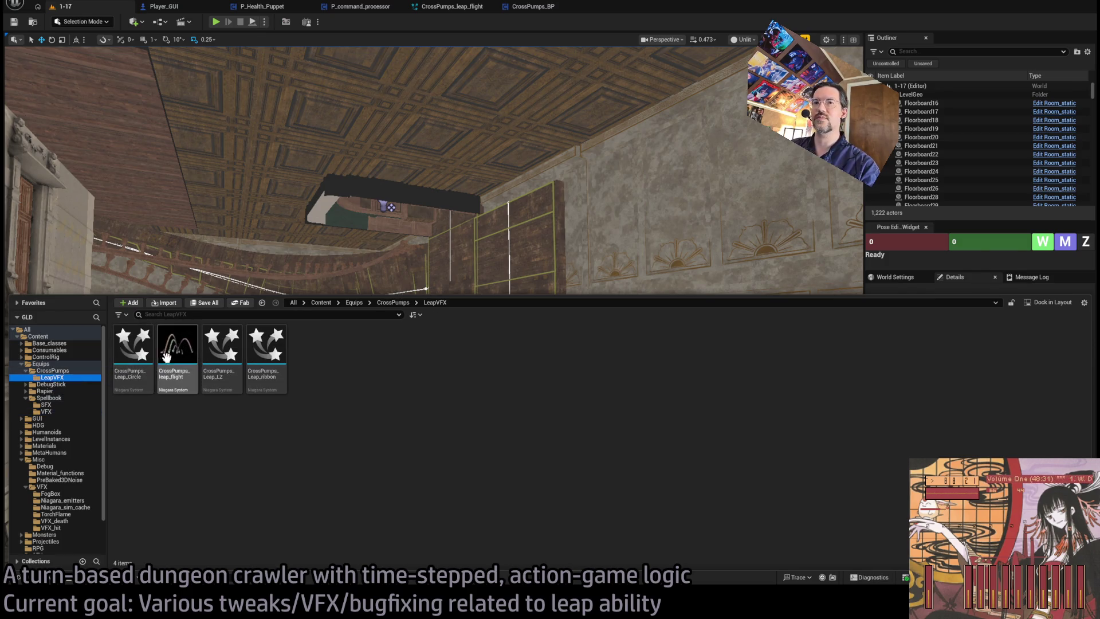
left_click(221, 347)
left_click(551, 166)
key("Delete")
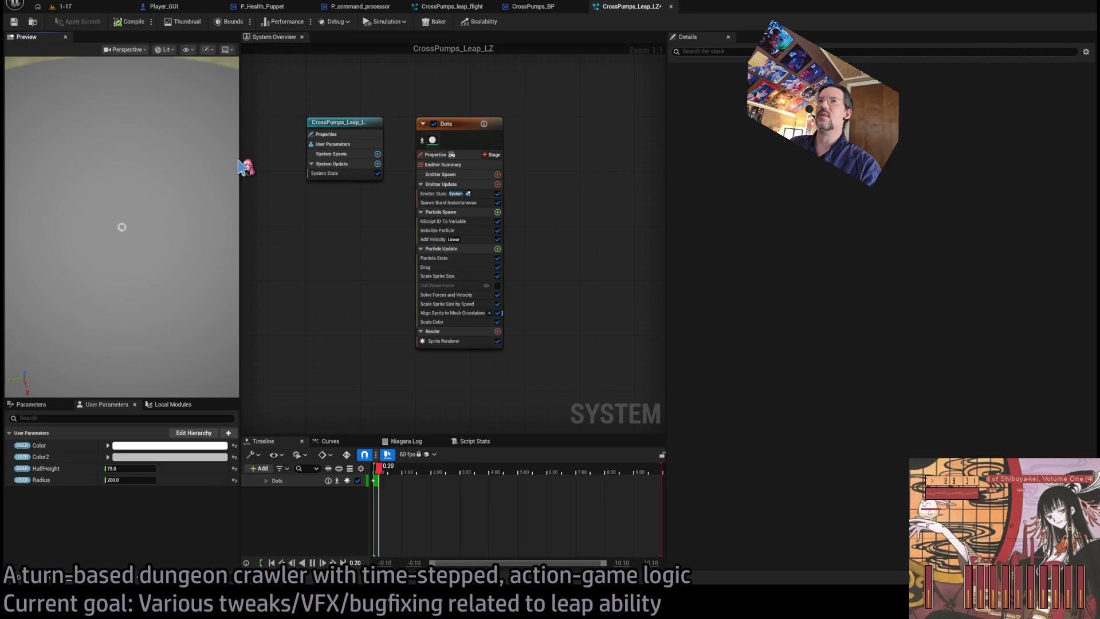
Restore the deleted LightParticle emitter, disable it, and select the Dots emitter.
key("ctrl+z")
left_click(543, 124)
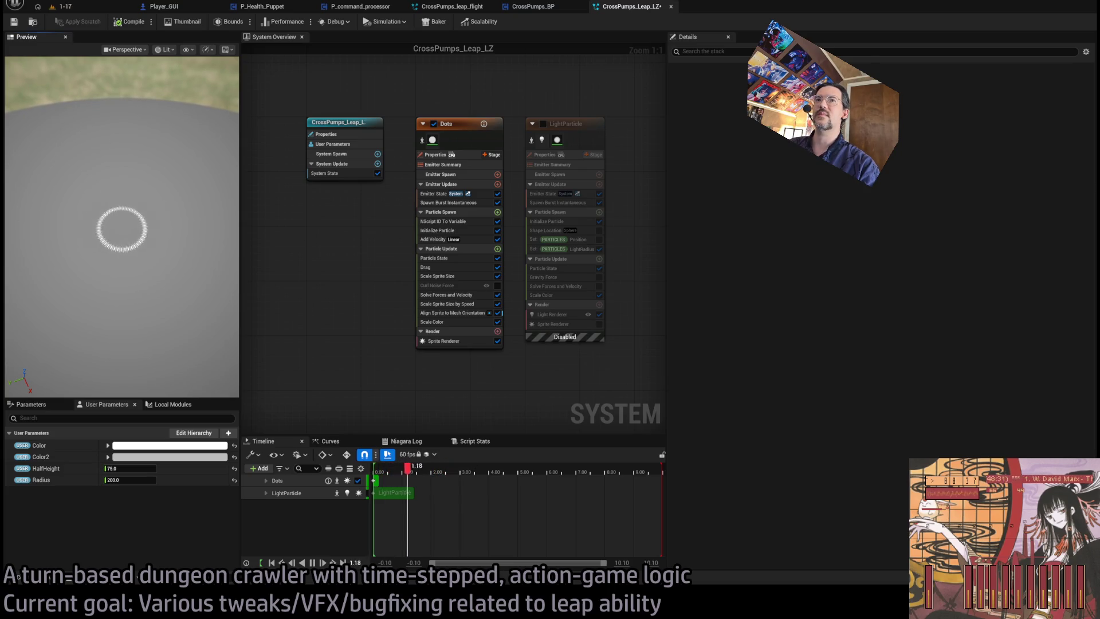
scroll(153, 226, "up", 3)
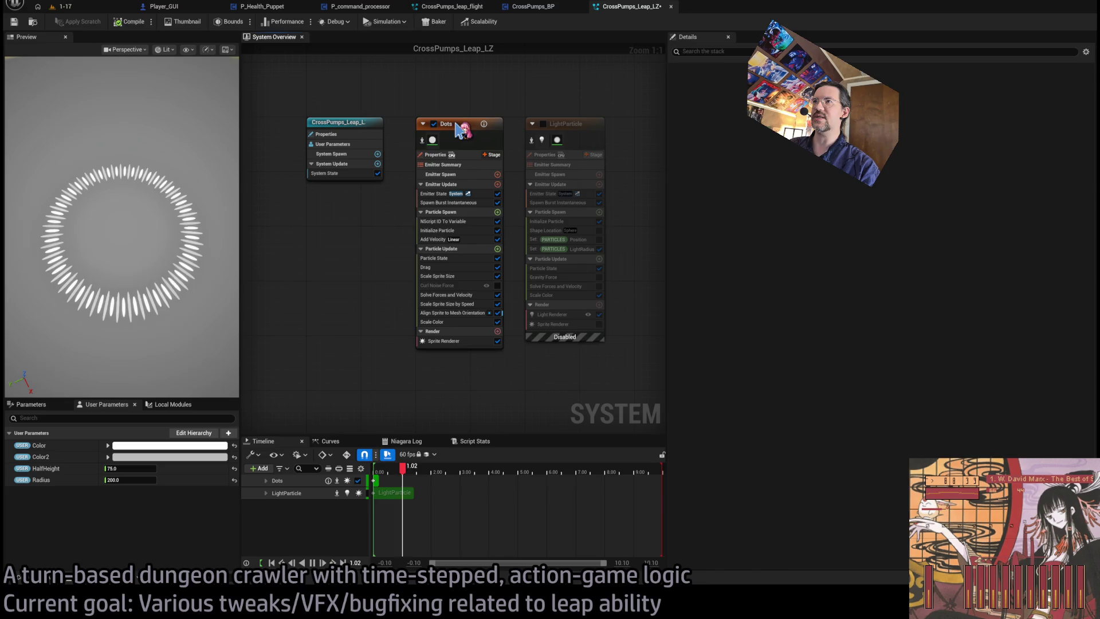
left_click(424, 146)
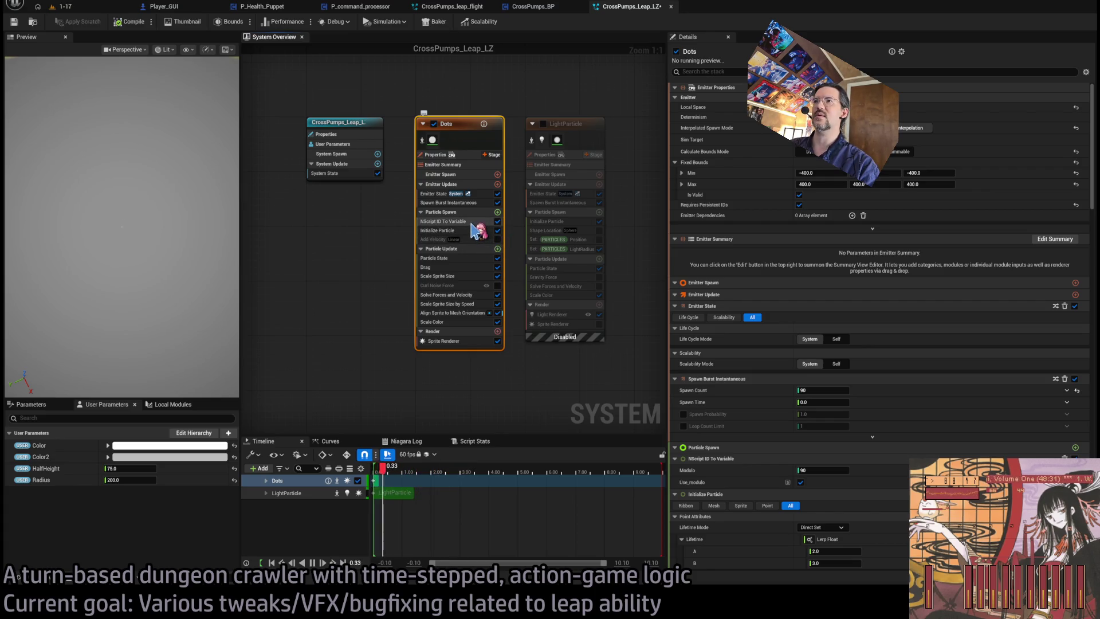
Re-enable Add Velocity on Dots and insert Nscript Circle Location into its Particle Spawn.
left_click(472, 222)
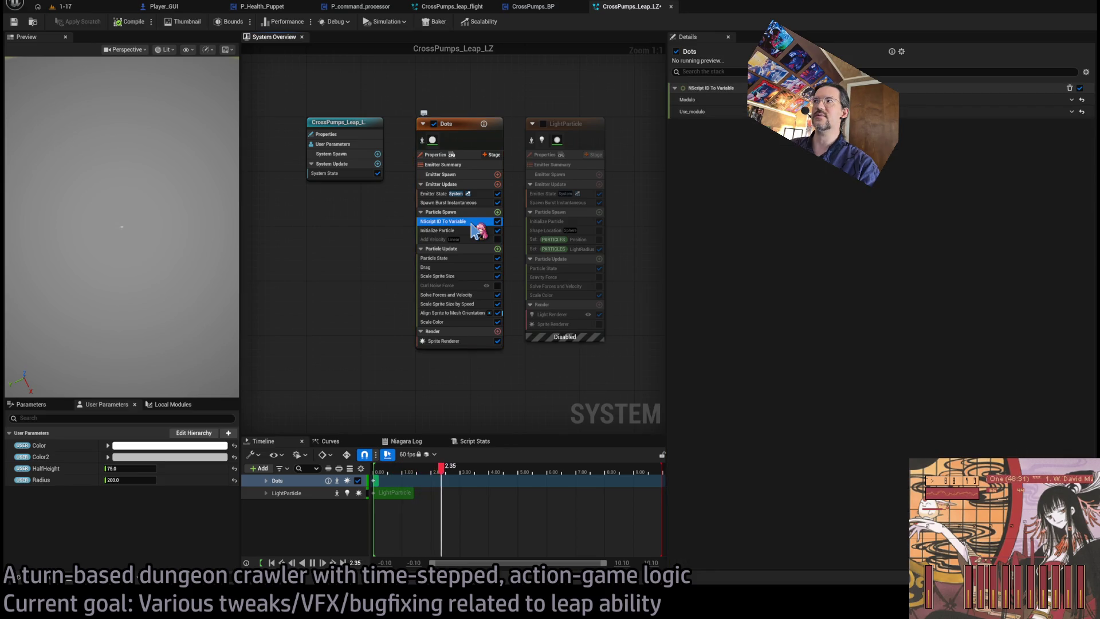
left_click(482, 232)
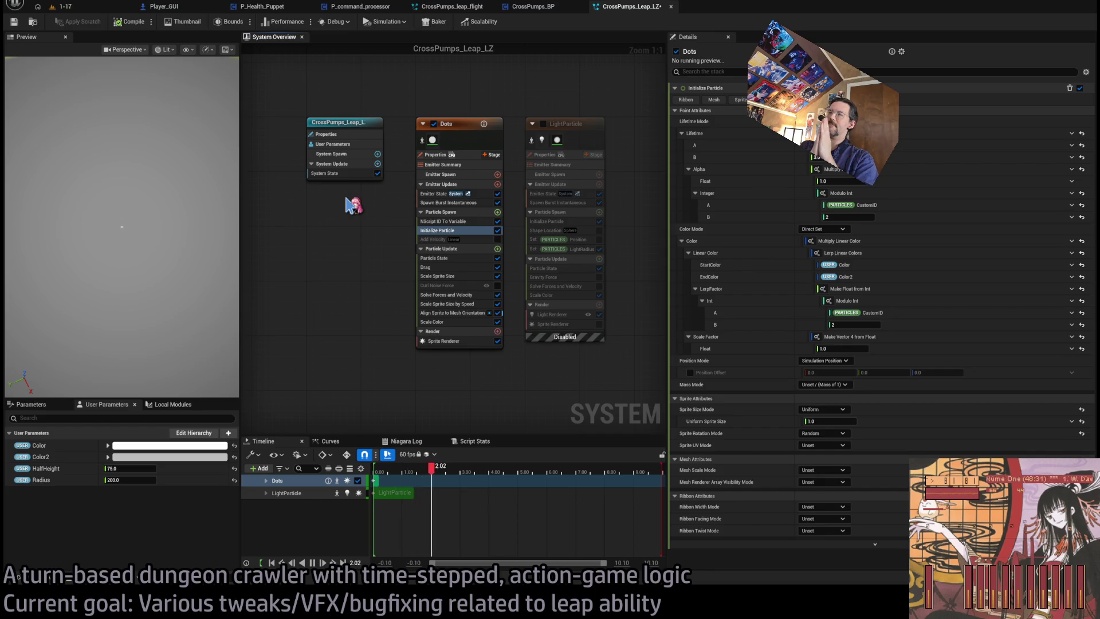
left_click(497, 240)
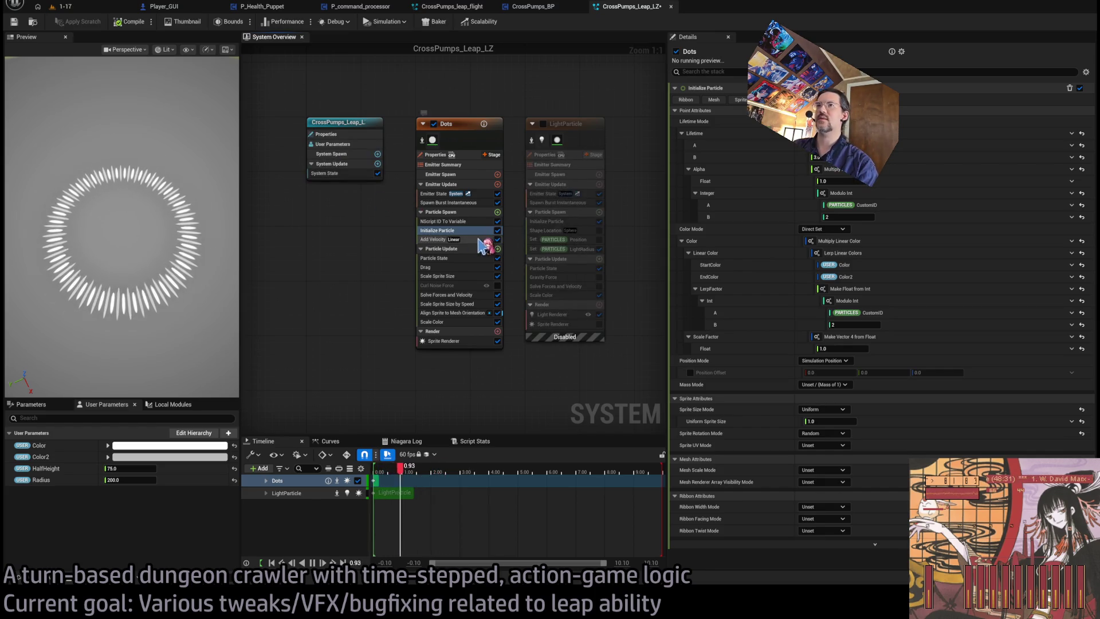
left_click(478, 240)
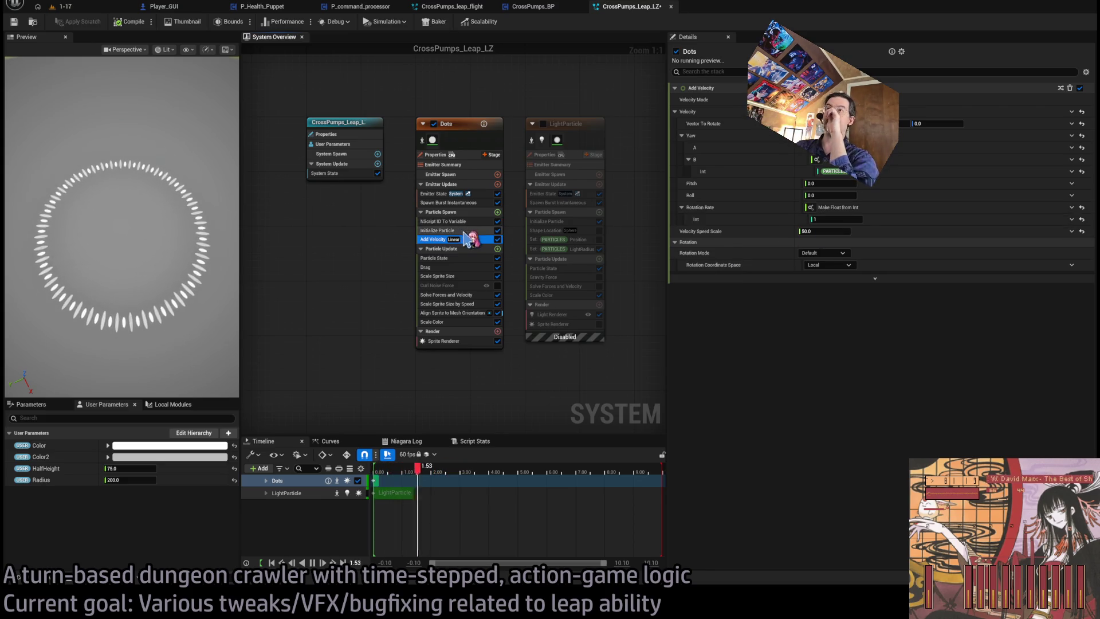
left_click(472, 205)
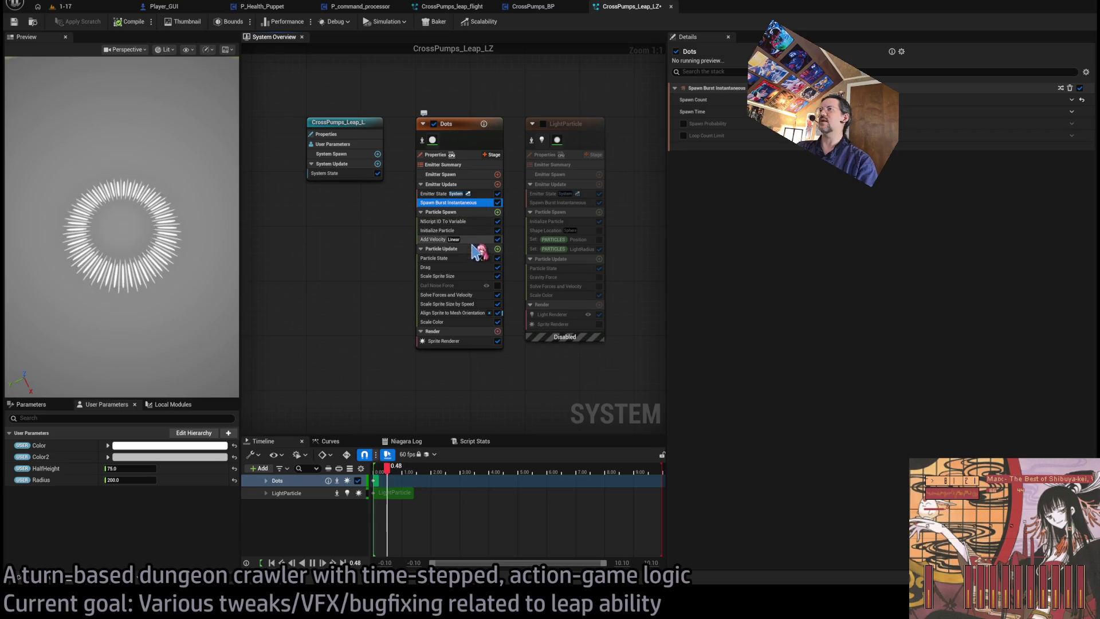
left_click(458, 231)
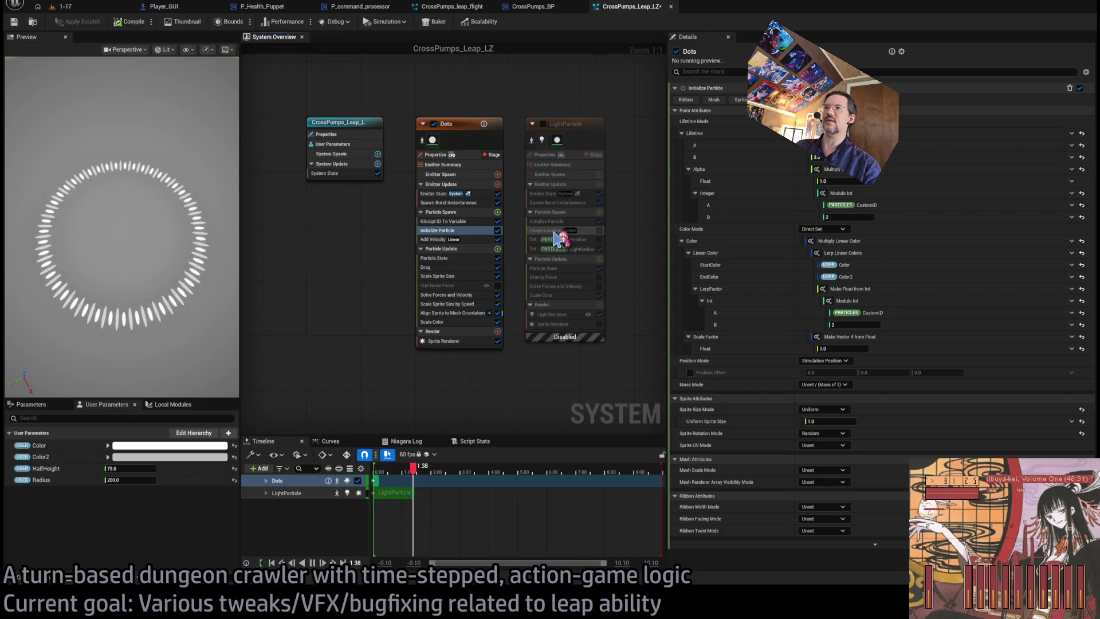
mouse_move(558, 238)
left_mouse_down()
mouse_move(418, 290)
mouse_move(463, 243)
left_mouse_up()
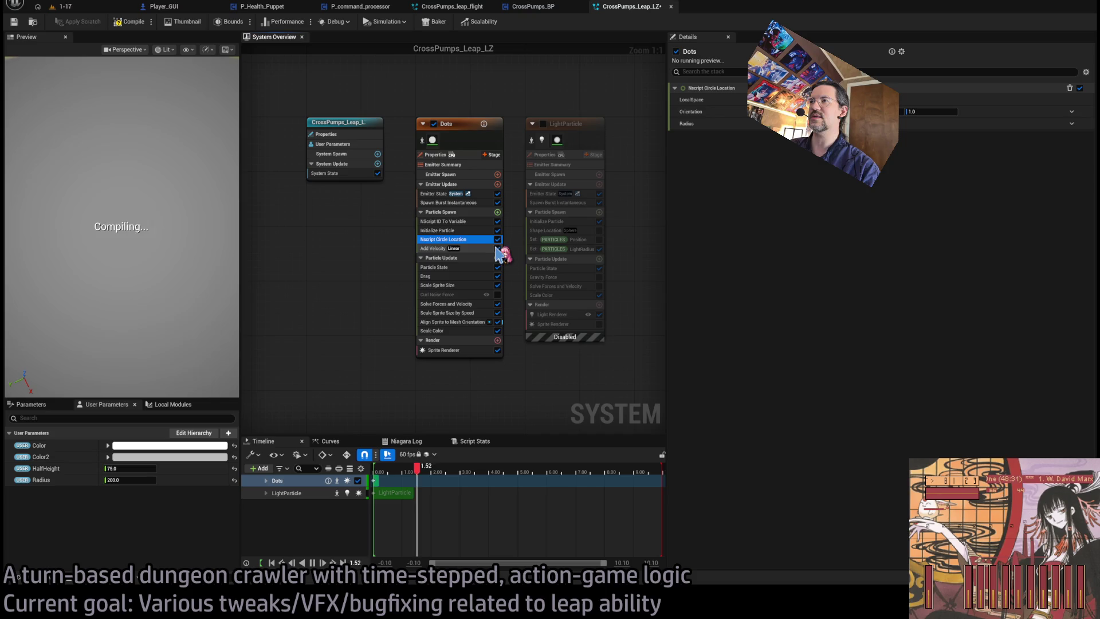
Disable Add Velocity and adjust the Circle Location module's LocalSpace and Radius.
left_click(497, 248)
left_click(462, 241)
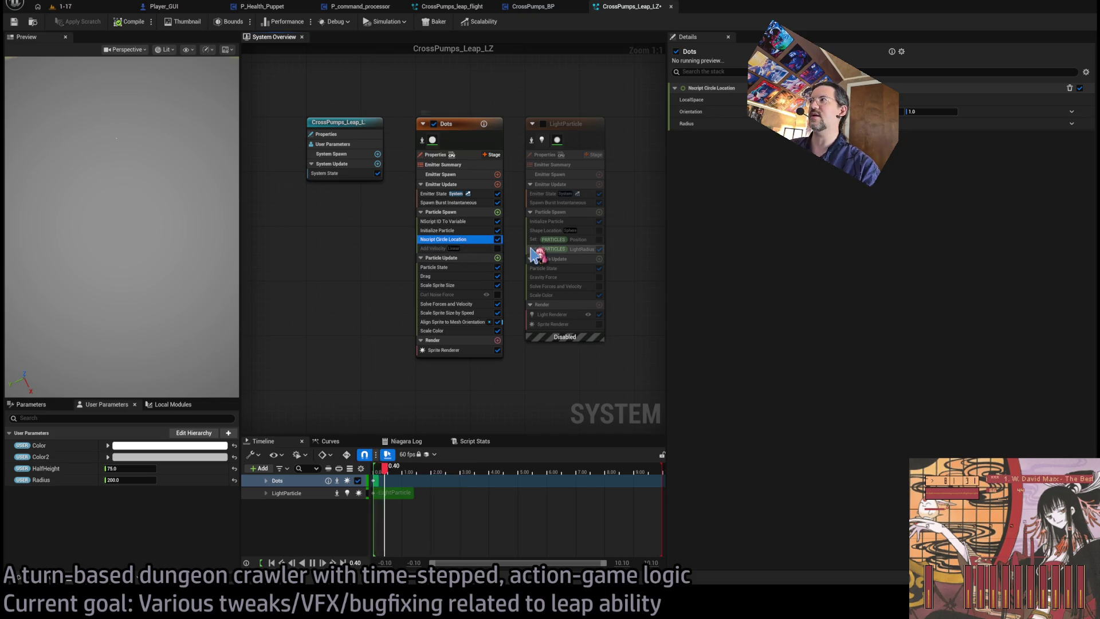
left_click(909, 99)
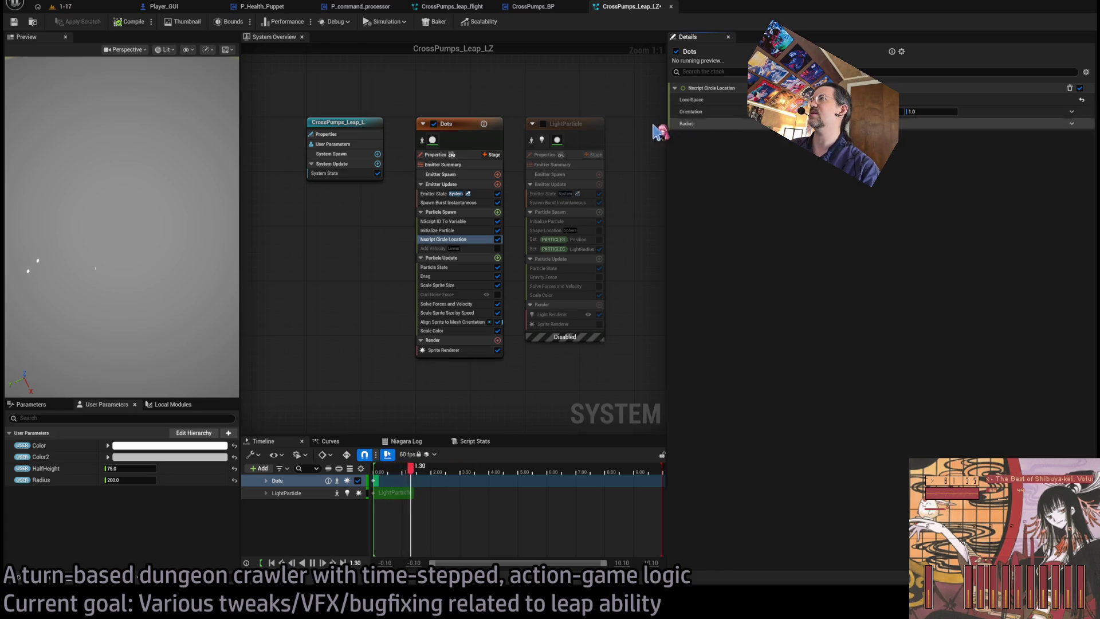
mouse_move(143, 276)
left_mouse_down()
mouse_move(143, 258)
mouse_move(143, 275)
left_mouse_up()
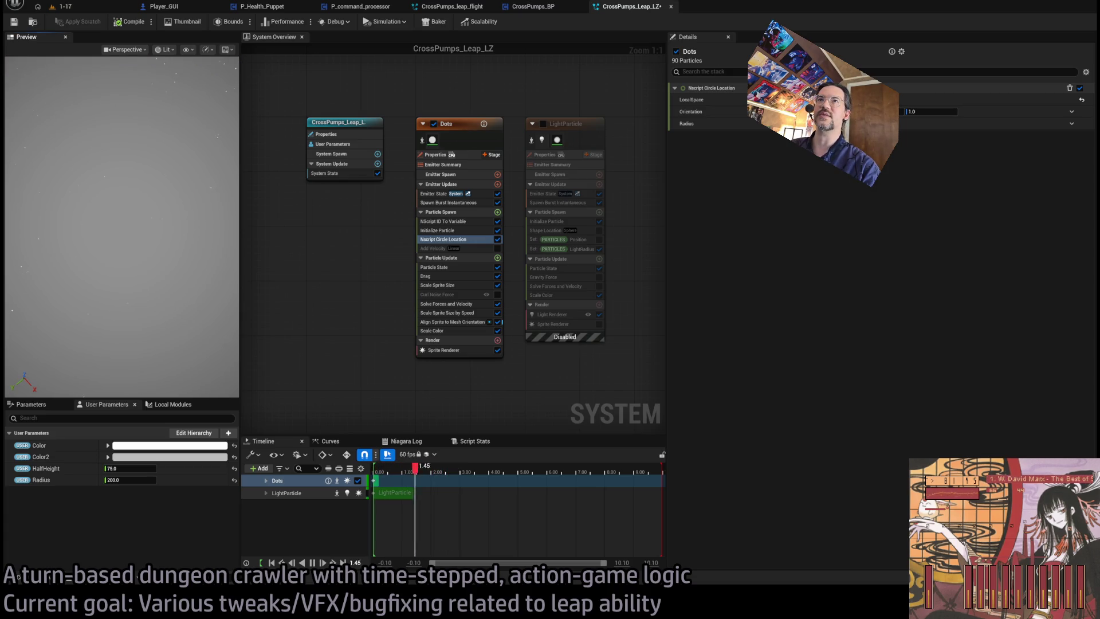
key("Return")
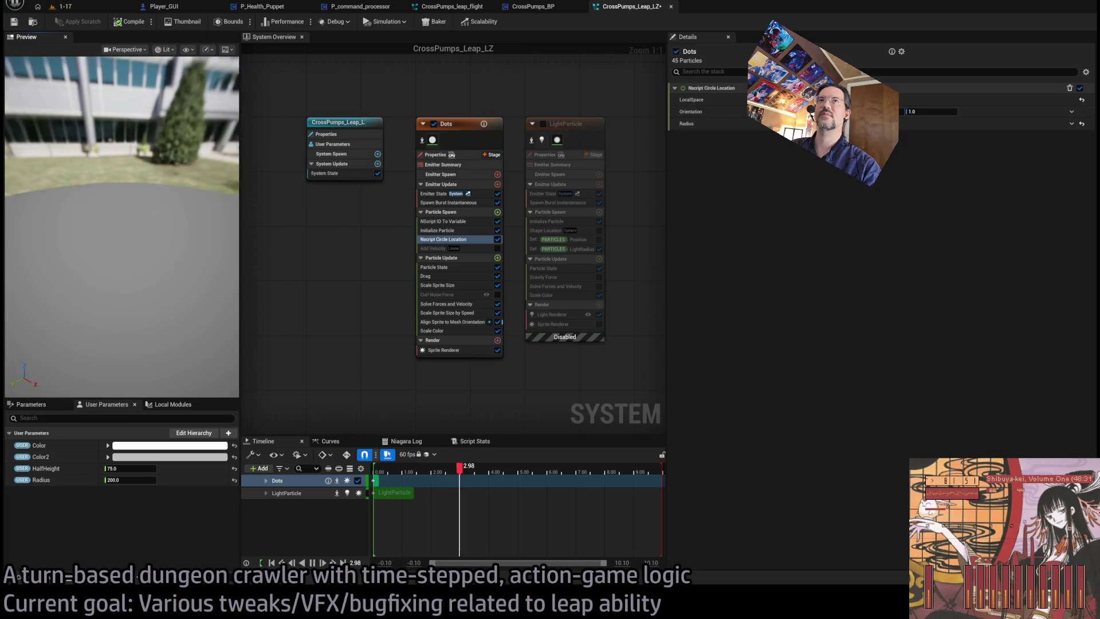
left_click_drag(147, 225, 176, 247)
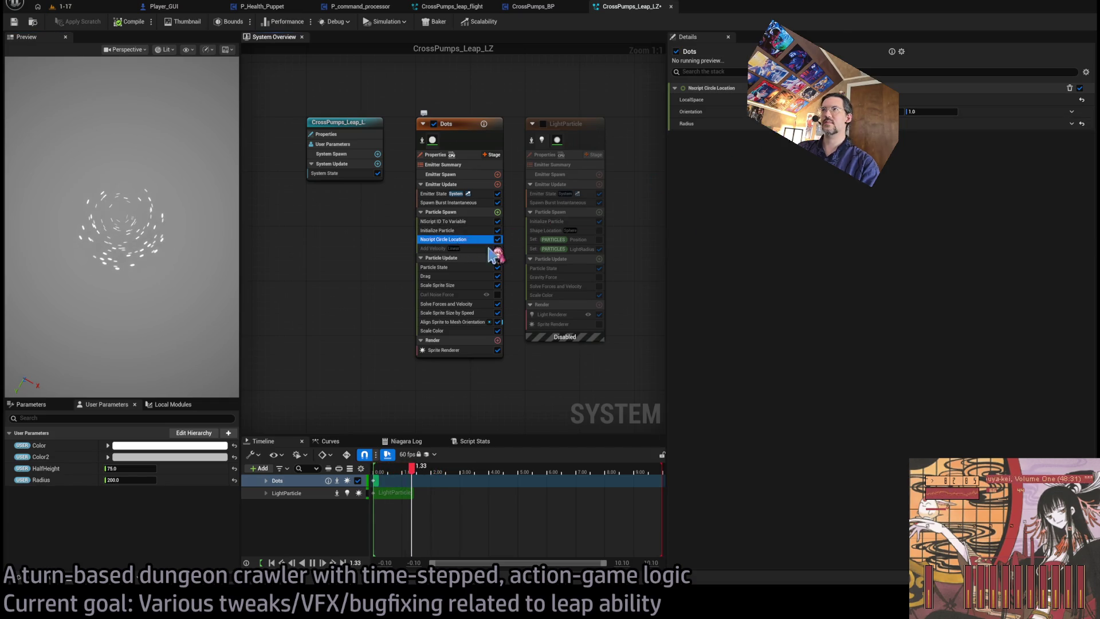
Open the Nscript Circle Location script graph and pan to its Map Get node.
double_click(459, 241)
scroll(461, 324, "down", 1)
scroll(440, 313, "down", 1)
scroll(350, 322, "down", 1)
left_click_drag(338, 296, 390, 293)
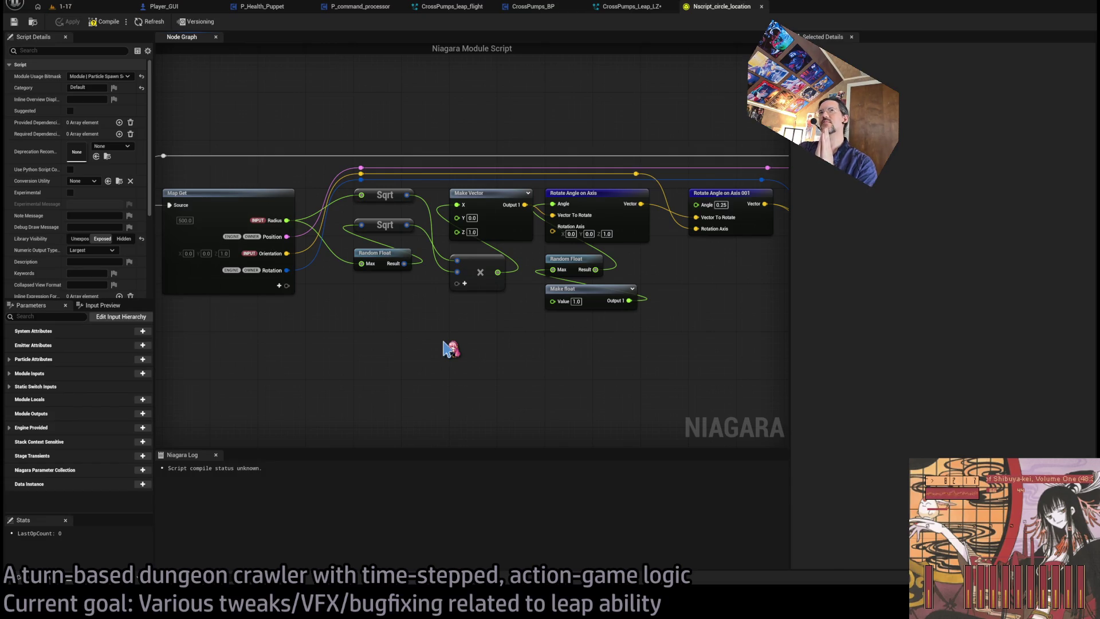
Look through the 1-17 level, CrossPumps_BP and circle location script tabs.
left_click(62, 7)
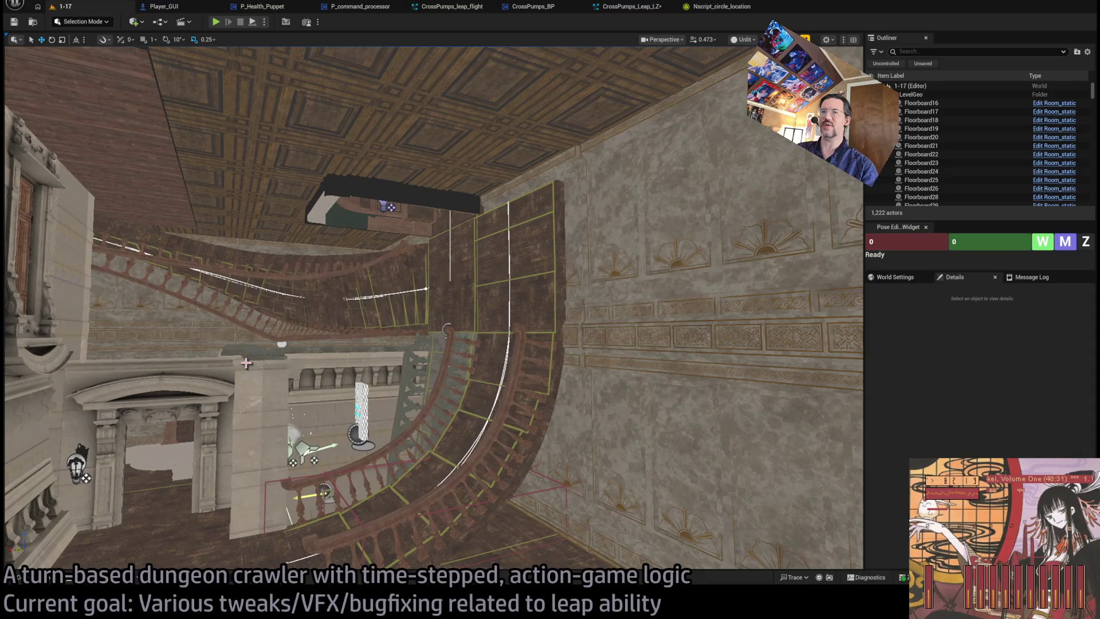
left_click(631, 6)
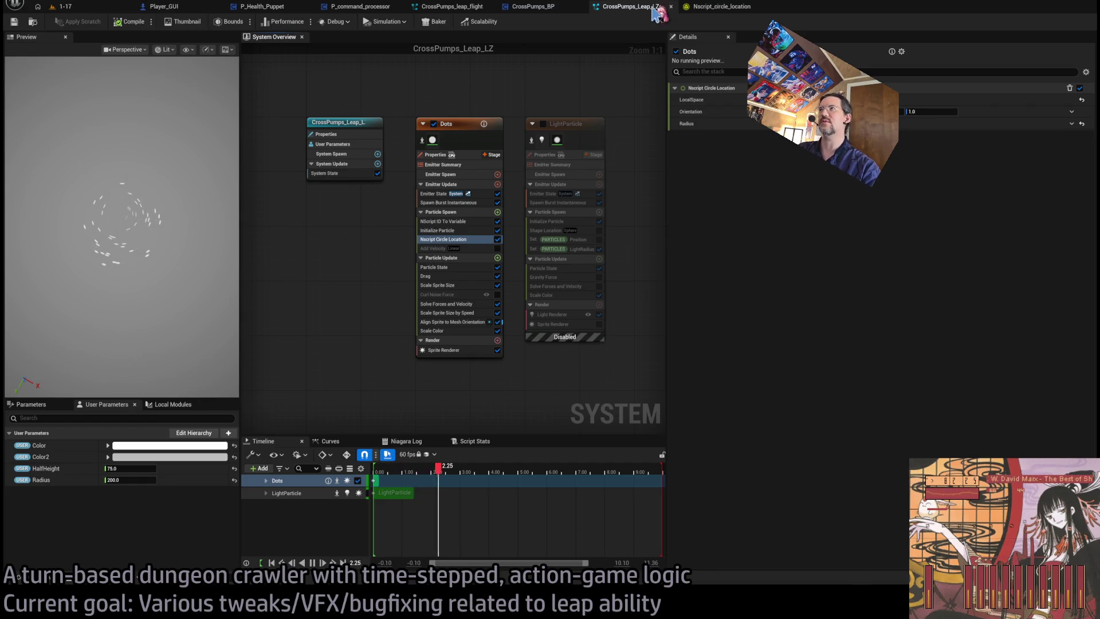
left_click(532, 6)
left_click(868, 5)
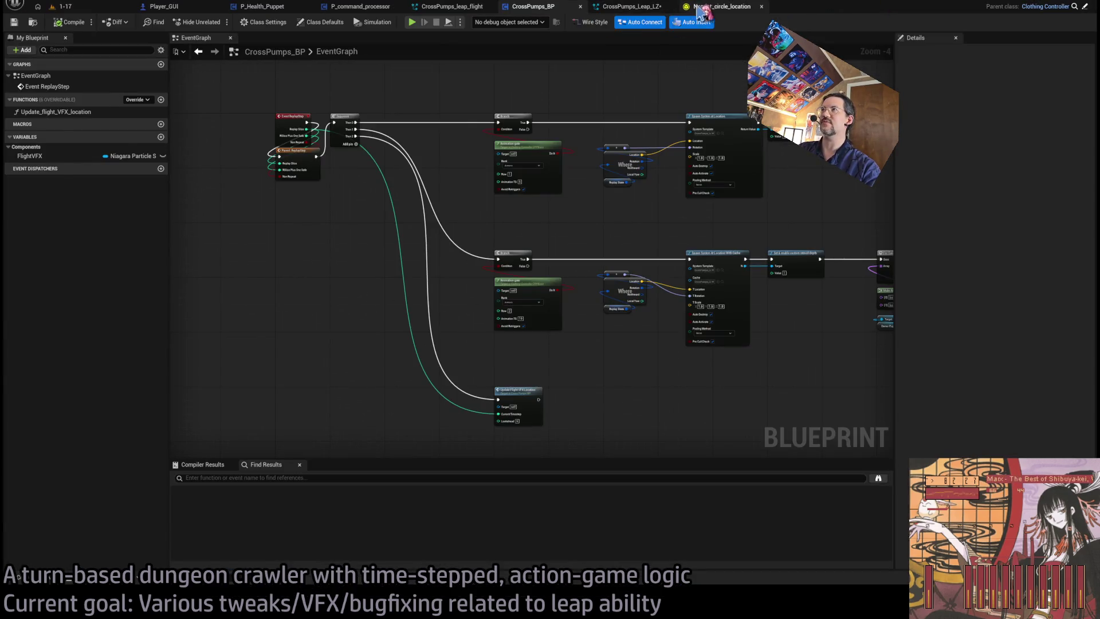
left_click(716, 7)
left_click_drag(335, 273, 427, 321)
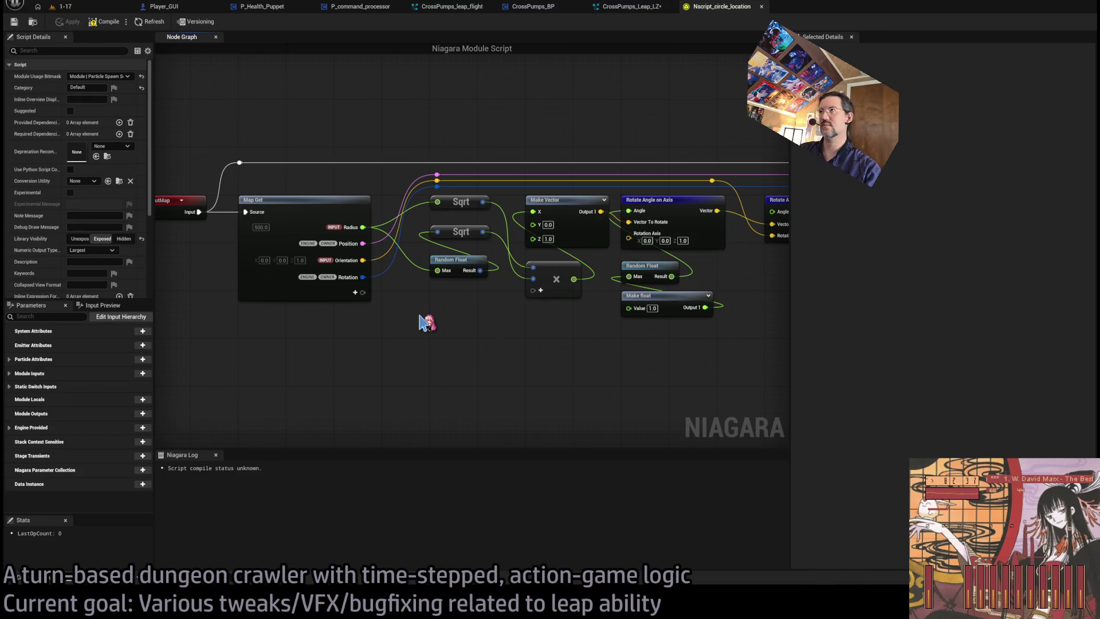
Show LeapVFX in the asset browser and return to the CrossPumps_Leap_LZ system editor.
left_click(112, 7)
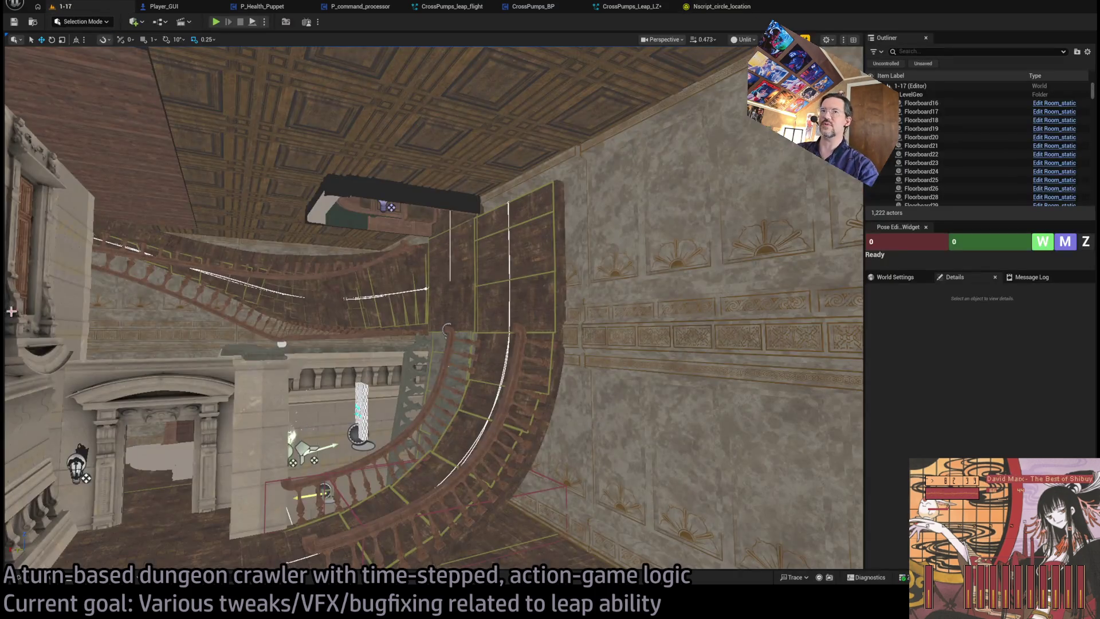
key("ctrl+space")
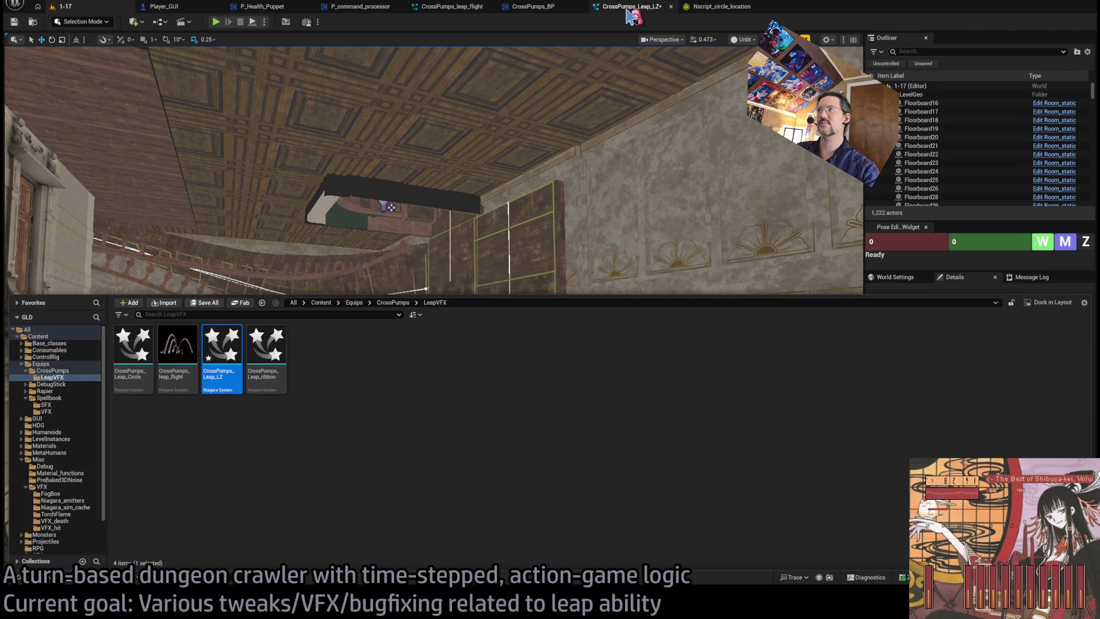
left_click(630, 7)
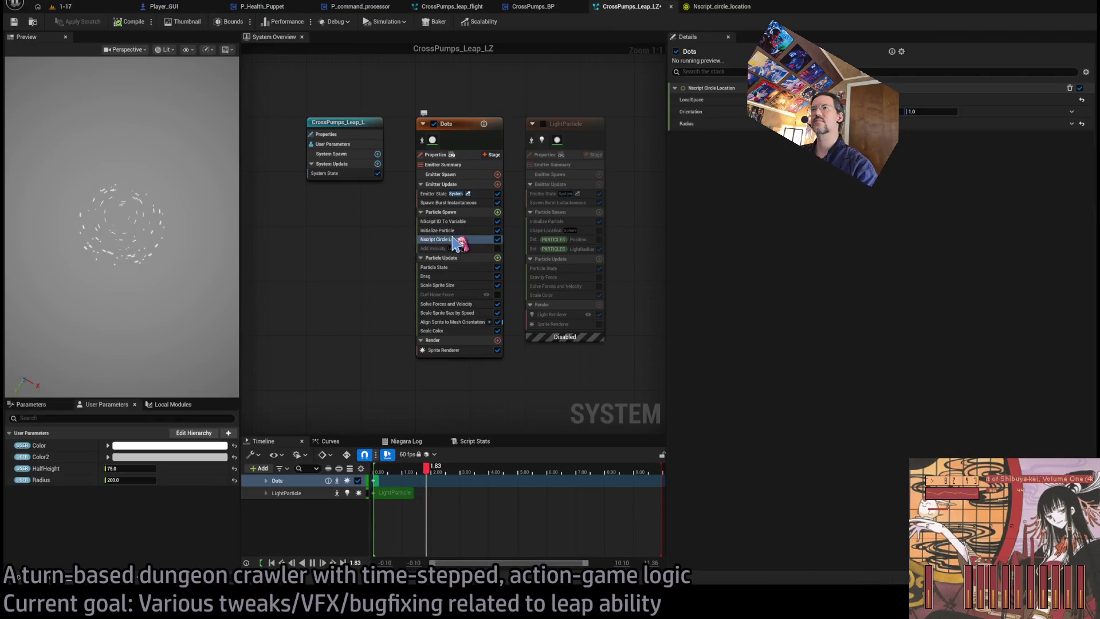
Replace Nscript Circle Location with a Shape Location module using the Ring / Disc shape.
key("Delete")
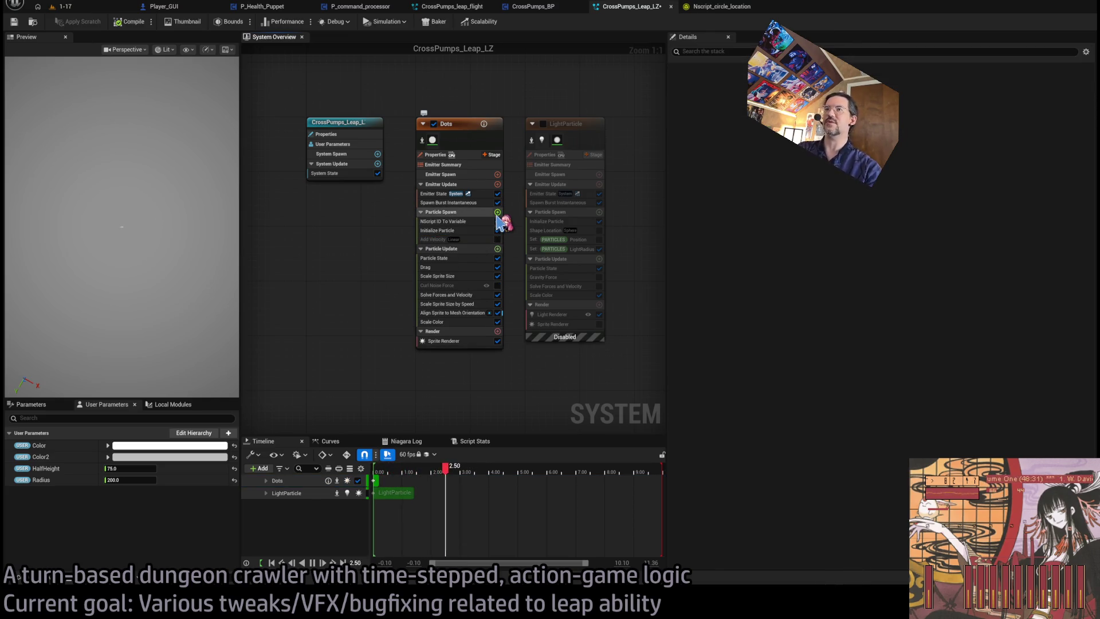
left_click_drag(550, 230, 445, 240)
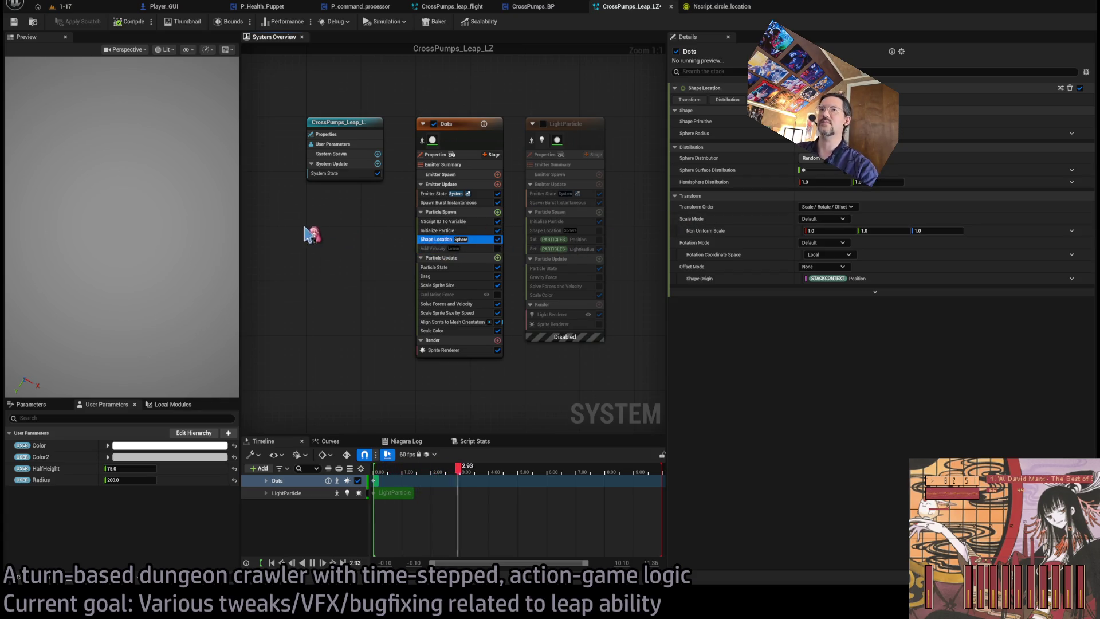
left_click_drag(802, 171, 840, 170)
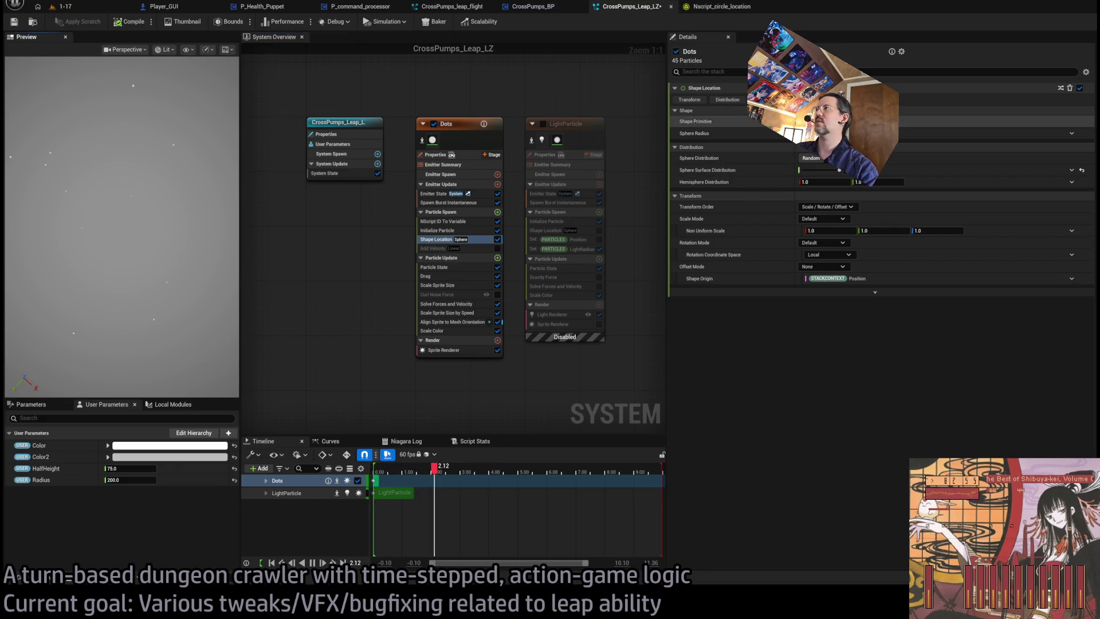
key("ctrl+z")
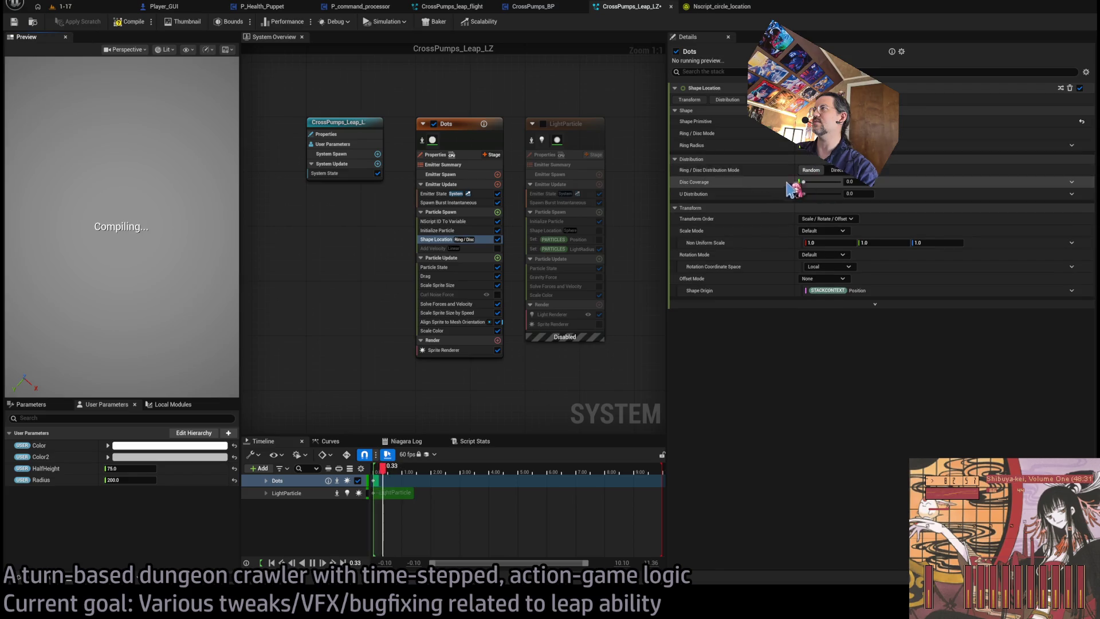
Set U Distribution to 0, Disc Coverage to 0, and Rotation Mode to Yaw / Pitch / Roll.
left_click_drag(801, 194, 839, 194)
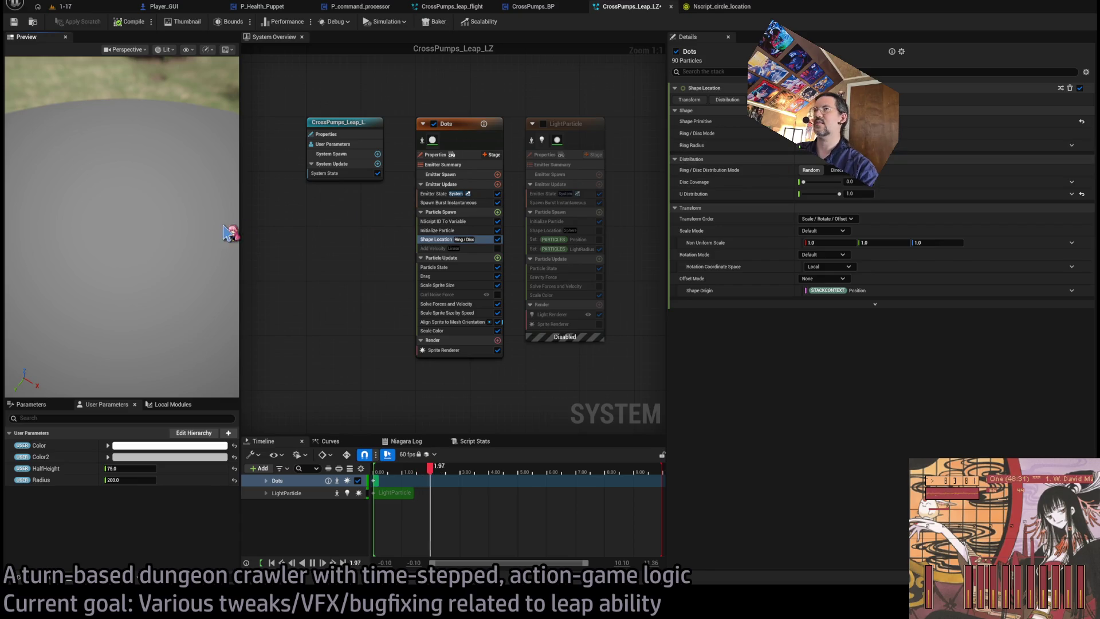
scroll(189, 255, "down", 3)
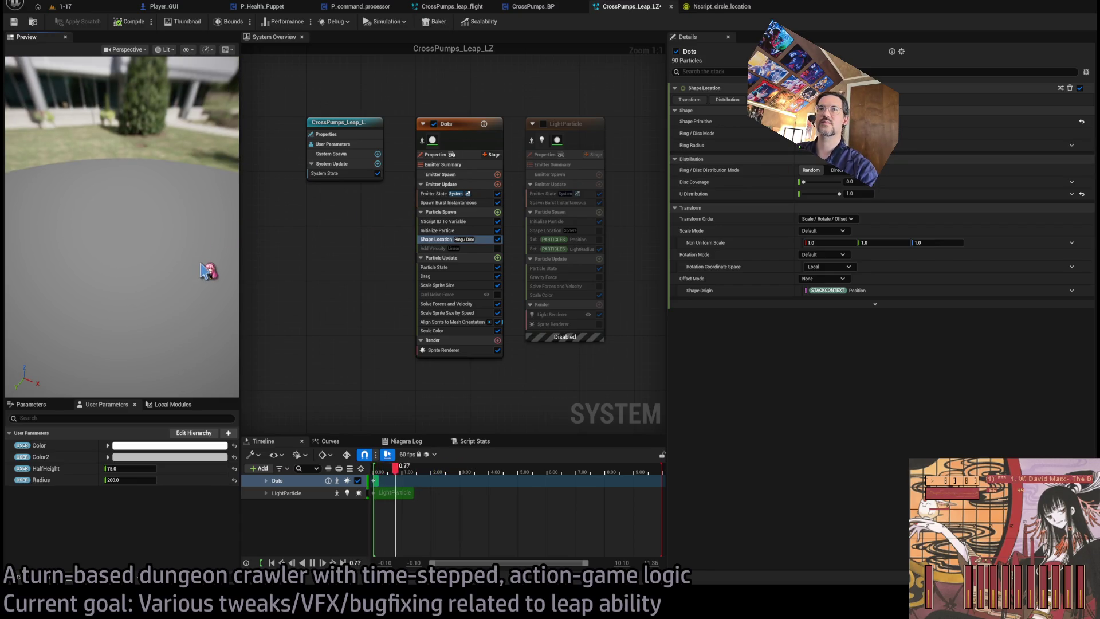
left_click_drag(204, 272, 190, 265)
left_click_drag(804, 181, 839, 182)
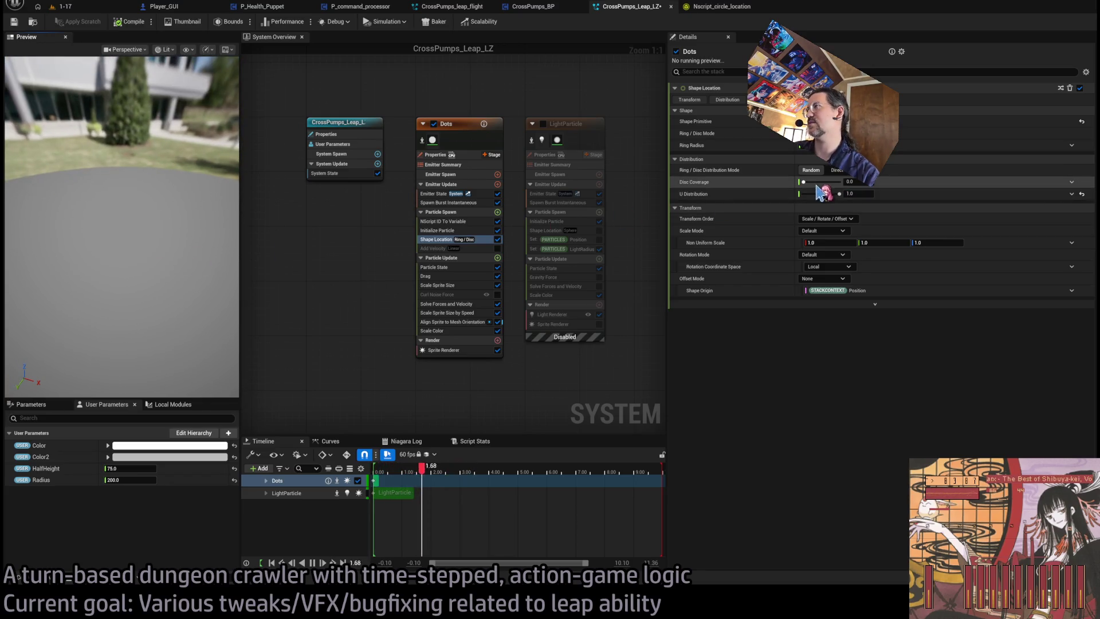
left_click_drag(192, 286, 134, 284)
mouse_move(845, 194)
left_mouse_down()
mouse_move(805, 194)
mouse_move(804, 182)
left_mouse_up()
left_click_drag(132, 275, 132, 240)
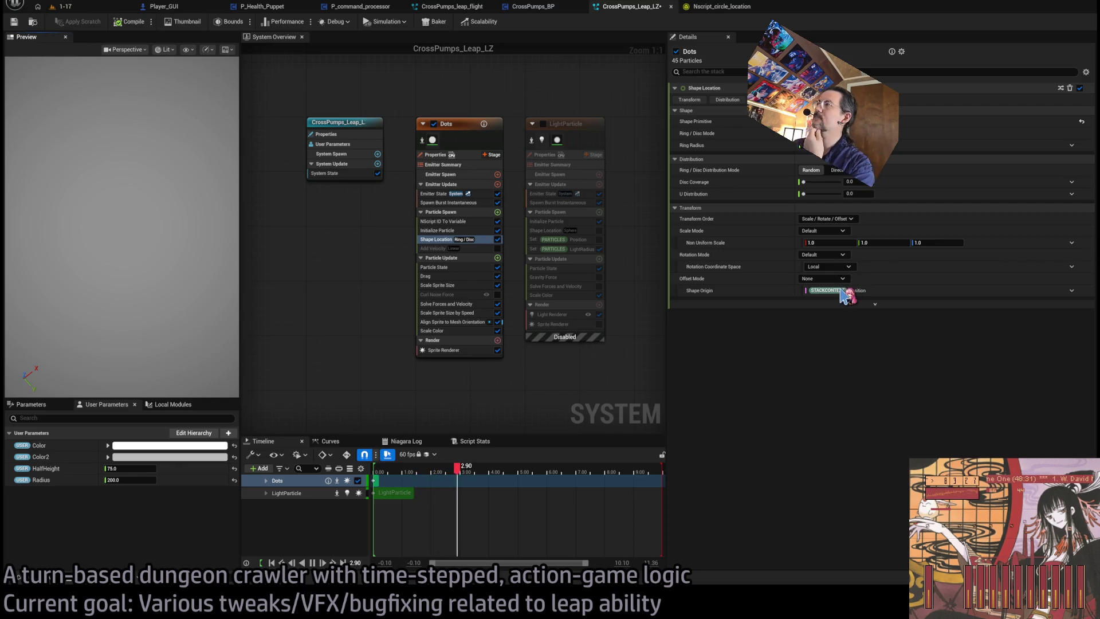
key("ctrl+z")
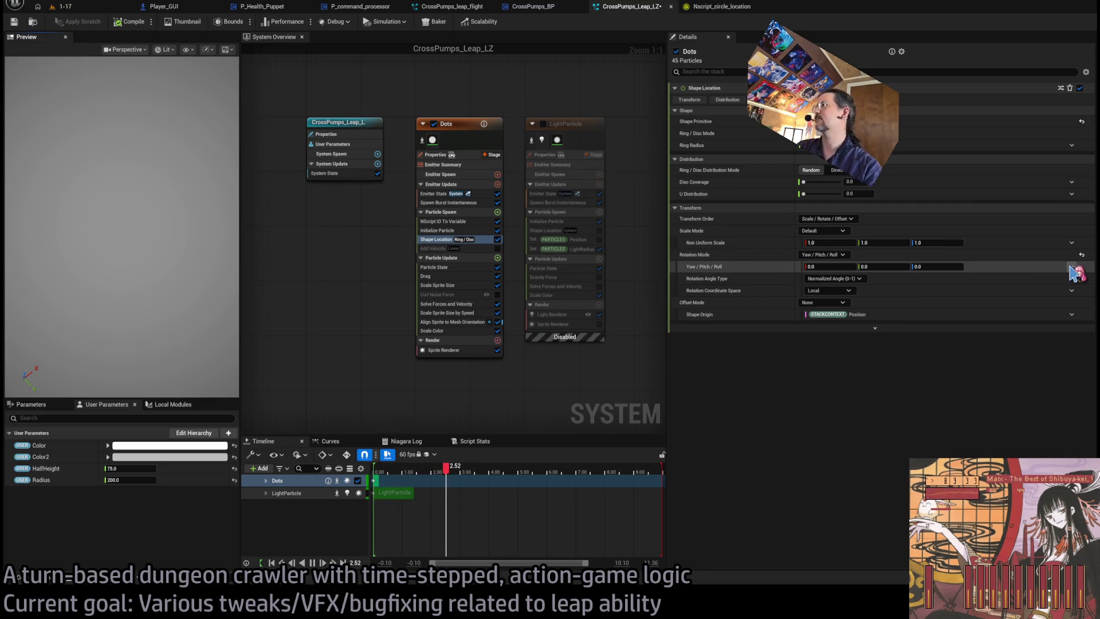
Split rotation into X/Y/Z with Make Vector and give X a Random Range Float 0–360.
key("ctrl+z")
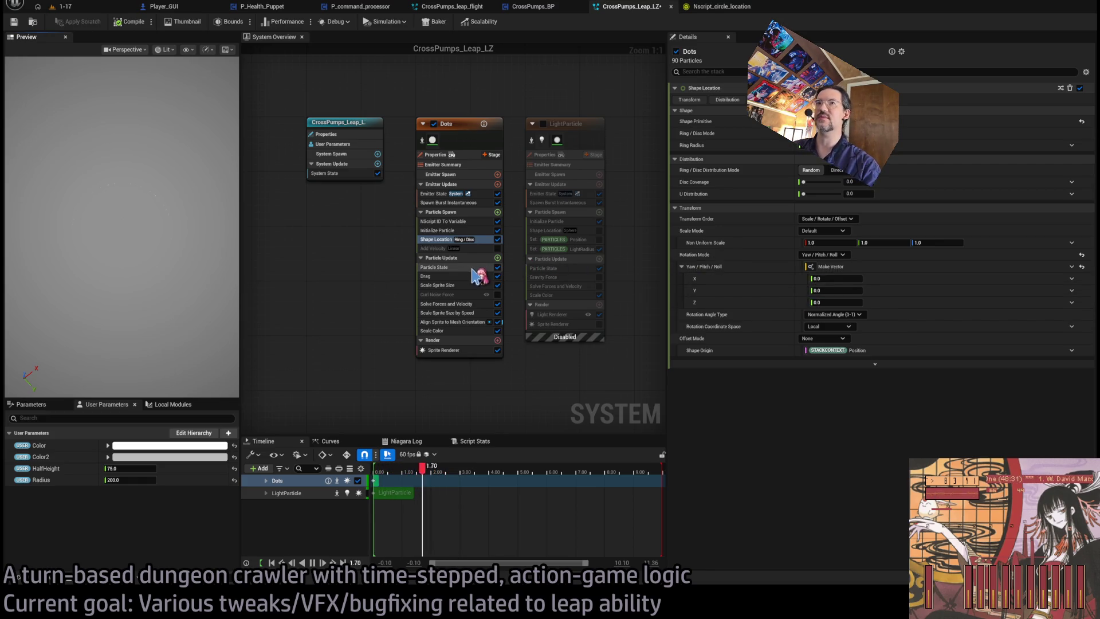
left_click(1071, 278)
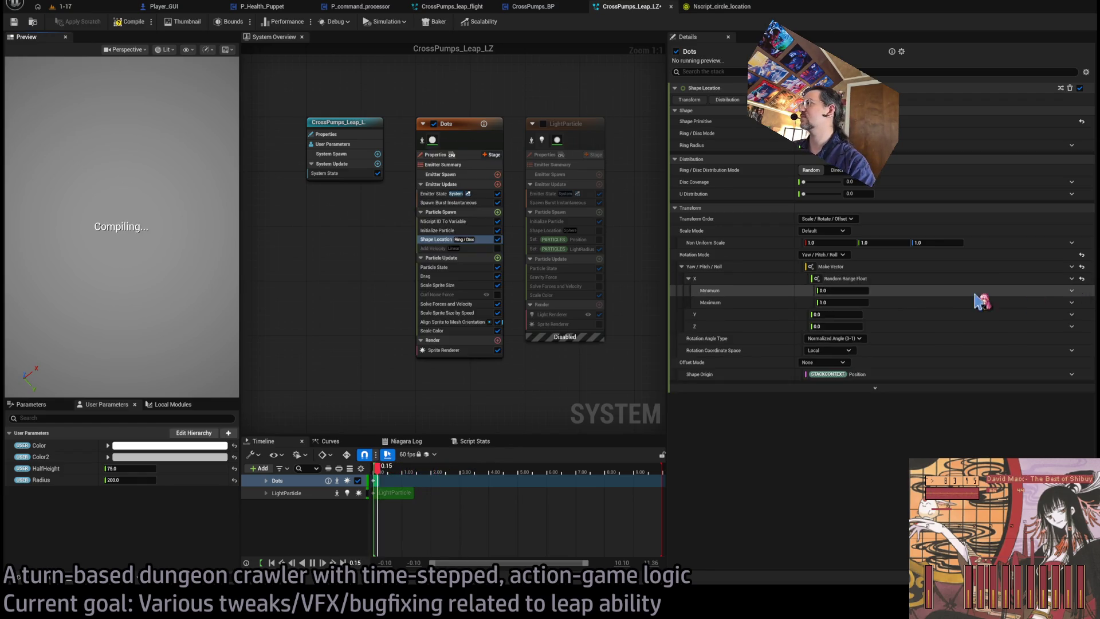
left_click(837, 302)
type("360")
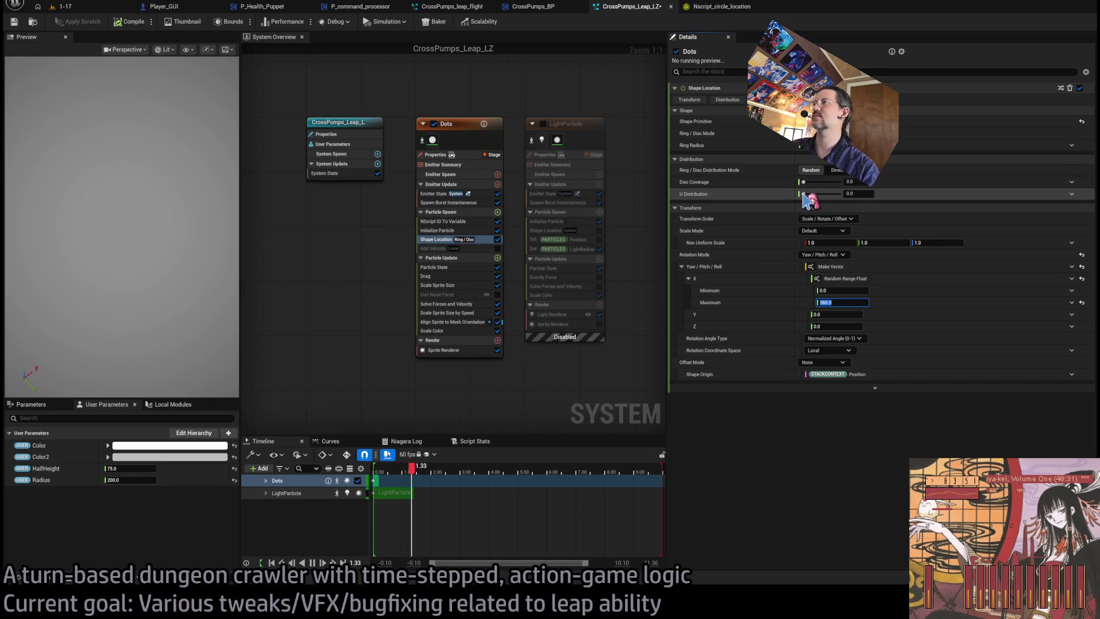
left_click(122, 226)
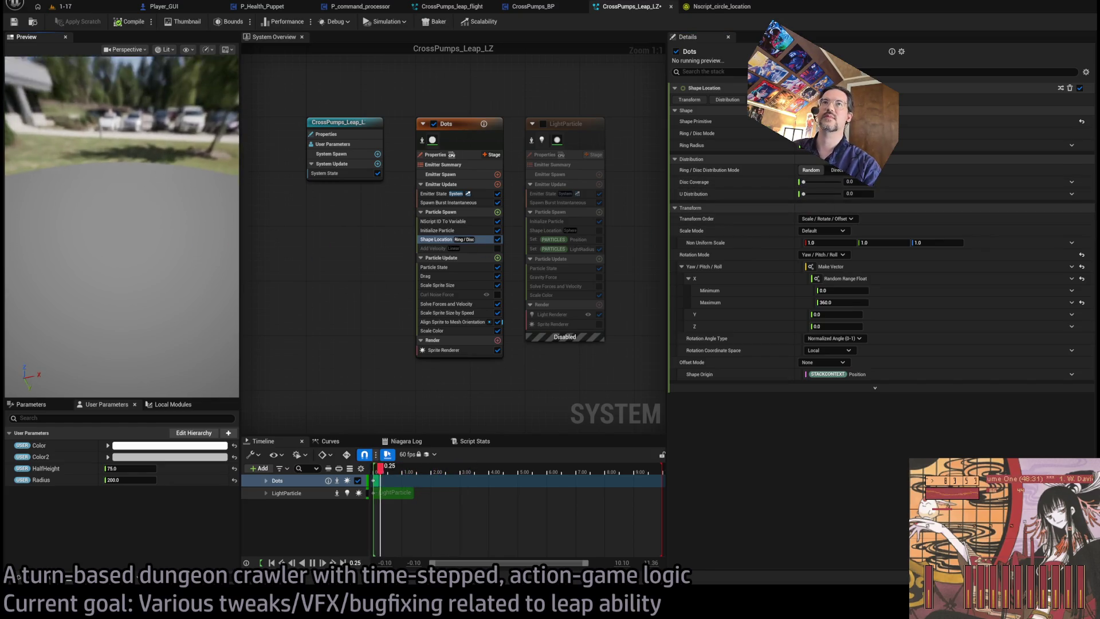
left_click_drag(122, 227, 122, 221)
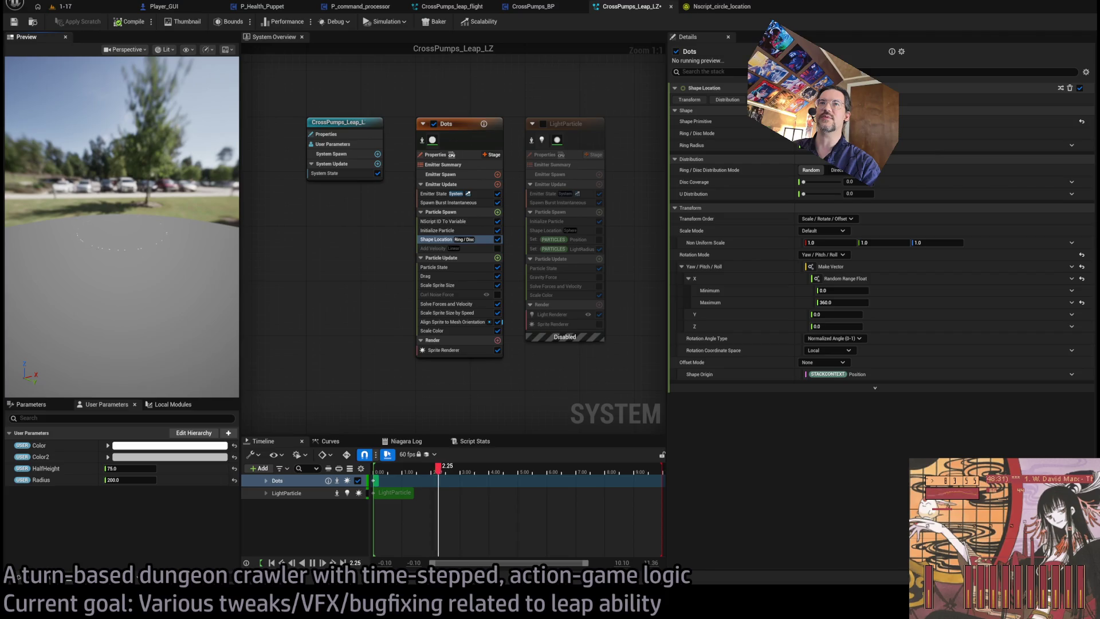
left_click_drag(149, 261, 149, 262)
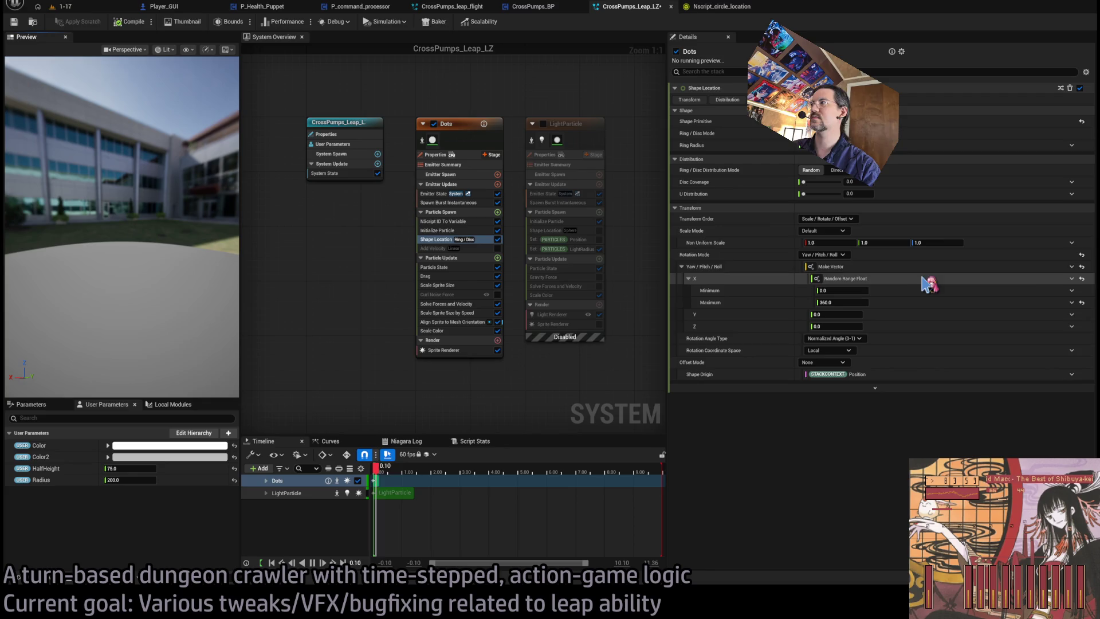
type("0")
key("Return")
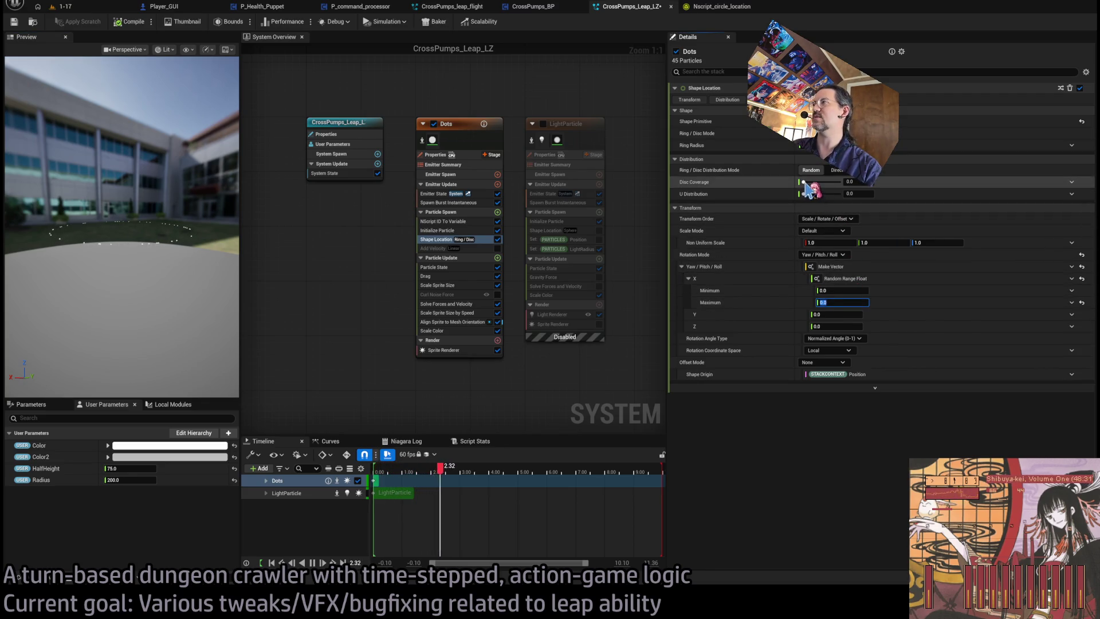
Restore U Distribution to 1.0 and change yaw X to Multiply Float by Int.
left_click_drag(804, 182, 905, 183)
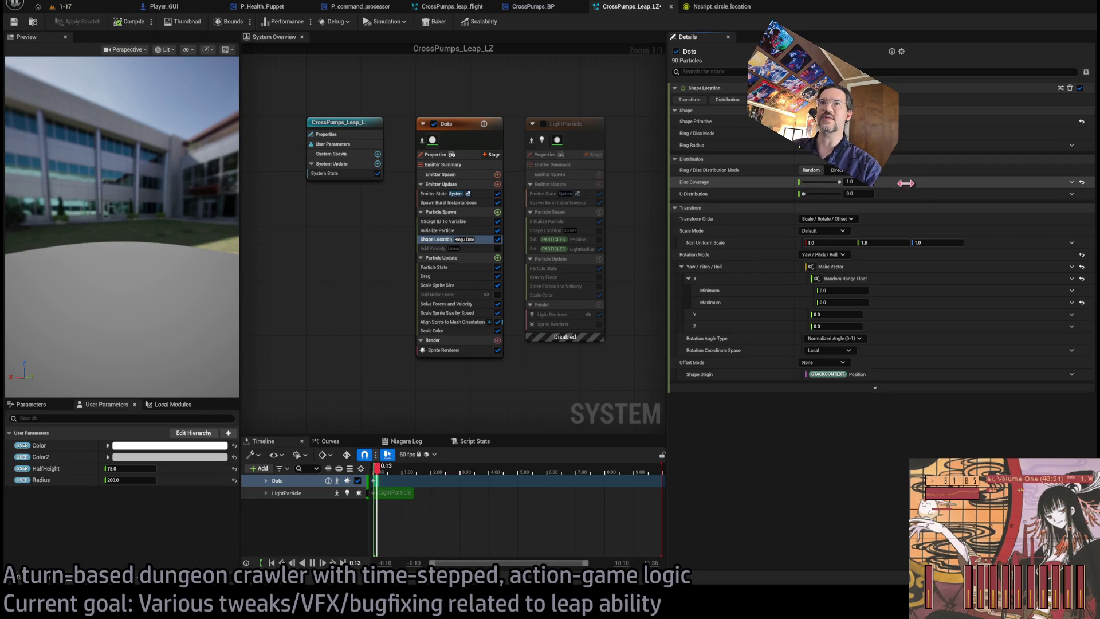
mouse_move(840, 183)
left_mouse_down()
mouse_move(804, 183)
mouse_move(841, 194)
left_mouse_up()
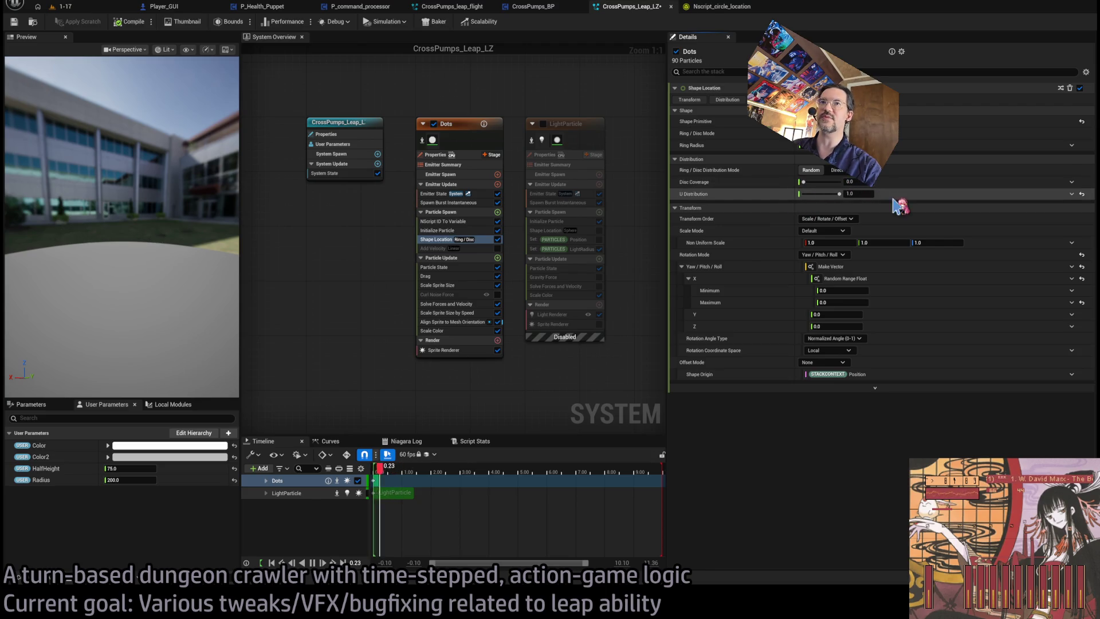
mouse_move(178, 201)
left_mouse_down()
mouse_move(200, 201)
mouse_move(189, 209)
left_mouse_up()
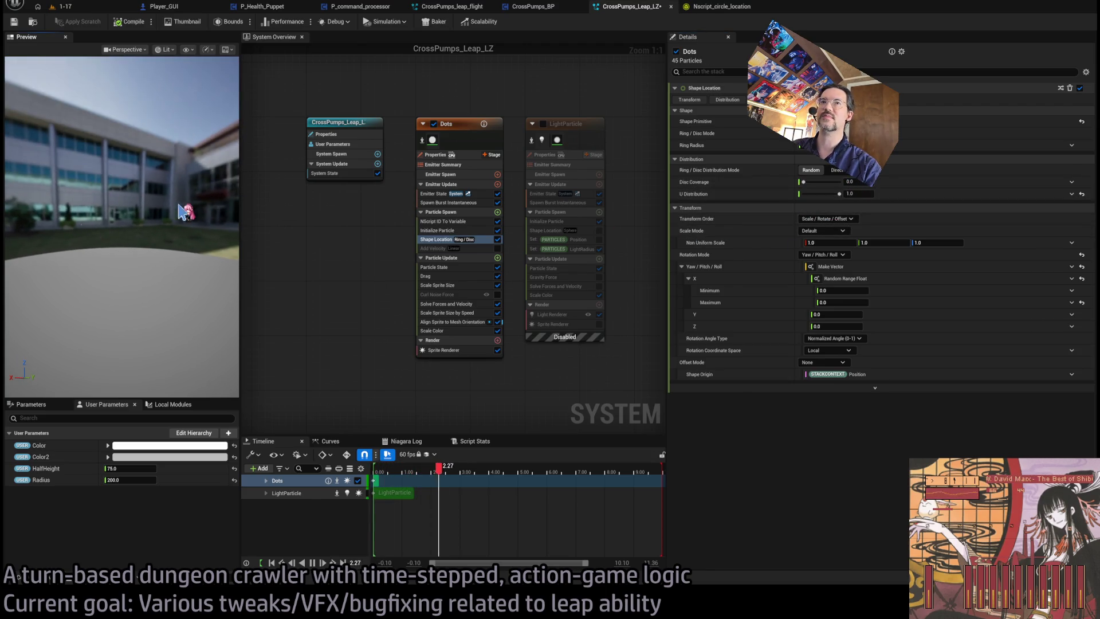
left_click(852, 291)
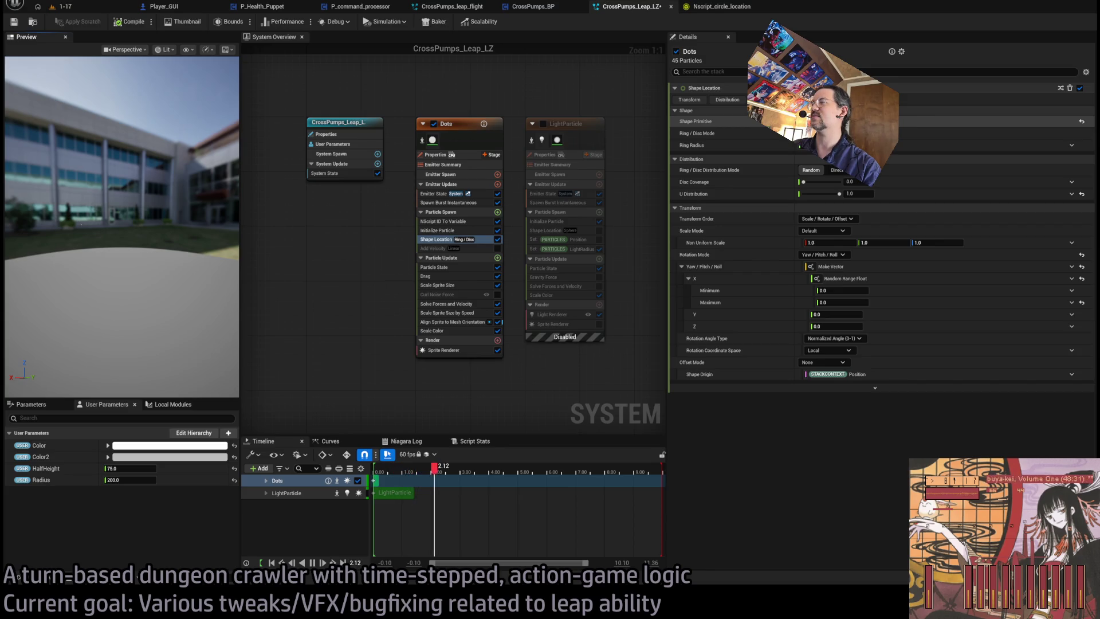
left_click(844, 292)
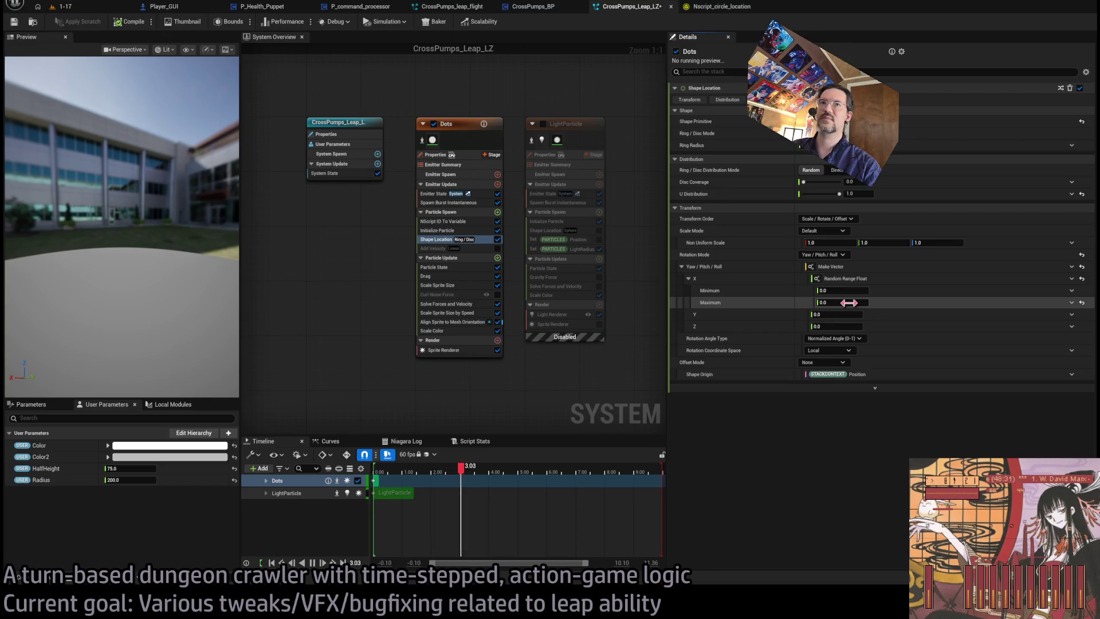
type("360")
key("Return")
left_click_drag(189, 240, 146, 175)
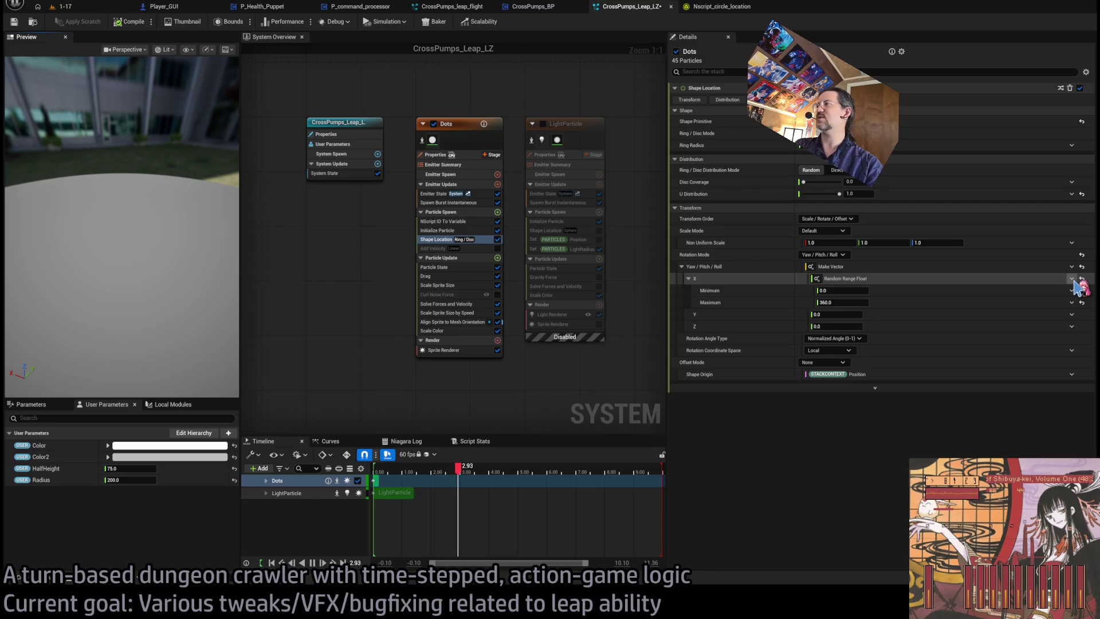
key("ctrl+z")
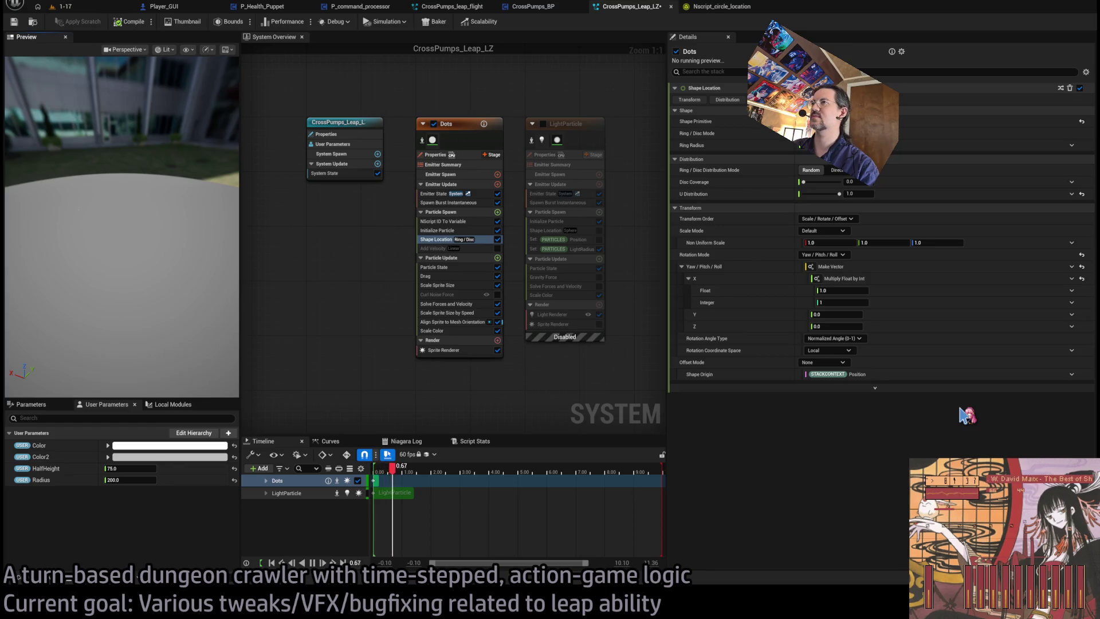
left_click(450, 222)
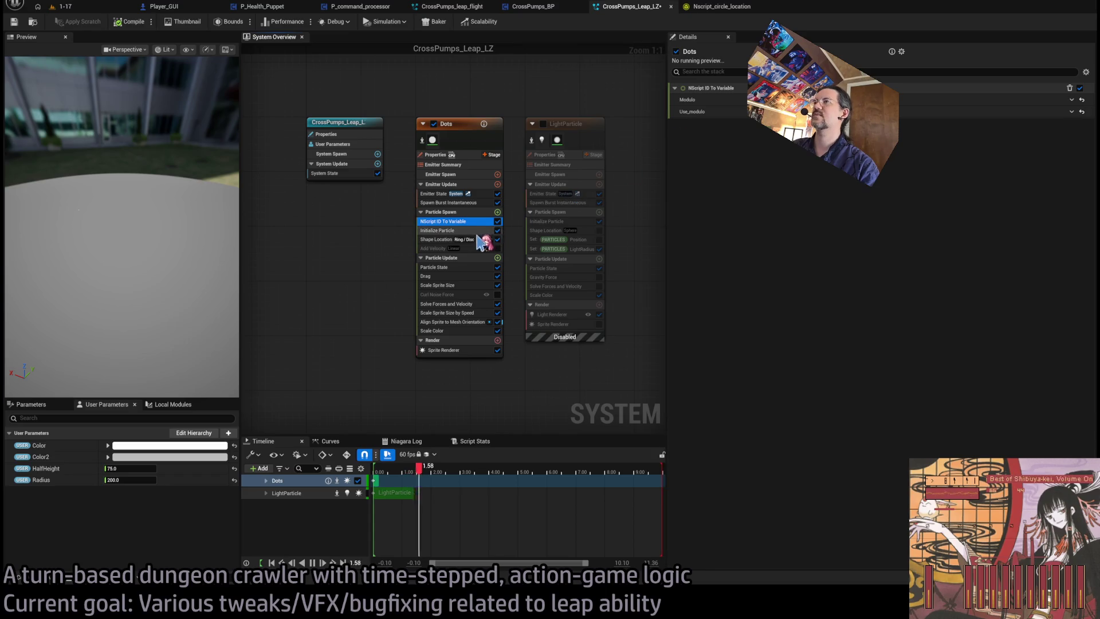
left_click(454, 240)
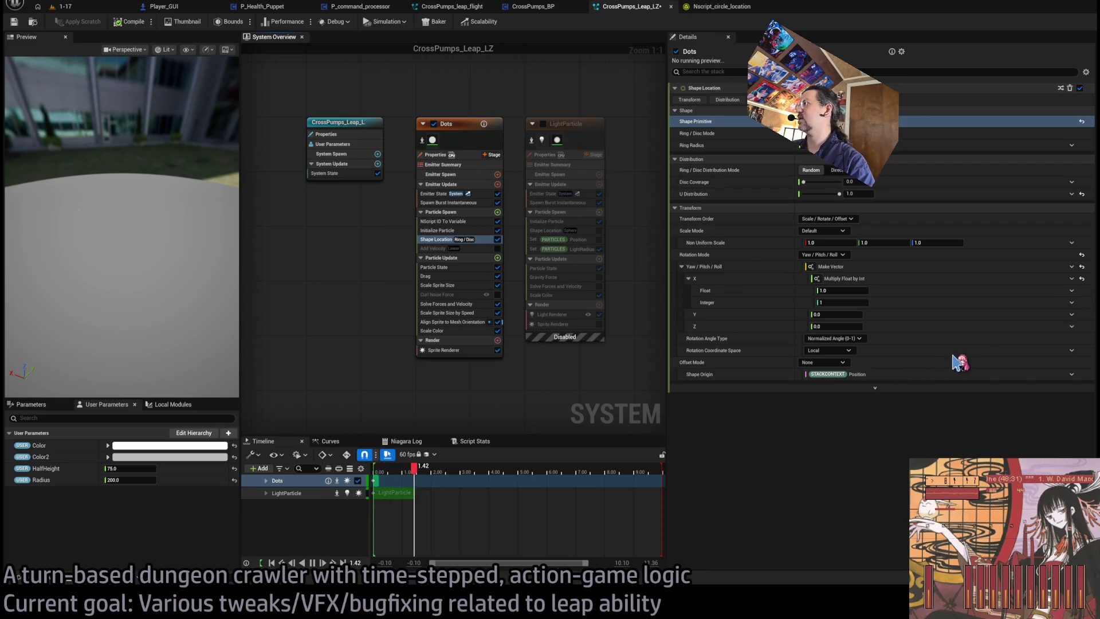
left_click(437, 240)
key("Up")
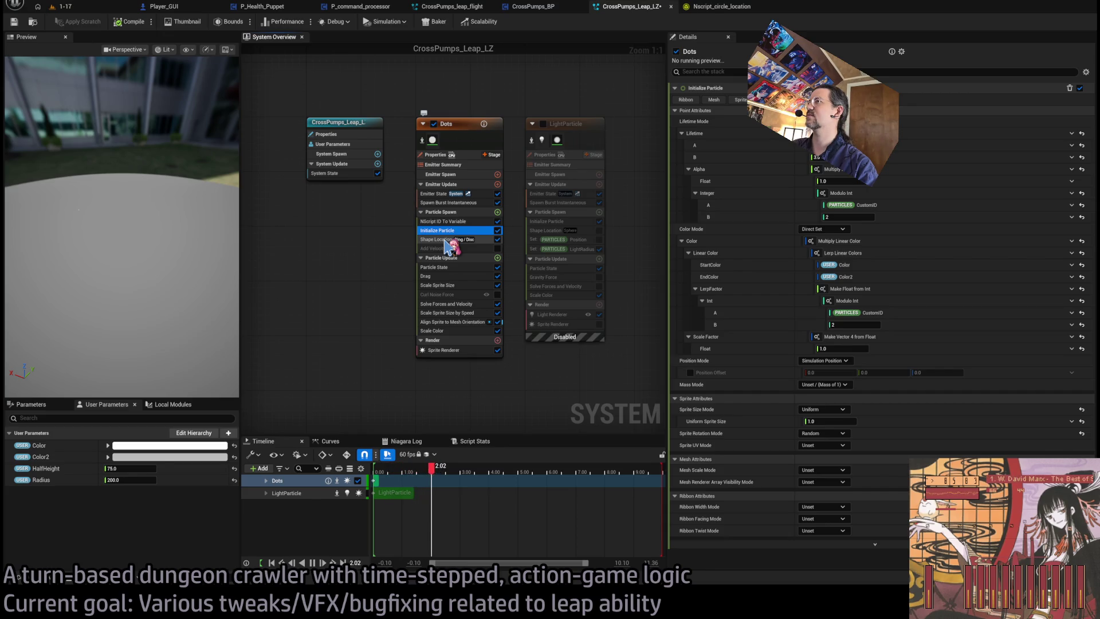
left_click(441, 247)
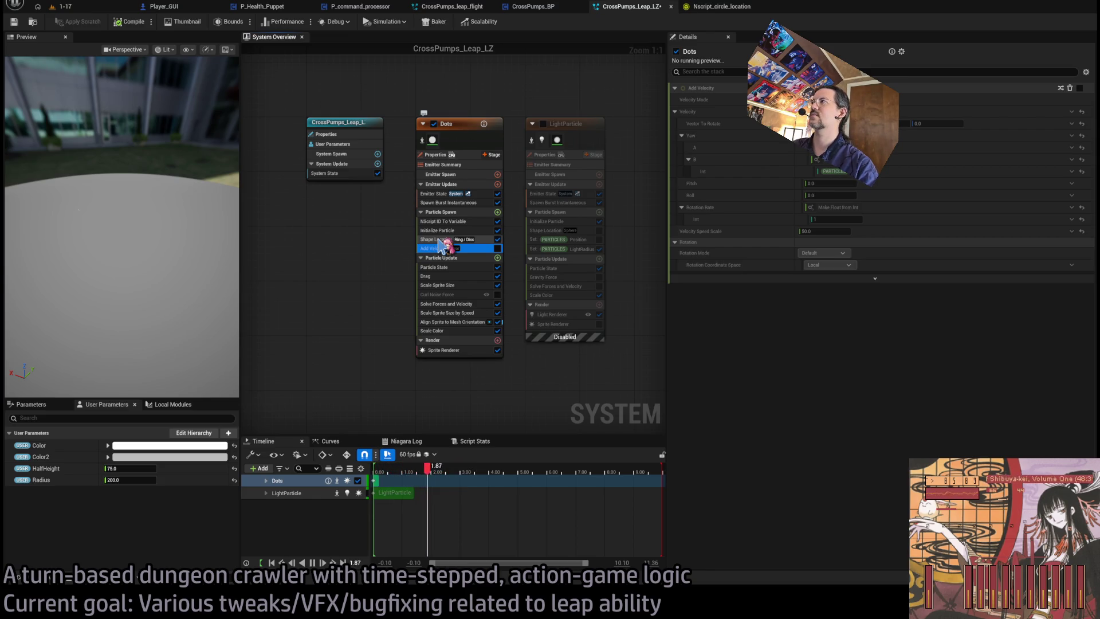
left_click(444, 221)
left_click(498, 248)
left_click(497, 249)
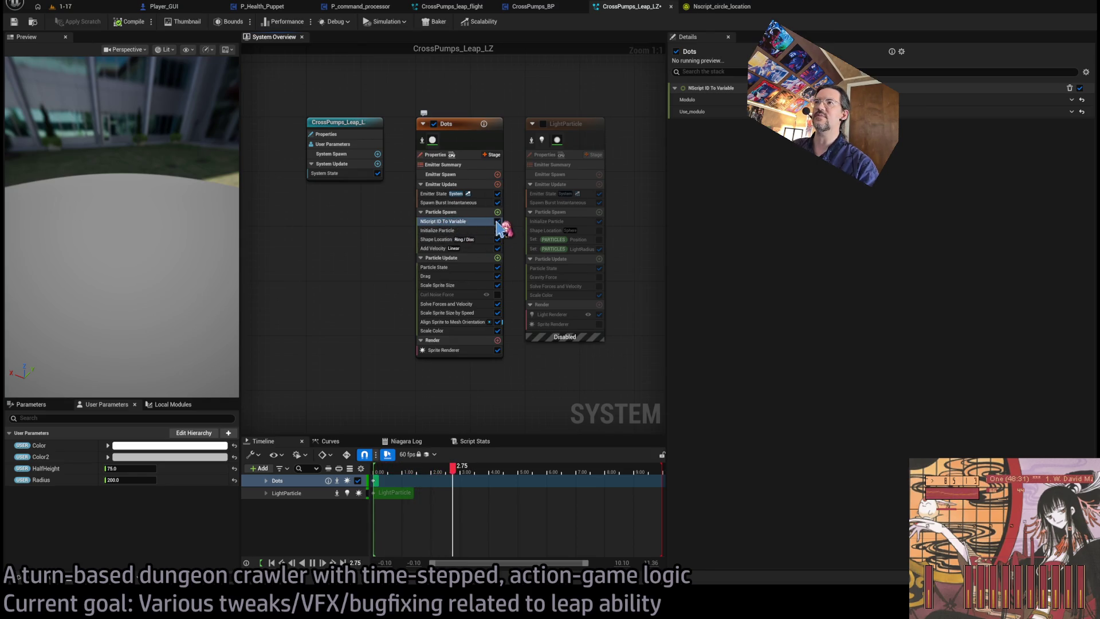
left_click(497, 221)
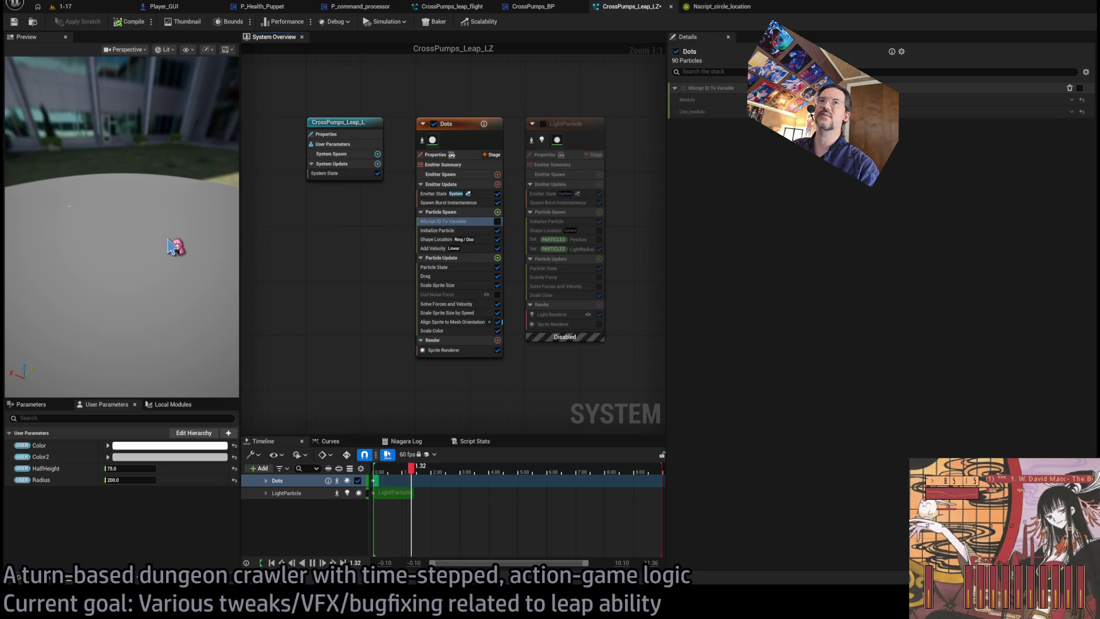
left_click(497, 222)
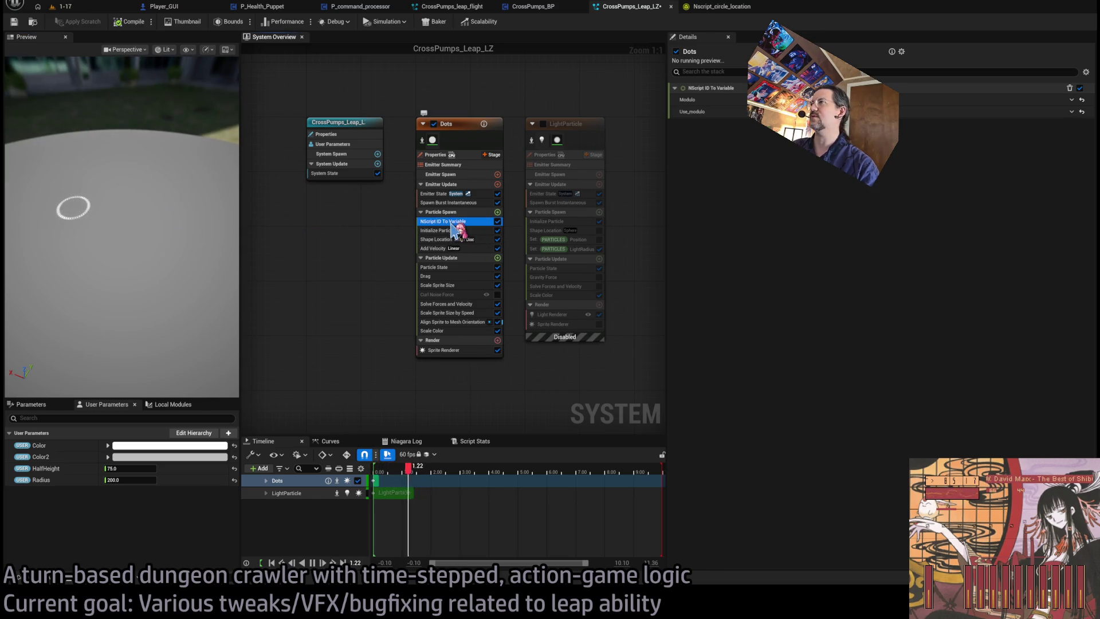
left_click(438, 249)
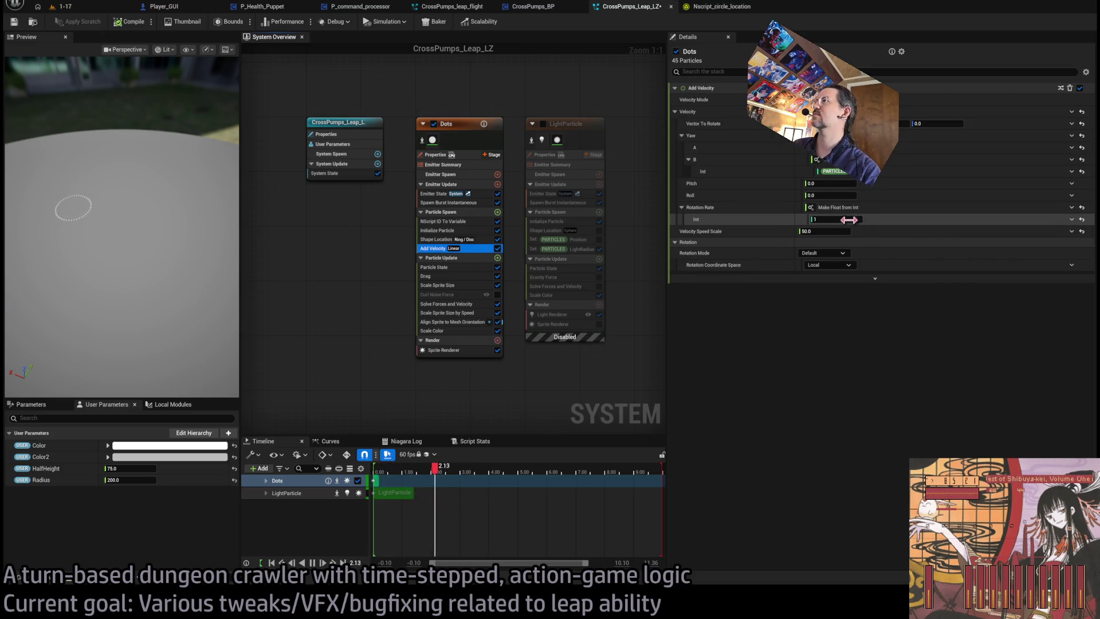
left_click(438, 240)
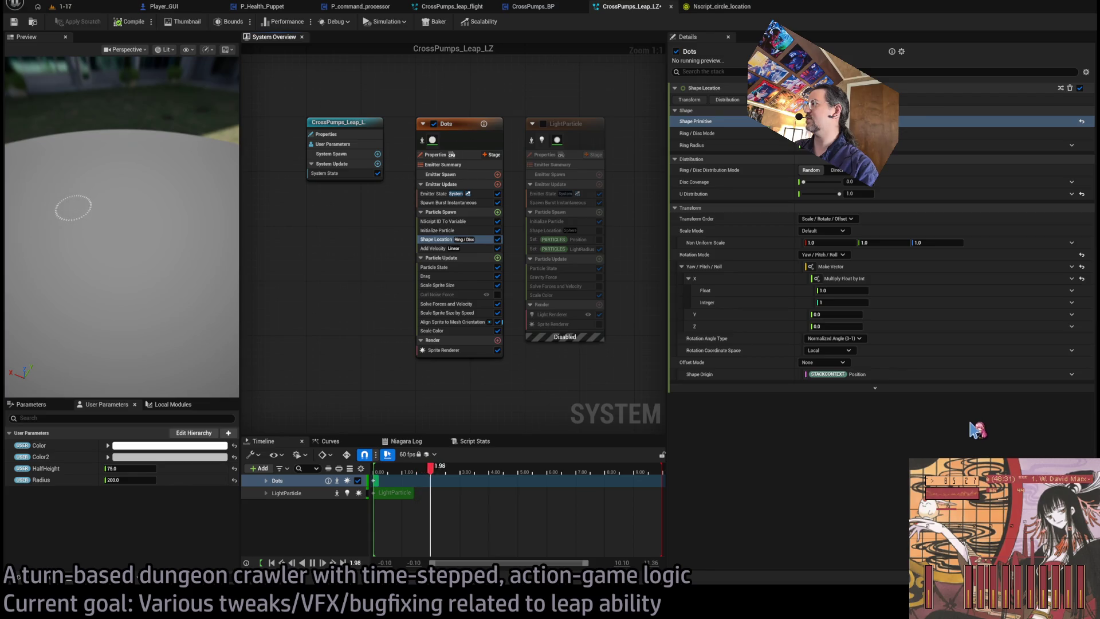
Multiply yaw by the particle CustomID and refresh the preview with Add Velocity off.
key("ctrl+z")
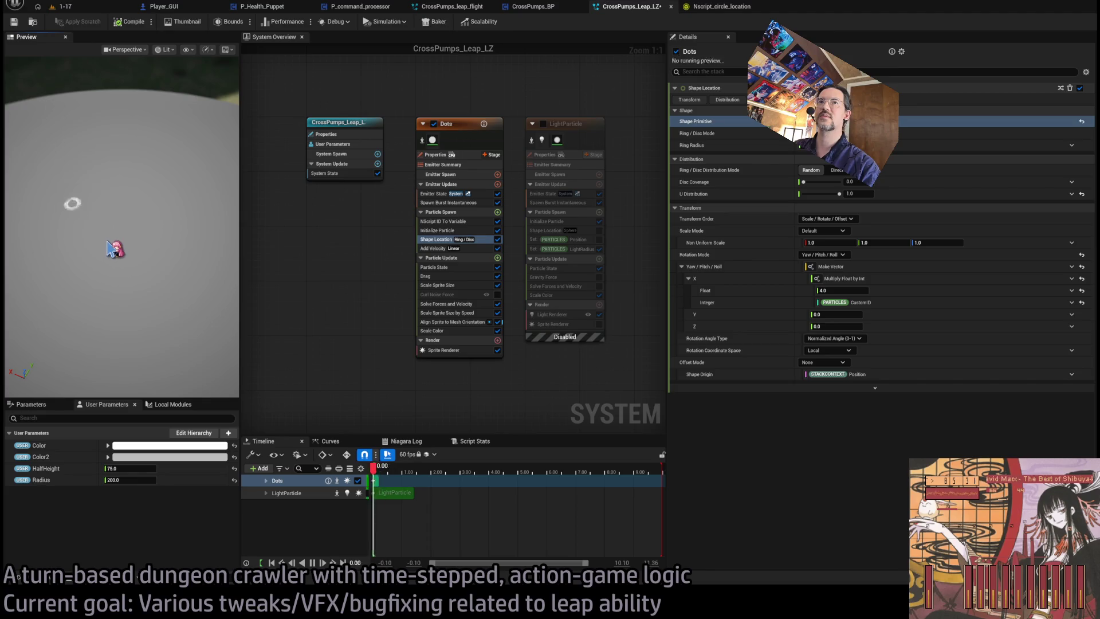
left_click(498, 239)
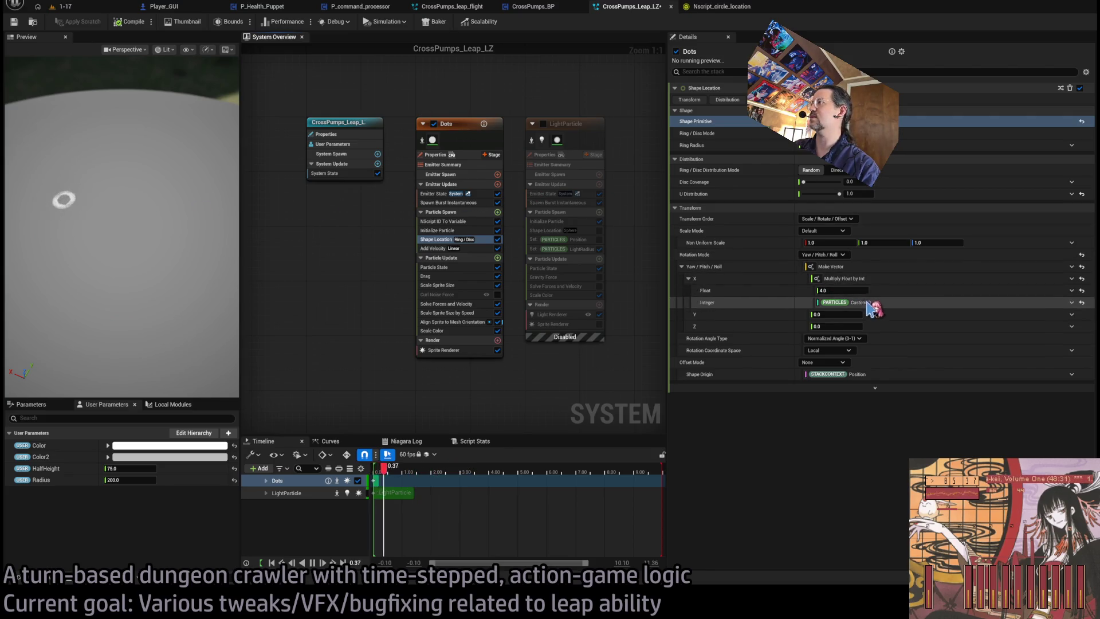
left_click(498, 239)
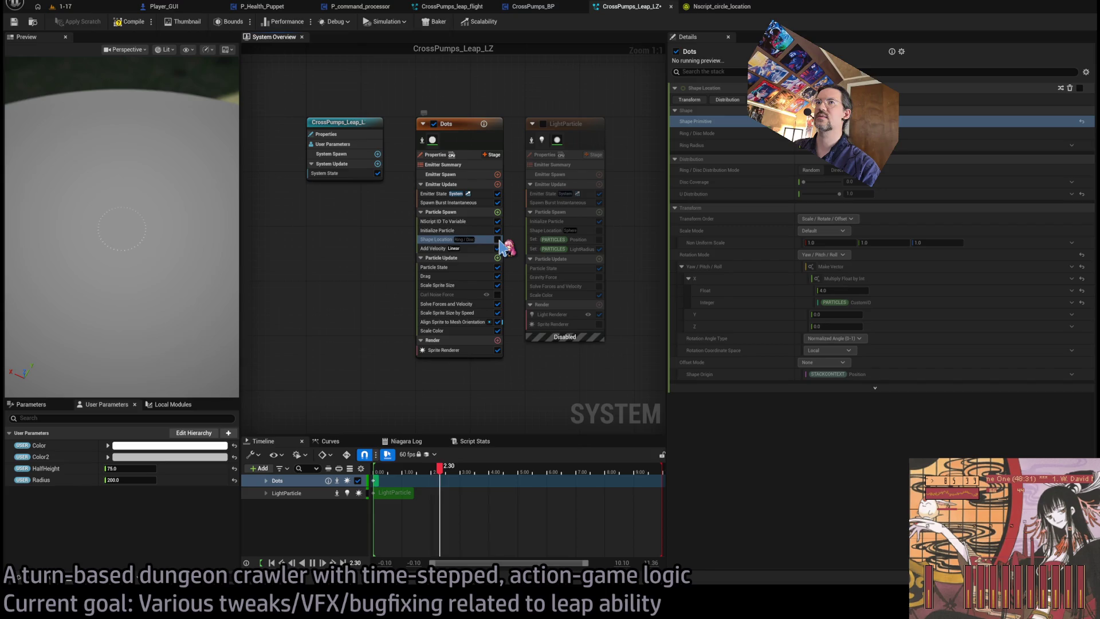
left_click(497, 239)
left_click(498, 248)
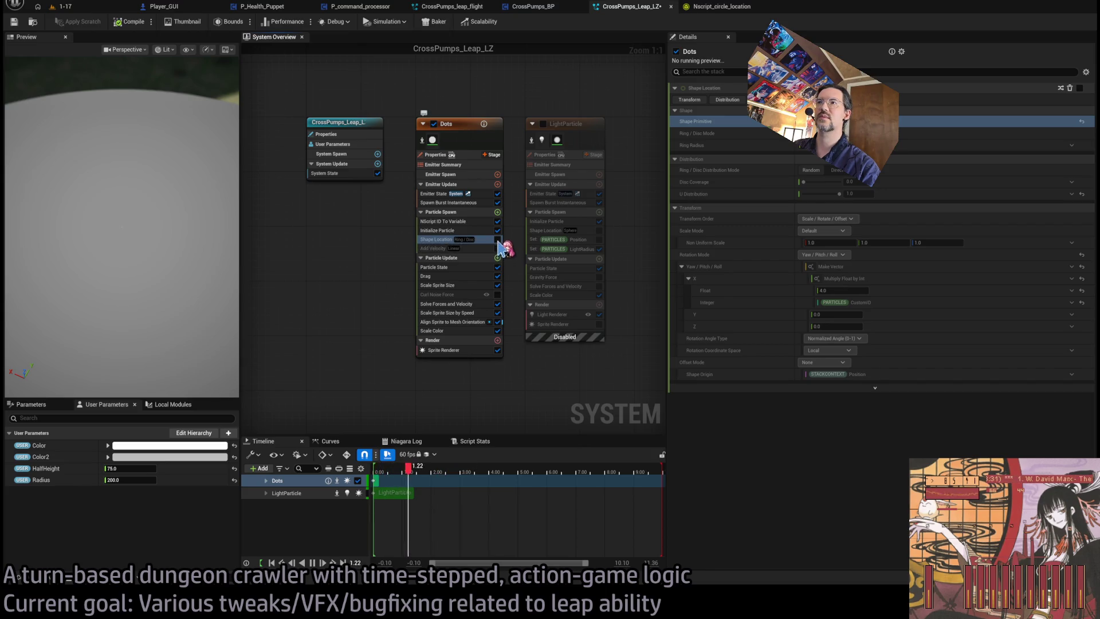
left_click_drag(172, 241, 172, 269)
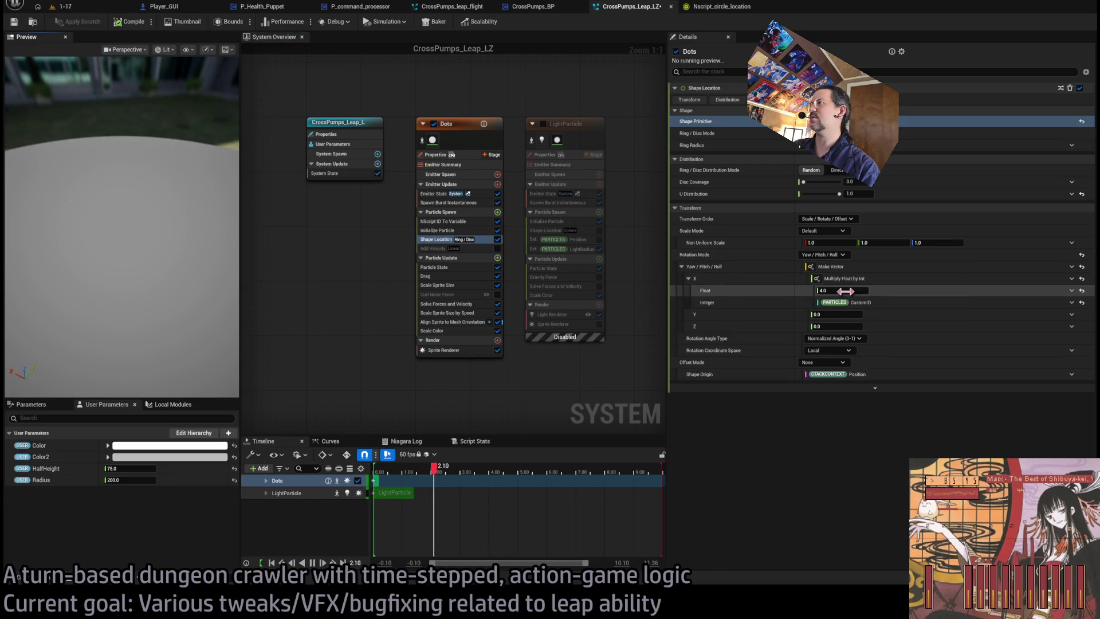
Set the yaw Float multiplier to 0.1/9 (0.011111) and re-enable Add Velocity.
left_click(863, 292)
type("0.1")
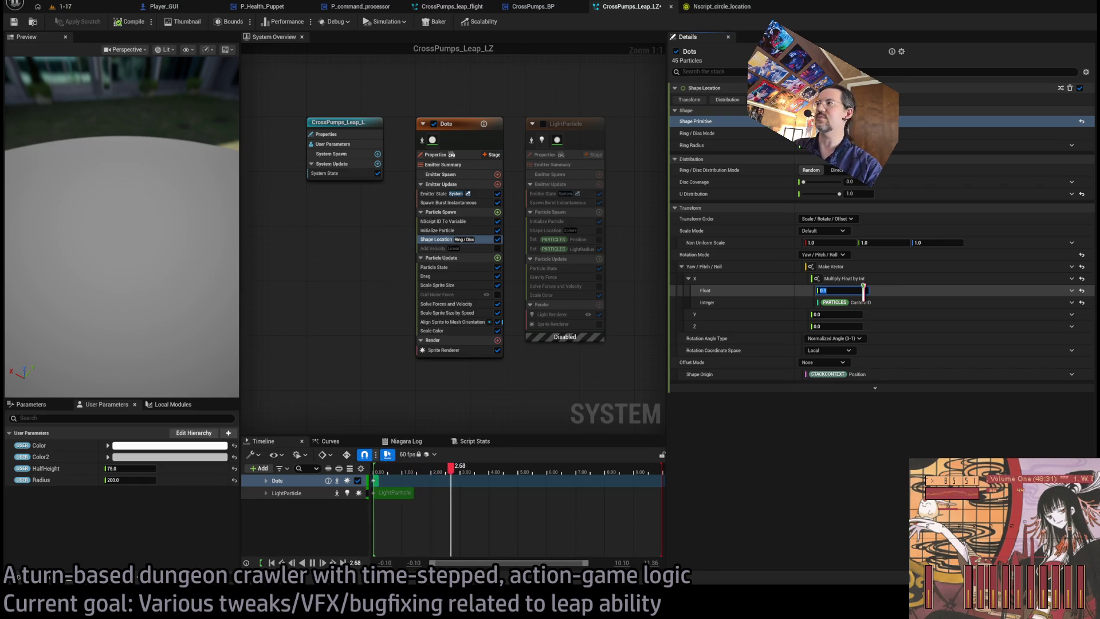
type("/")
mouse_move(184, 258)
left_mouse_down()
mouse_move(142, 258)
mouse_move(177, 245)
left_mouse_up()
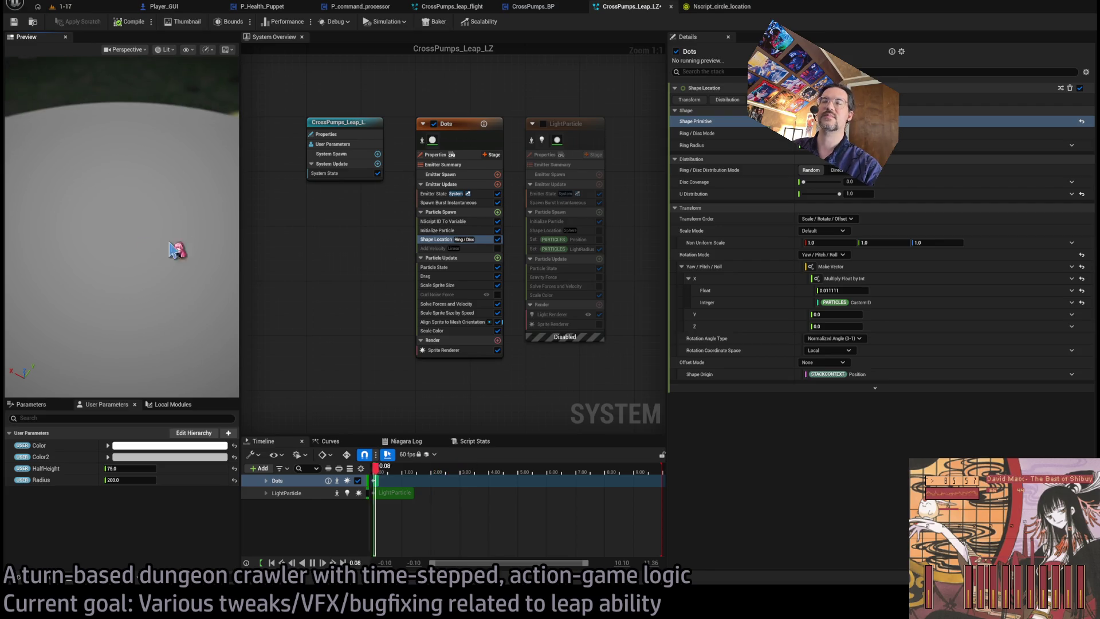
left_click(497, 248)
left_click(477, 250)
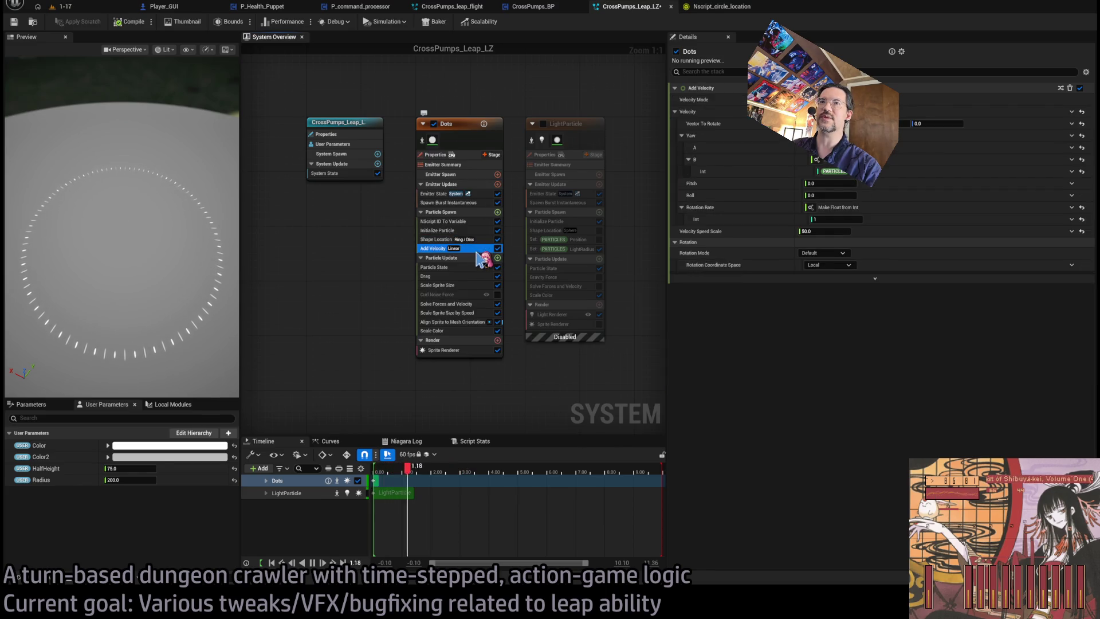
Raise Add Velocity's Velocity Speed Scale from 50, entering 150.
left_click(937, 224)
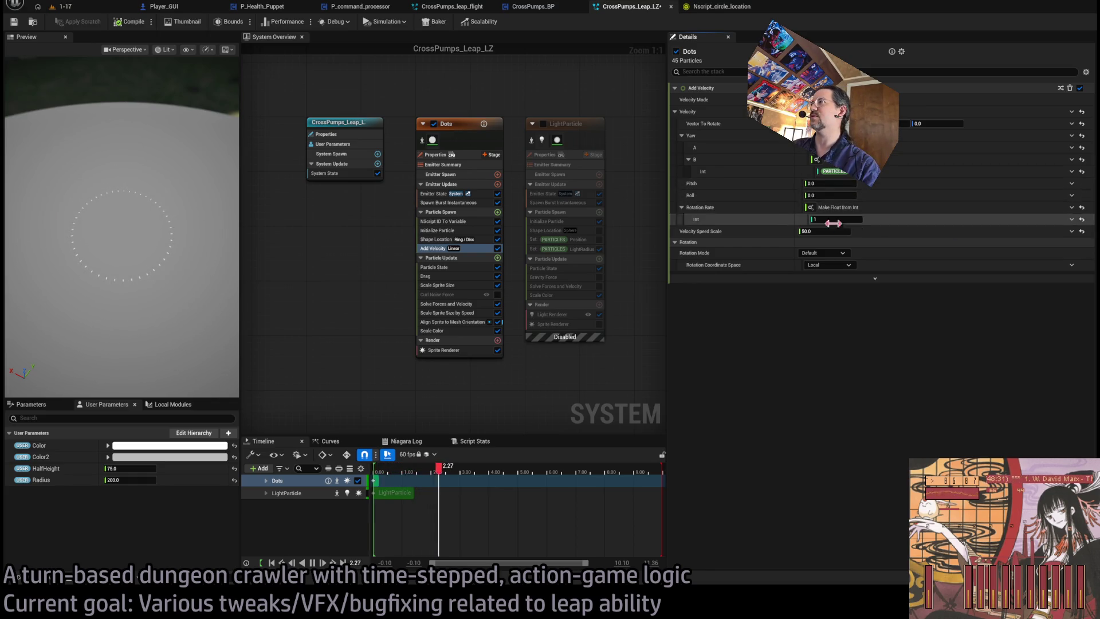
mouse_move(832, 232)
left_mouse_down()
mouse_move(857, 232)
mouse_move(828, 232)
left_mouse_up()
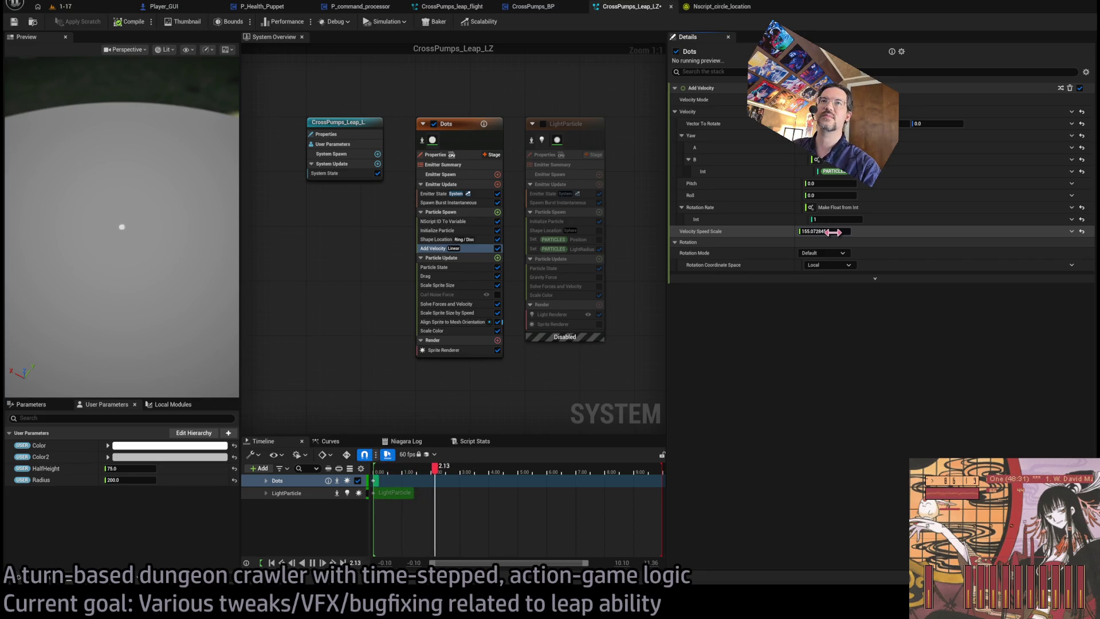
left_click(833, 232)
type("150")
key("Return")
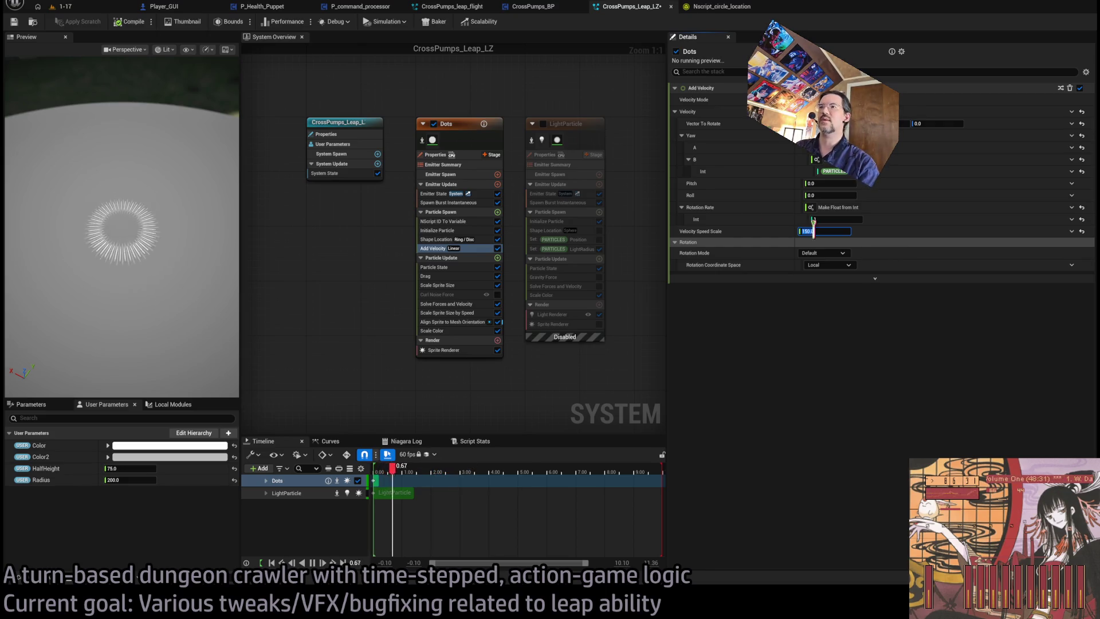
Disable the Drag module and bring Velocity Speed Scale down to about 88.6.
left_click(497, 277)
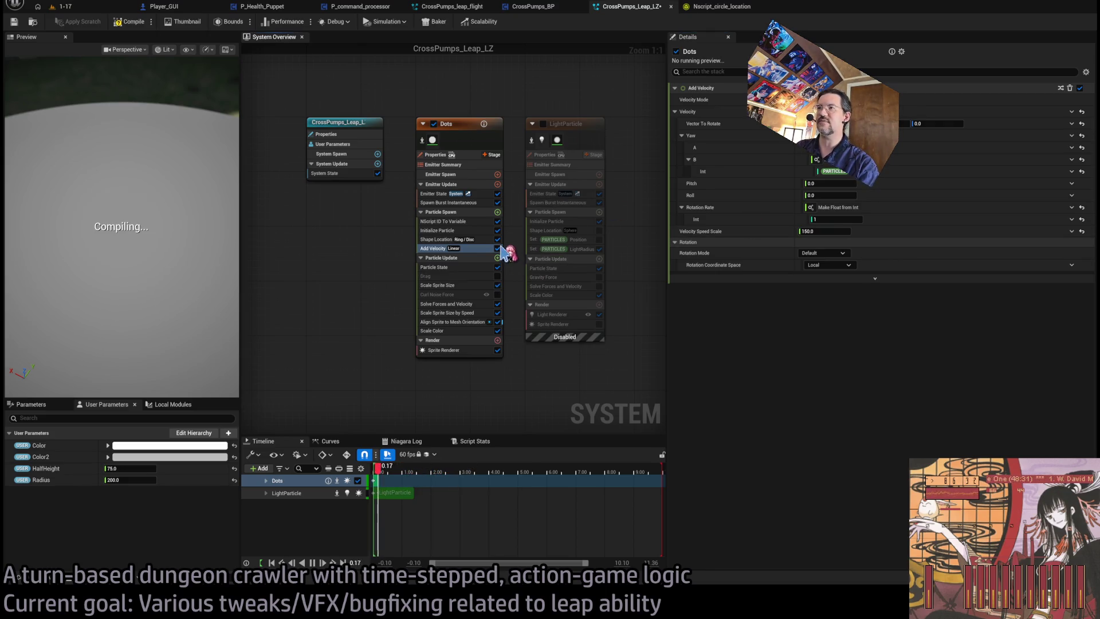
left_click(471, 250)
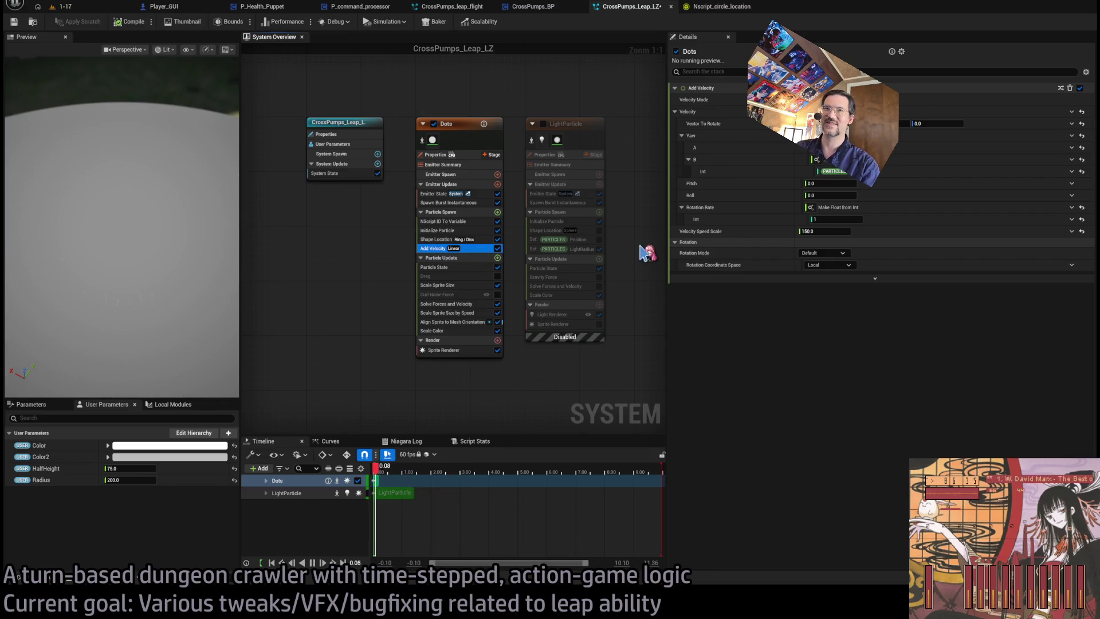
left_click_drag(832, 232, 803, 232)
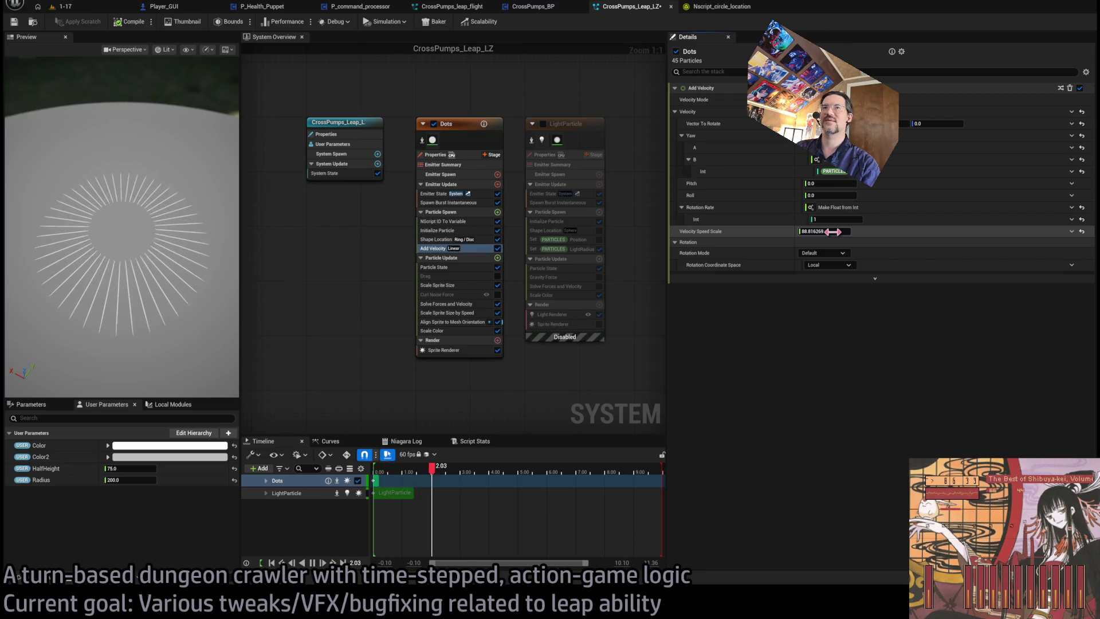
left_click_drag(839, 231, 836, 231)
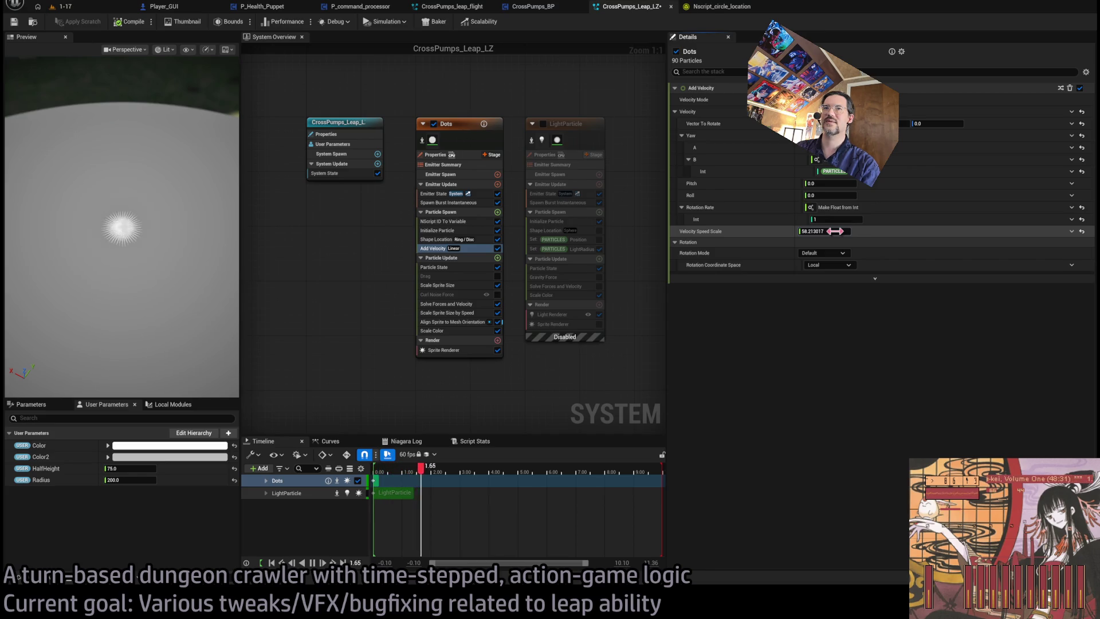
left_click_drag(834, 231, 836, 231)
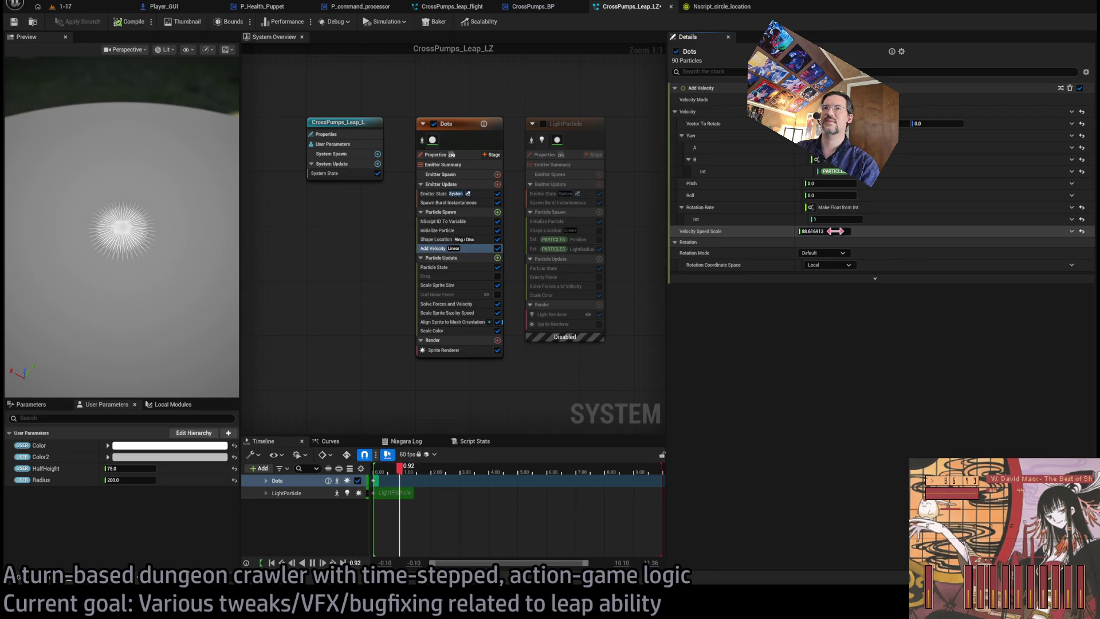
left_click(459, 331)
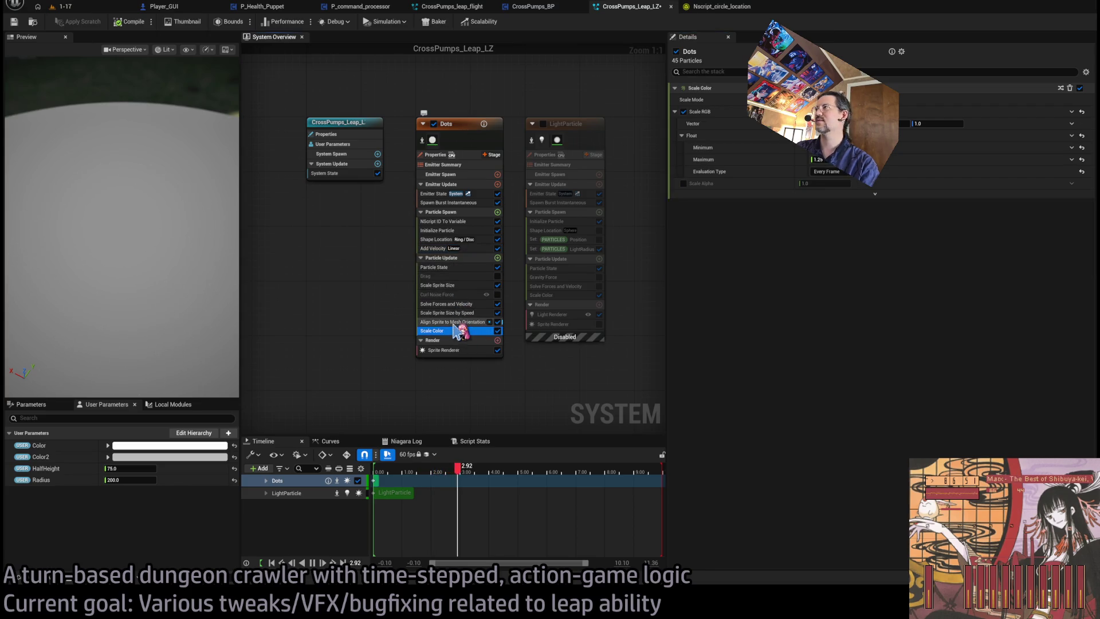
Raise Scale Sprite Size by Speed's Velocity Threshold to about 1314.67 and replay the preview.
left_click(457, 323)
left_click(456, 331)
left_click(456, 323)
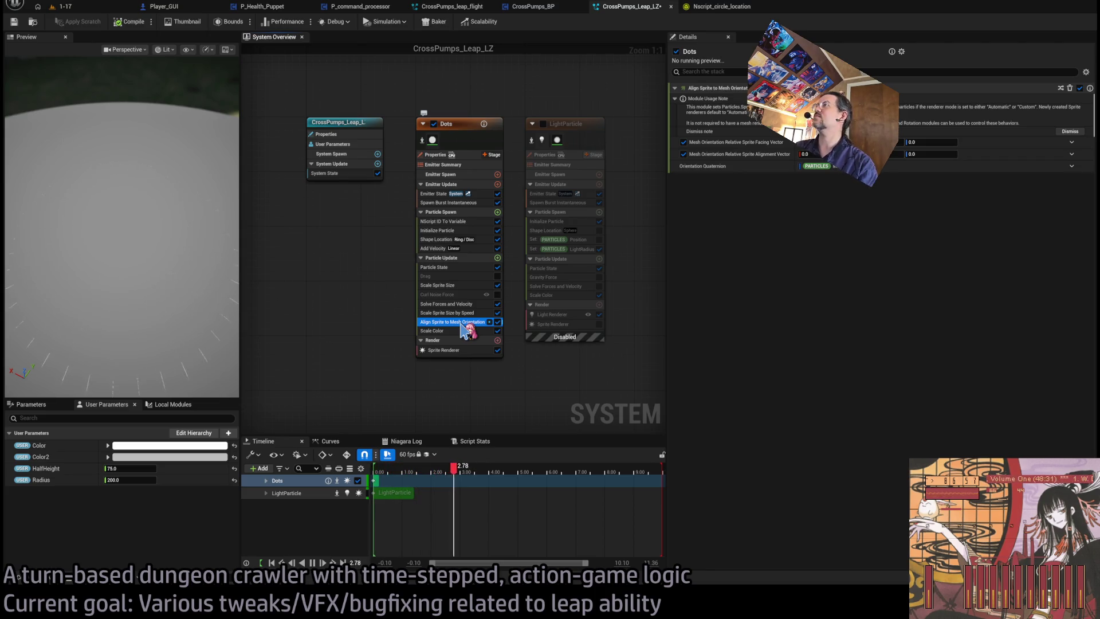
left_click(460, 313)
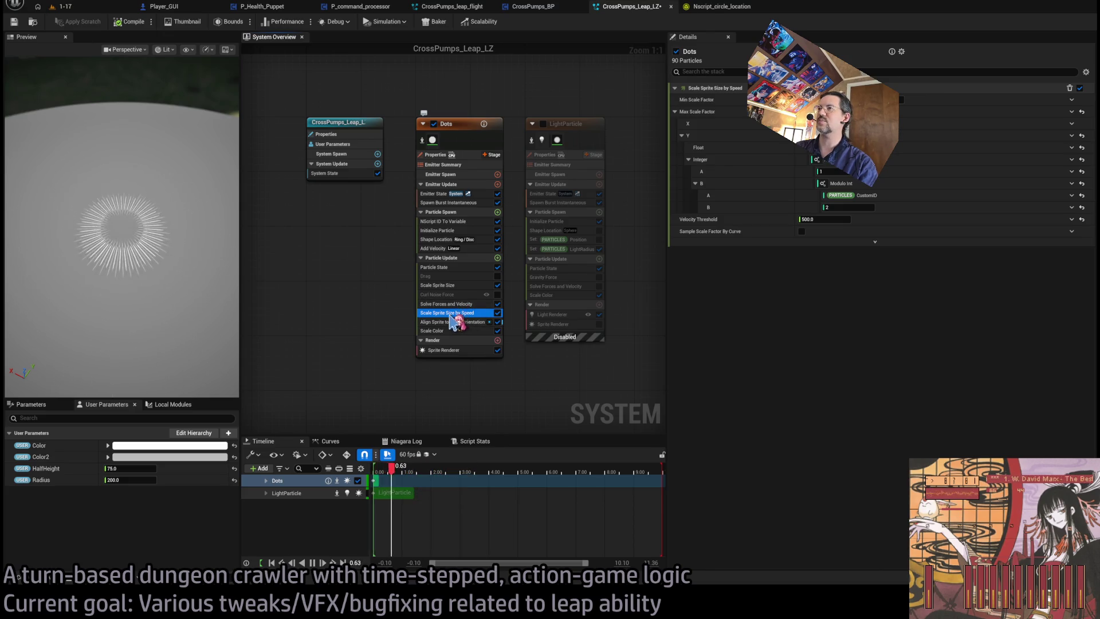
left_click_drag(846, 220, 834, 221)
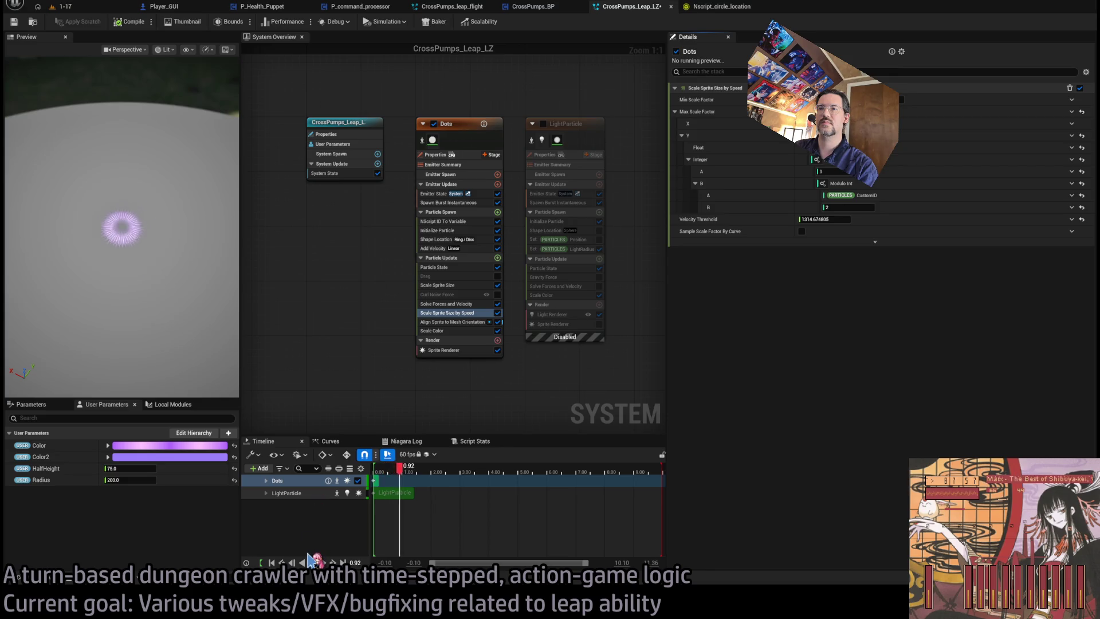
left_click(312, 563)
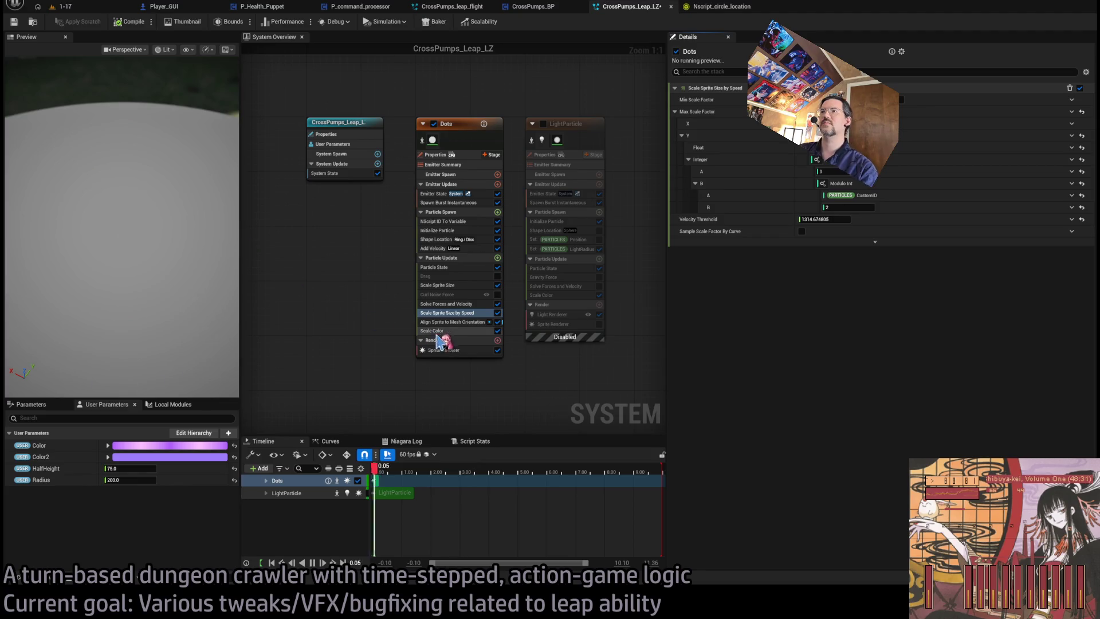
Enter 2000 as the Dots Velocity Threshold and bring up the System State settings.
left_click(831, 221)
type("2000")
key("Return")
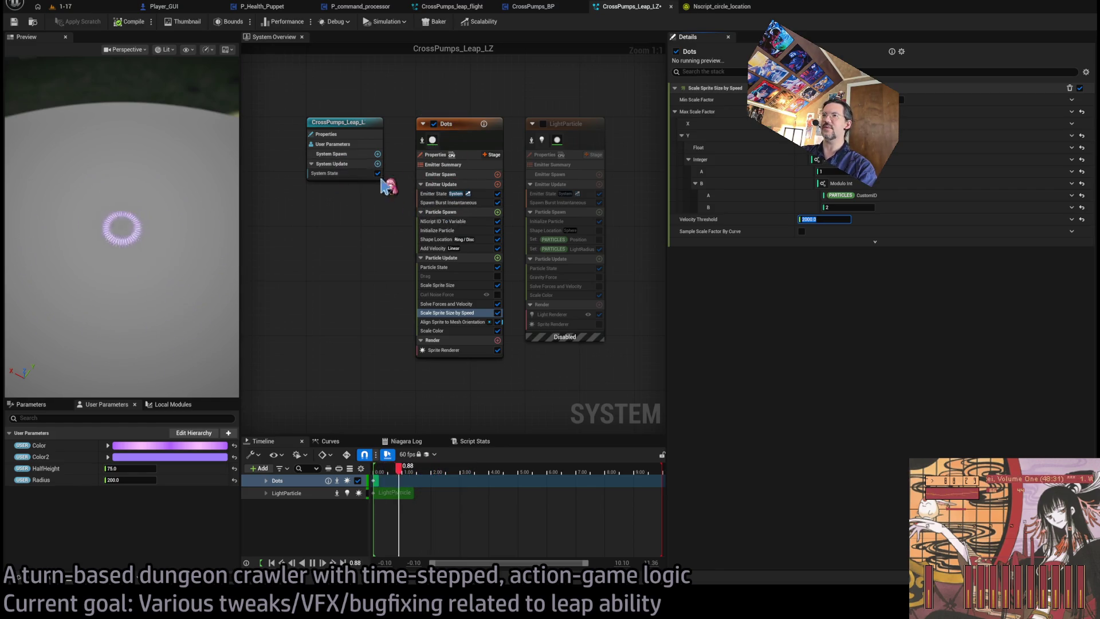
left_click(343, 175)
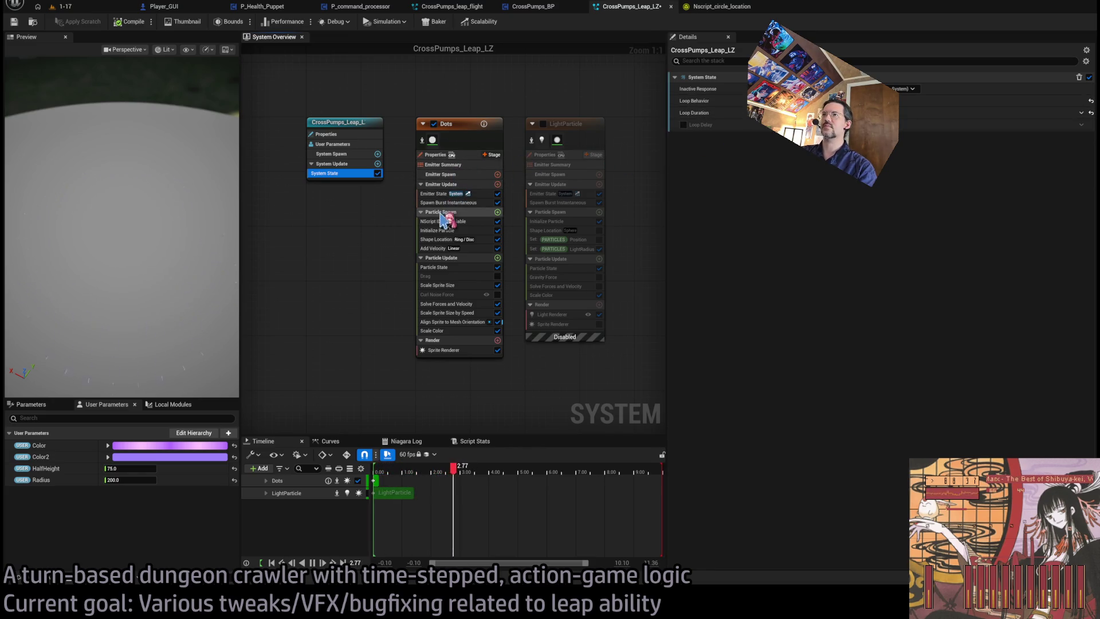
Lower the Dots Initialize Particle Lifetime maximum from 3.0, collapsing the Alpha group first.
left_click(444, 230)
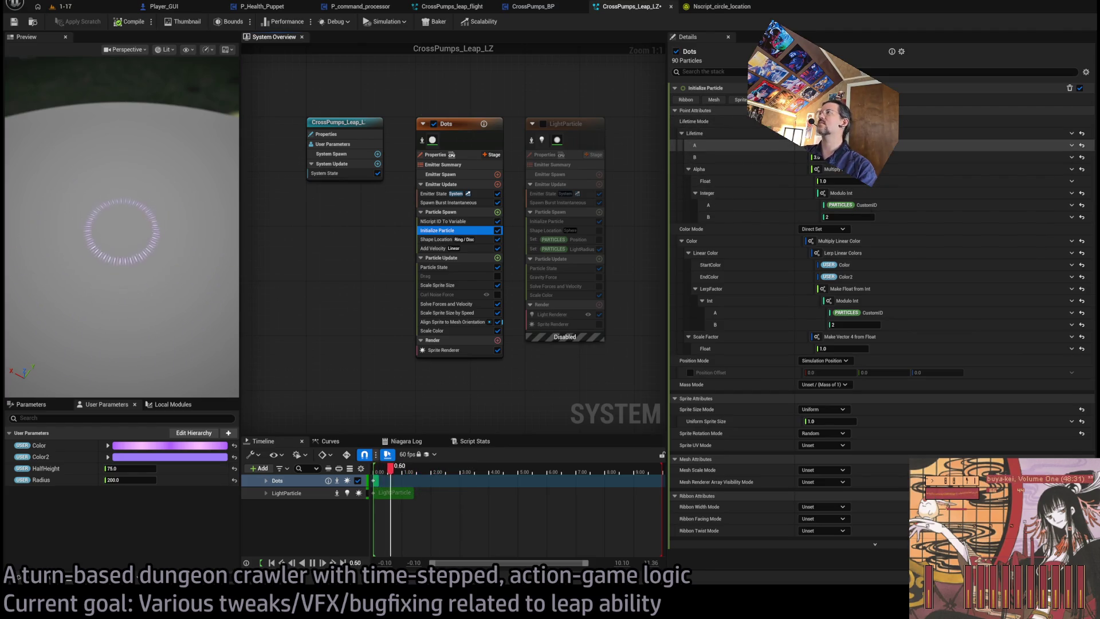
left_click(688, 169)
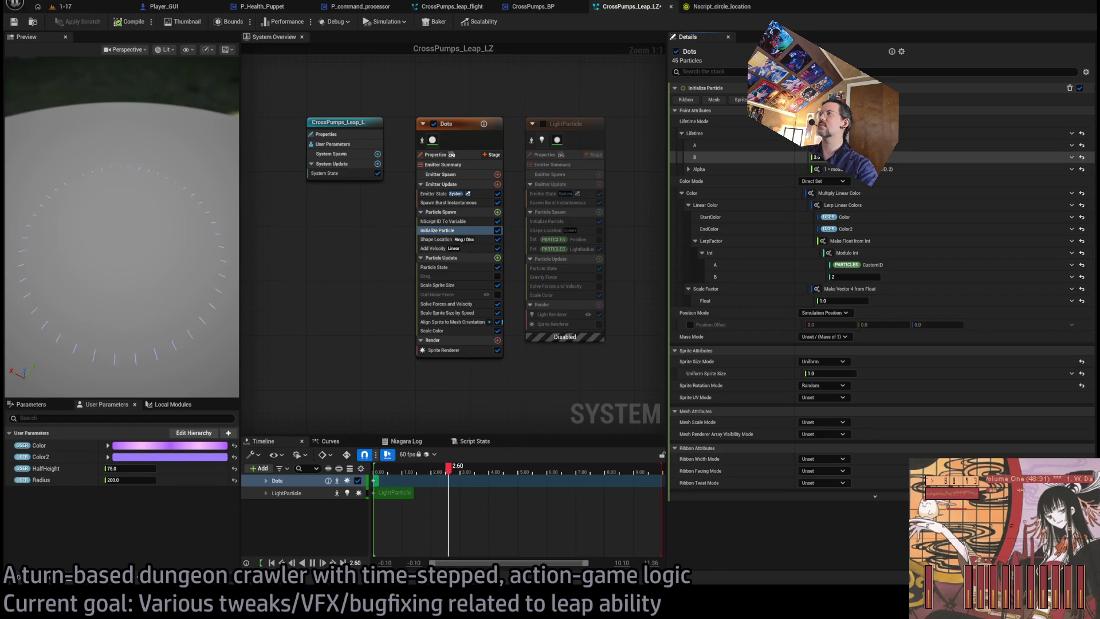
left_click_drag(825, 157, 652, 172)
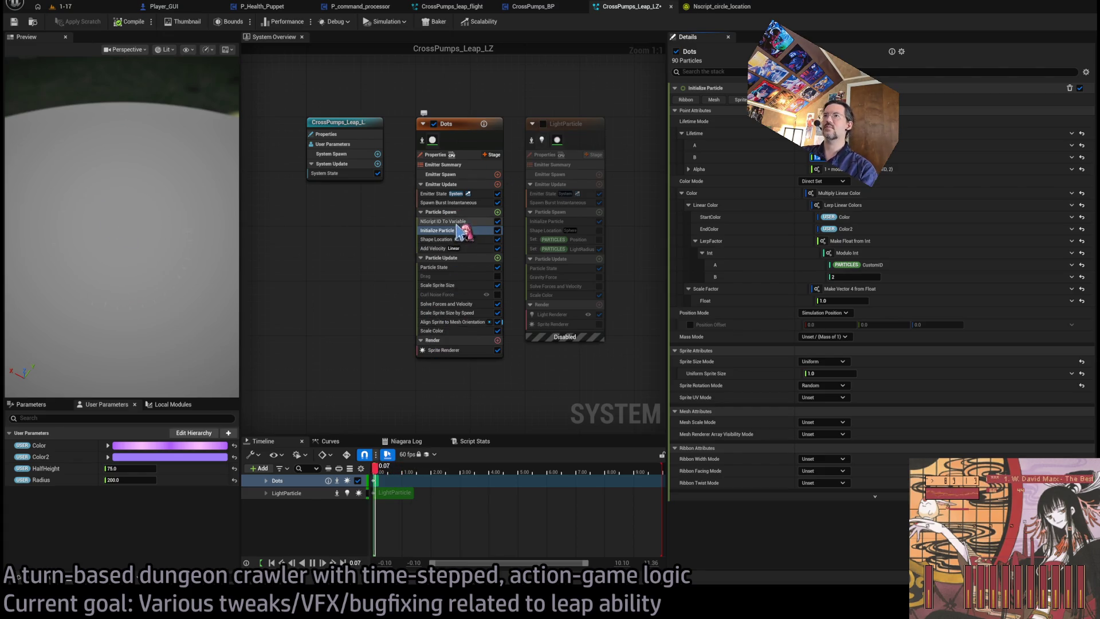
left_click(441, 244)
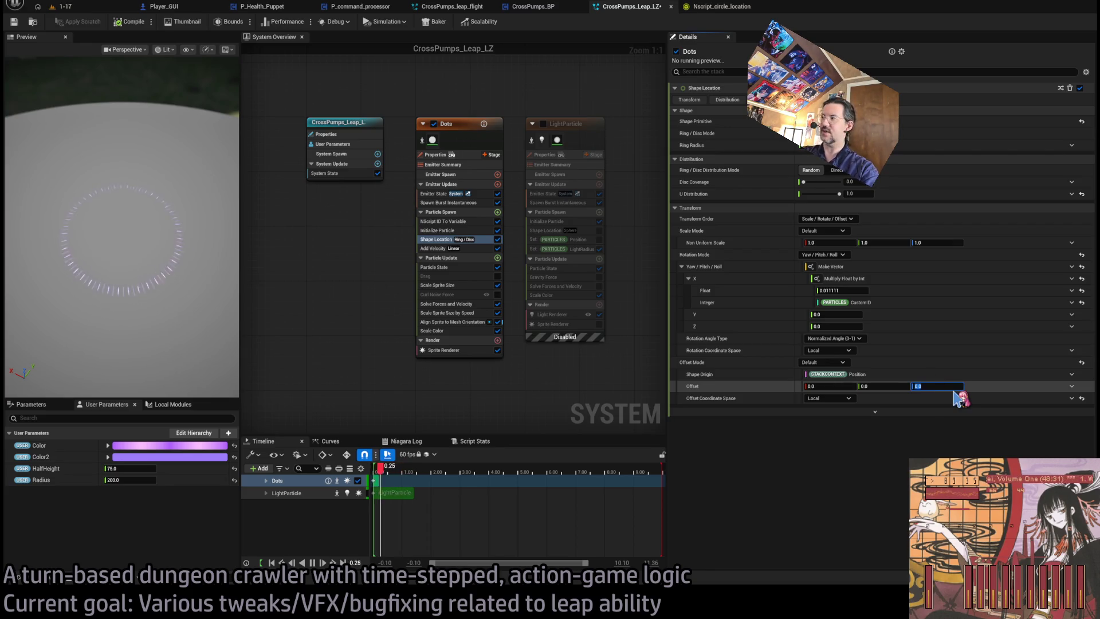
type("5")
Set the Dots ring Z offset to 5.0, compile and save, then enable the LightParticle emitter.
key("Return")
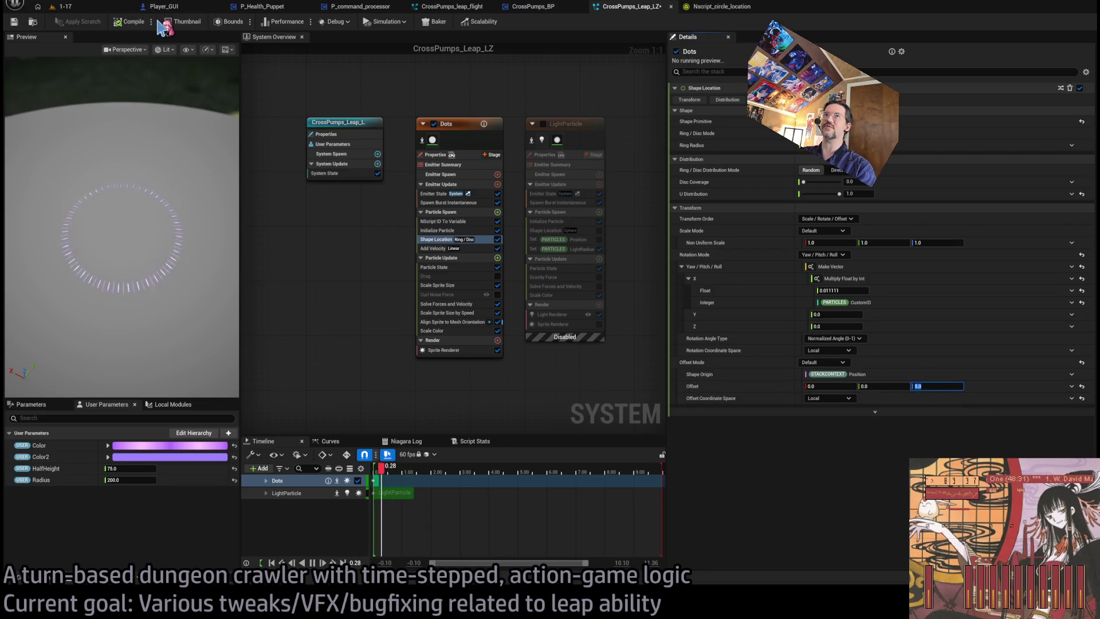
left_click(137, 21)
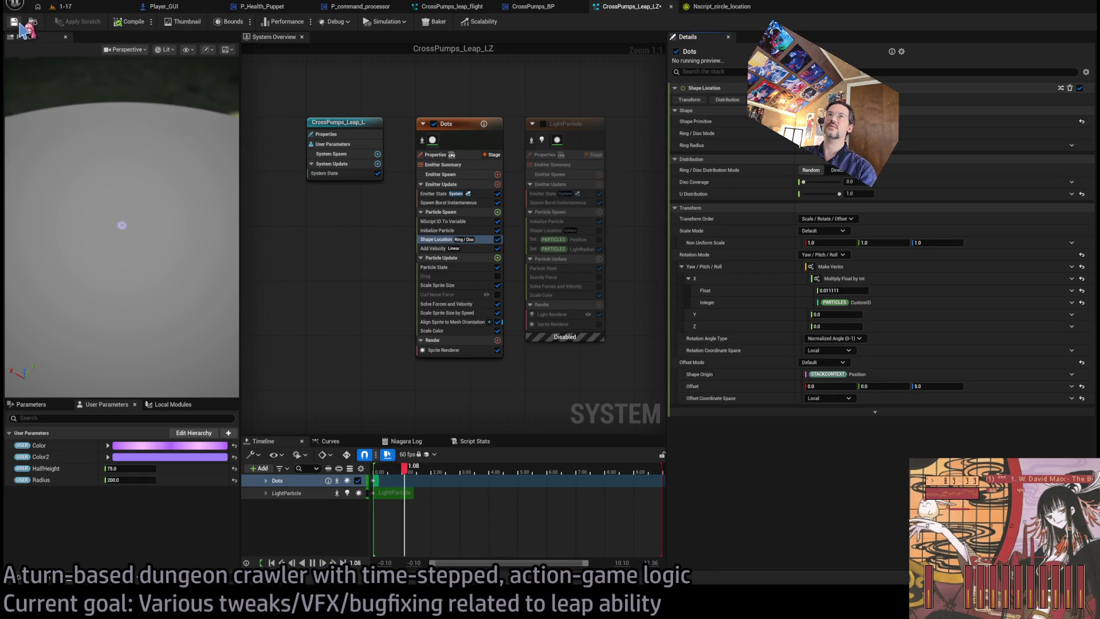
key("ctrl+s")
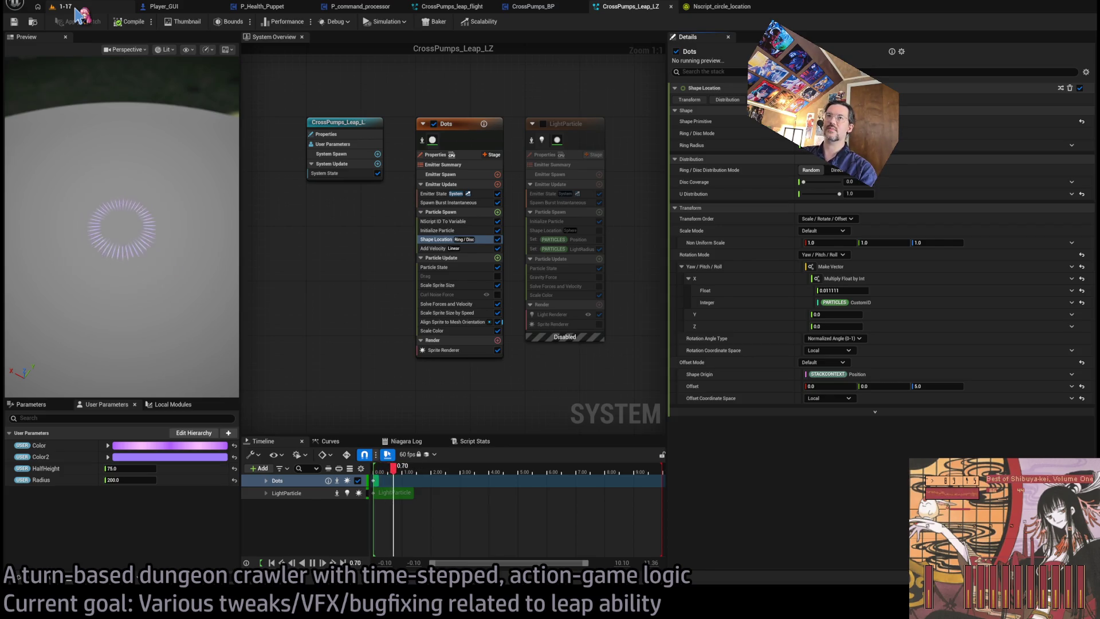
left_click(542, 124)
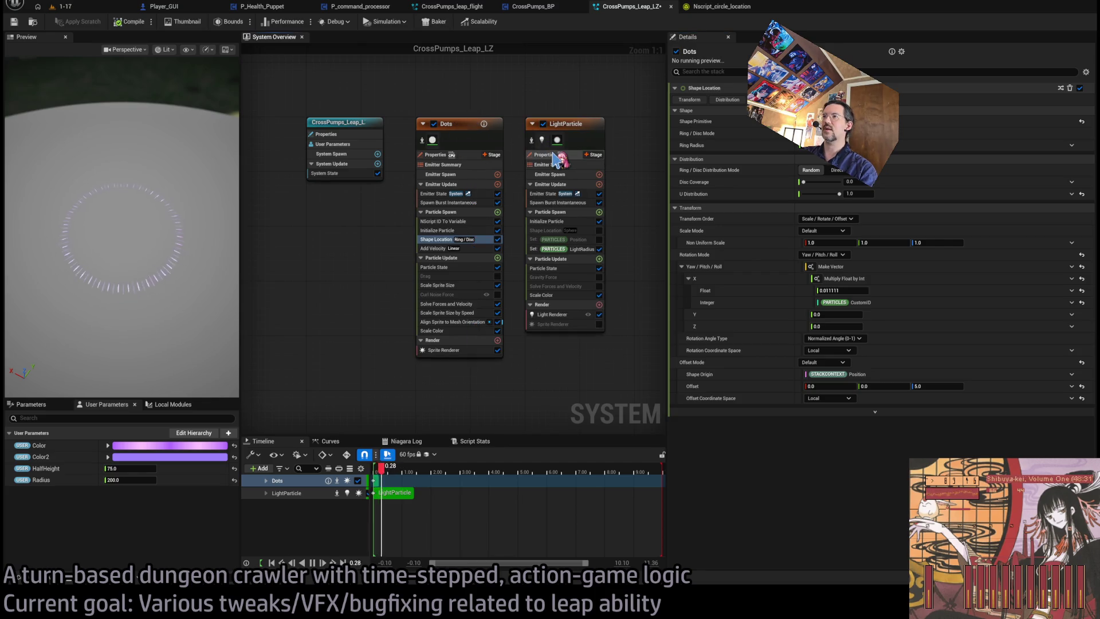
Enable LightParticle's Shape Location with Default offset mode and a Z offset of 10.0.
left_click(585, 250)
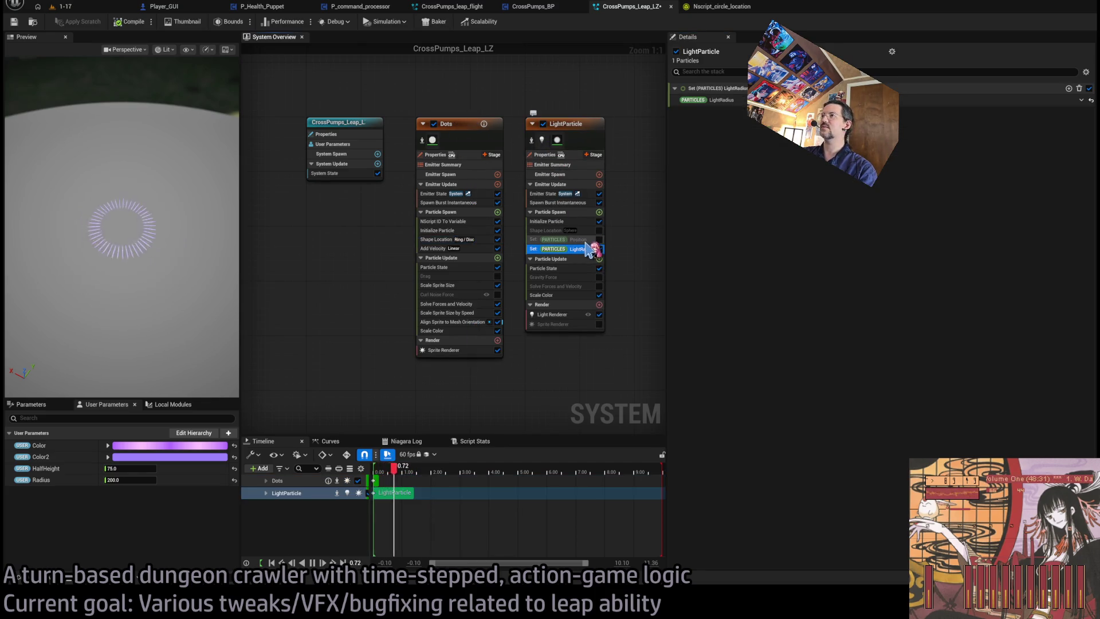
left_click(593, 231)
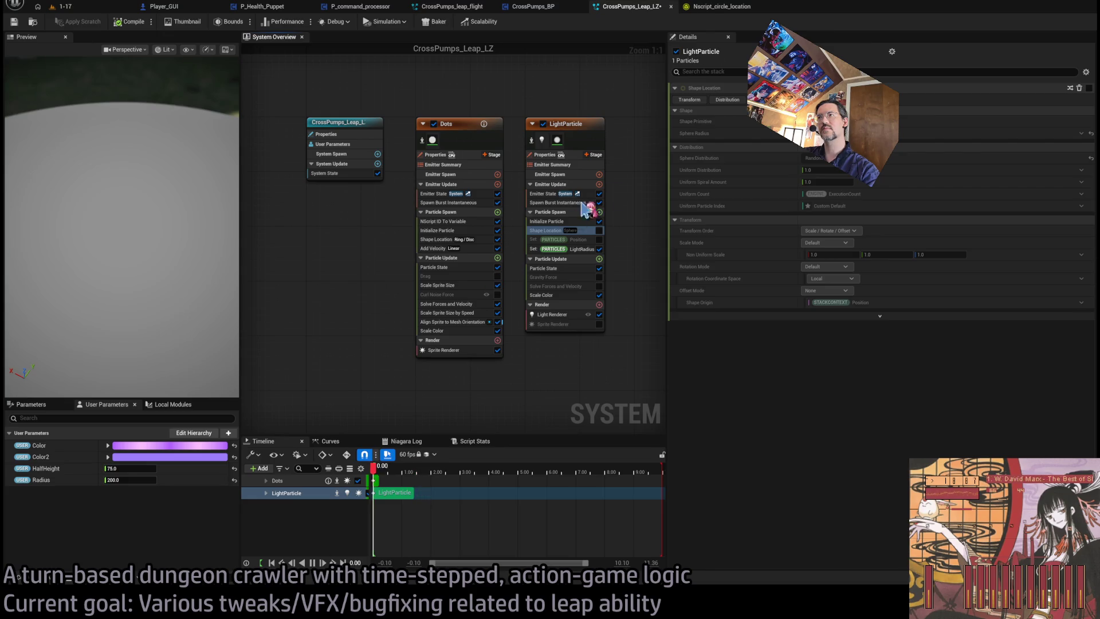
left_click(596, 230)
left_click(599, 231)
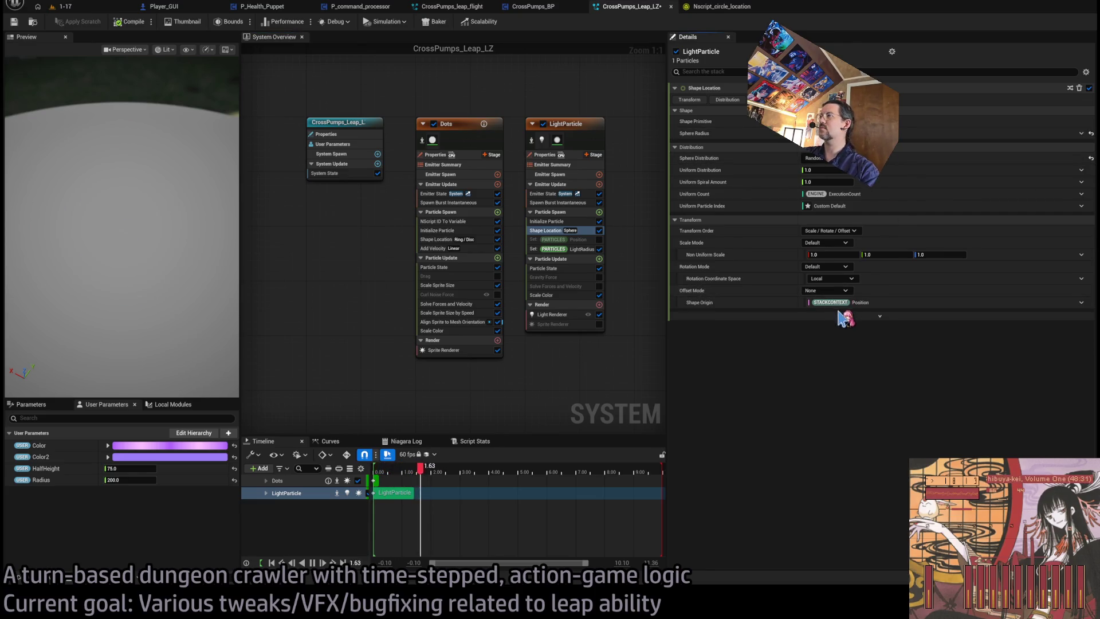
left_click(826, 291)
left_click(825, 309)
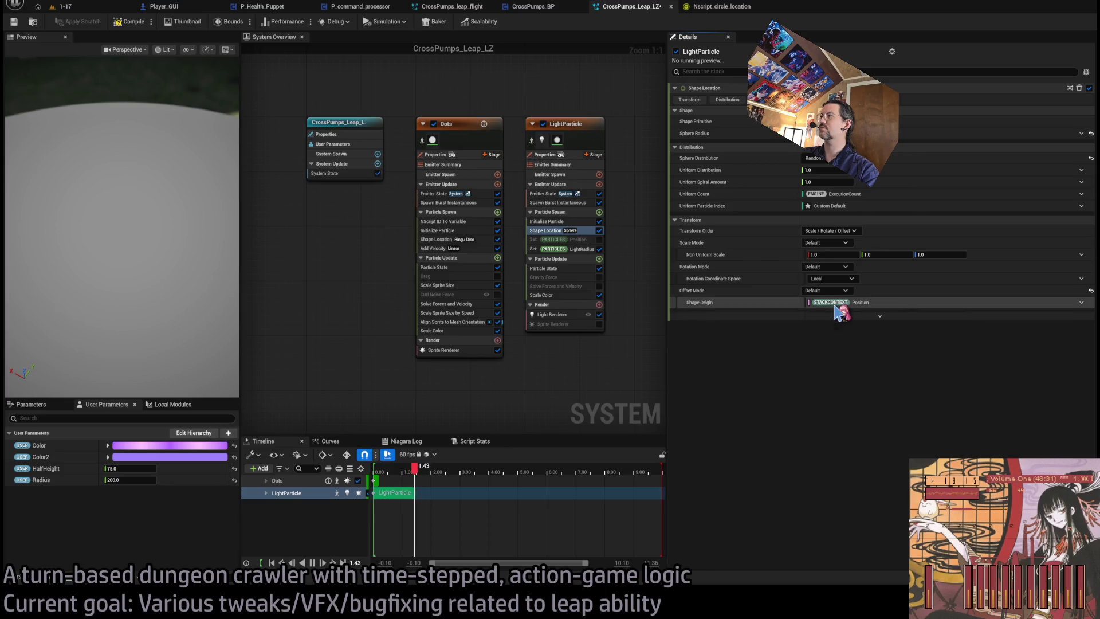
left_click(943, 317)
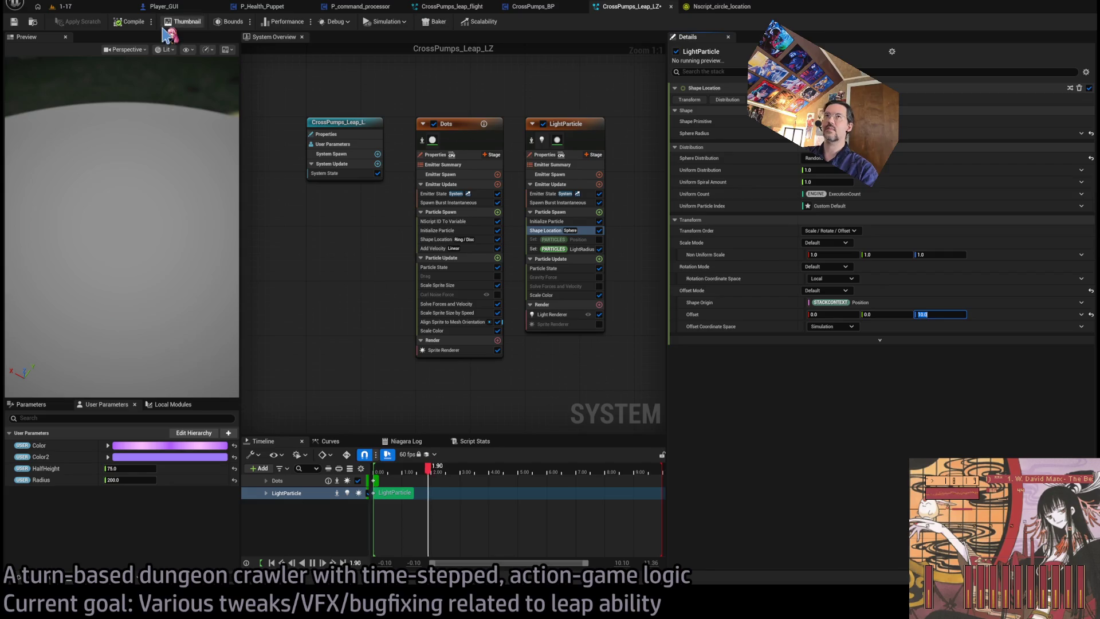
Select LightParticle's Initialize Particle, then switch to the CrossPumps_leap_flight system.
left_click(567, 221)
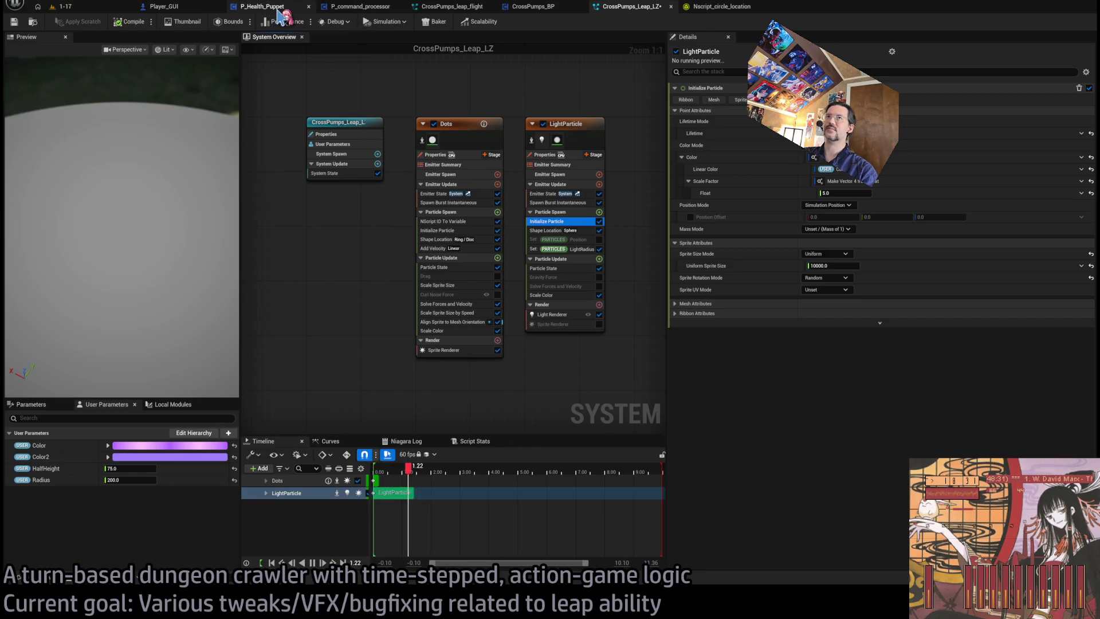
left_click(281, 9)
left_click(453, 7)
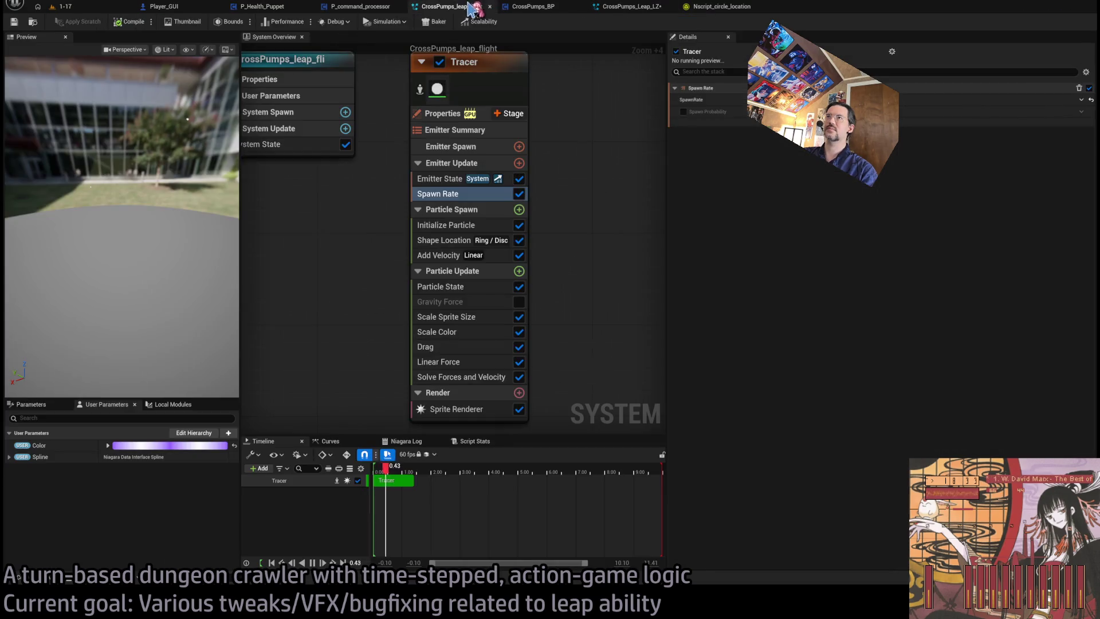
Show the CrossPumps_BP event graph framed around its Branch and Animation gate network.
left_click(533, 6)
scroll(502, 231, "up", 3)
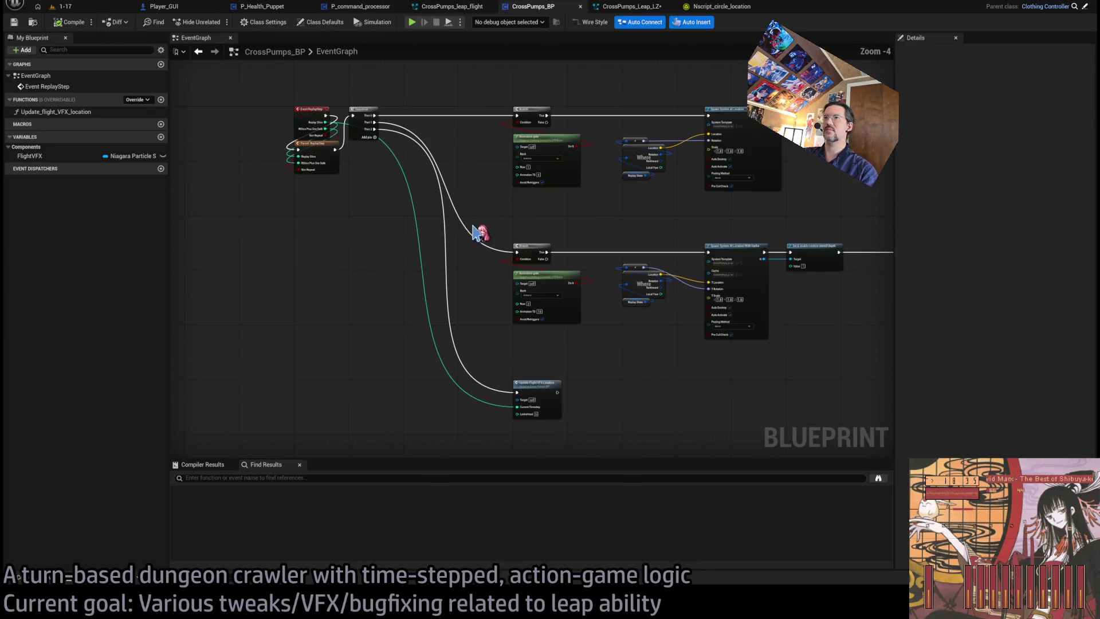
scroll(367, 241, "up", 3)
scroll(407, 320, "down", 2)
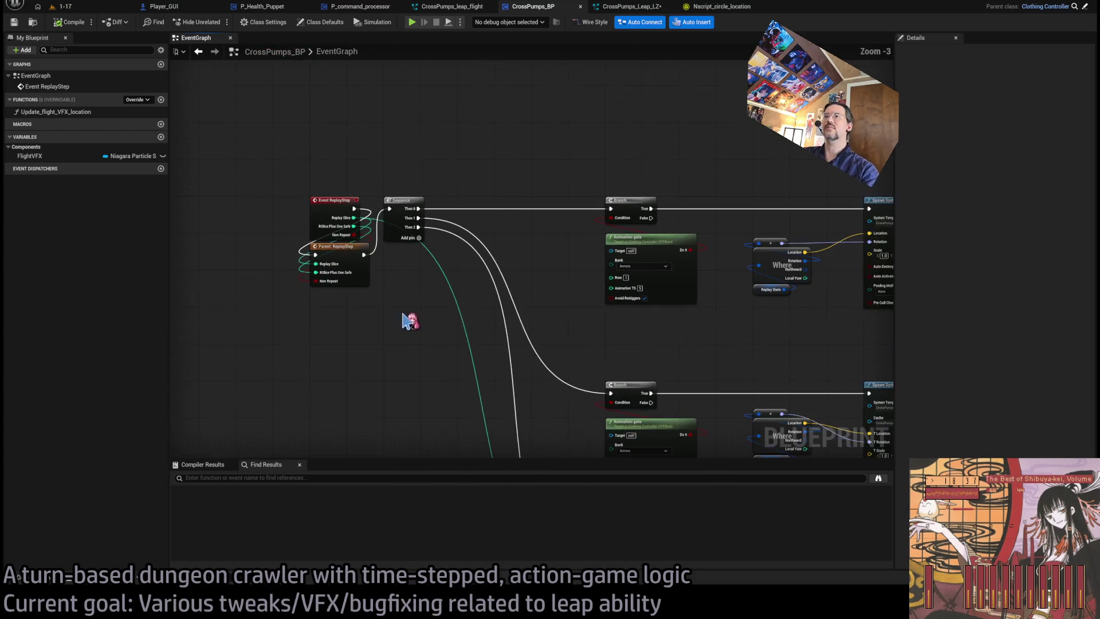
left_click_drag(407, 319, 413, 211)
scroll(535, 314, "down", 4)
scroll(560, 327, "up", 3)
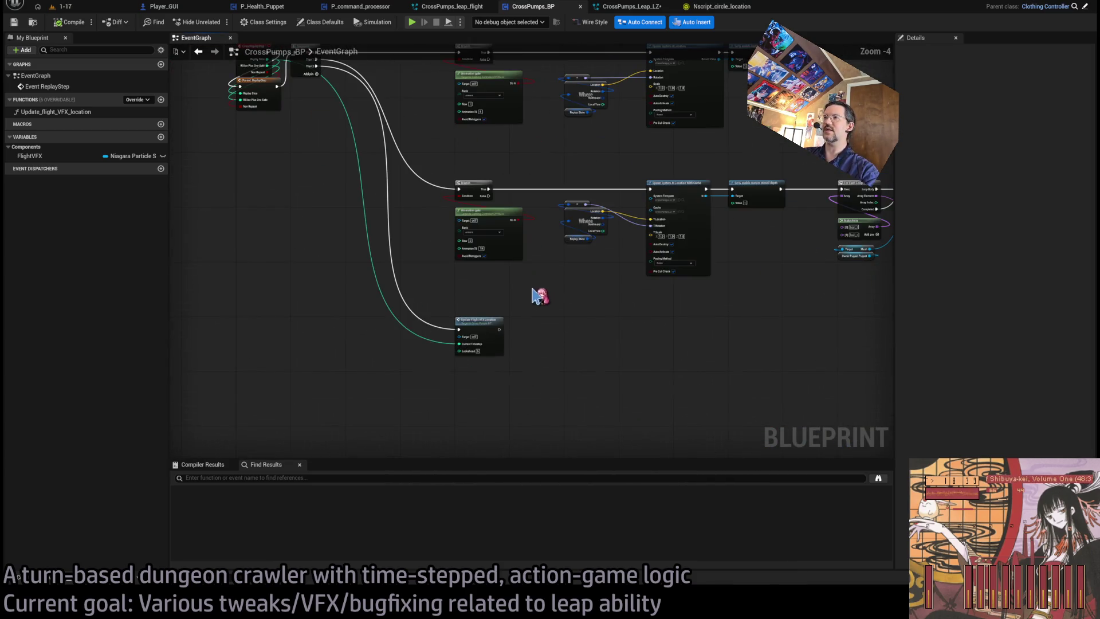
left_click_drag(536, 295, 544, 332)
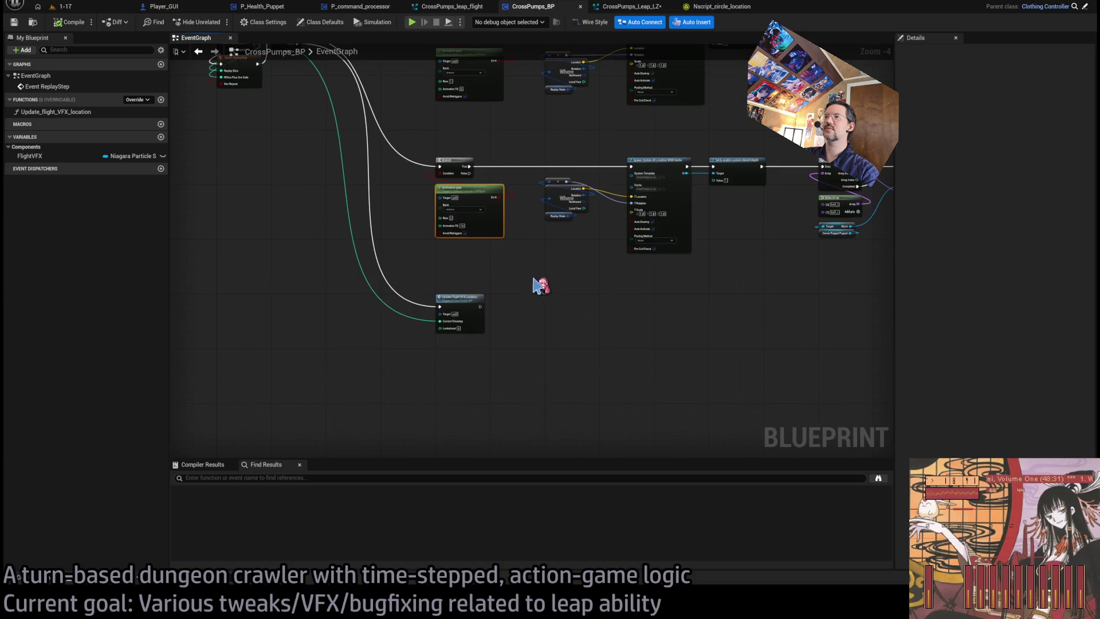
Paste a new Branch and Animation gate pair, wire it from the Sequence, and set Animation TS 48.
key("ctrl+v")
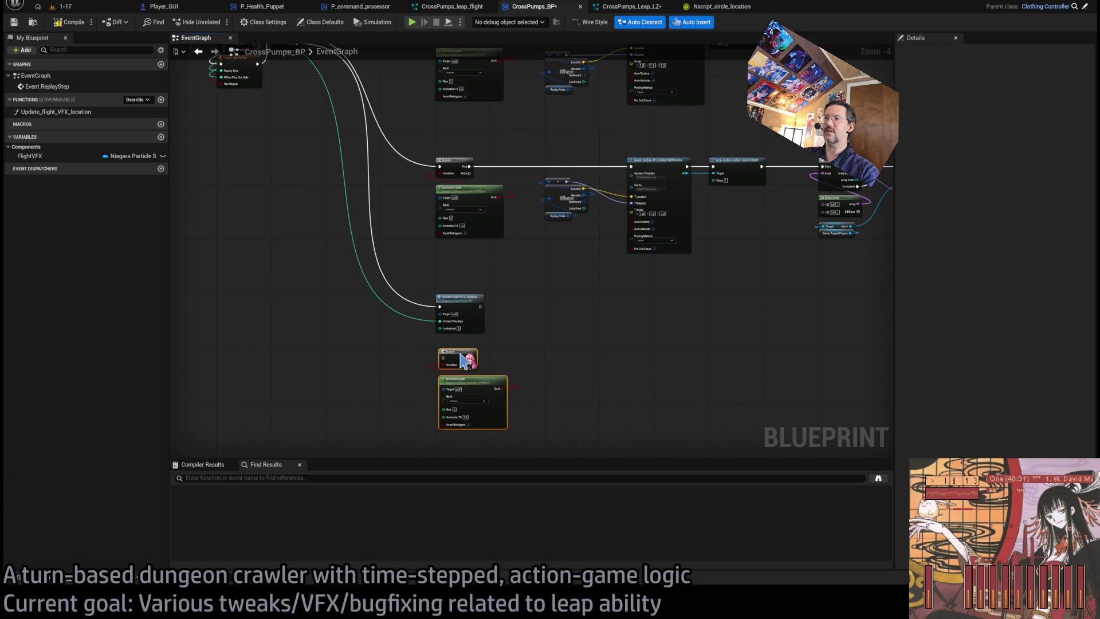
left_click_drag(408, 242, 441, 304)
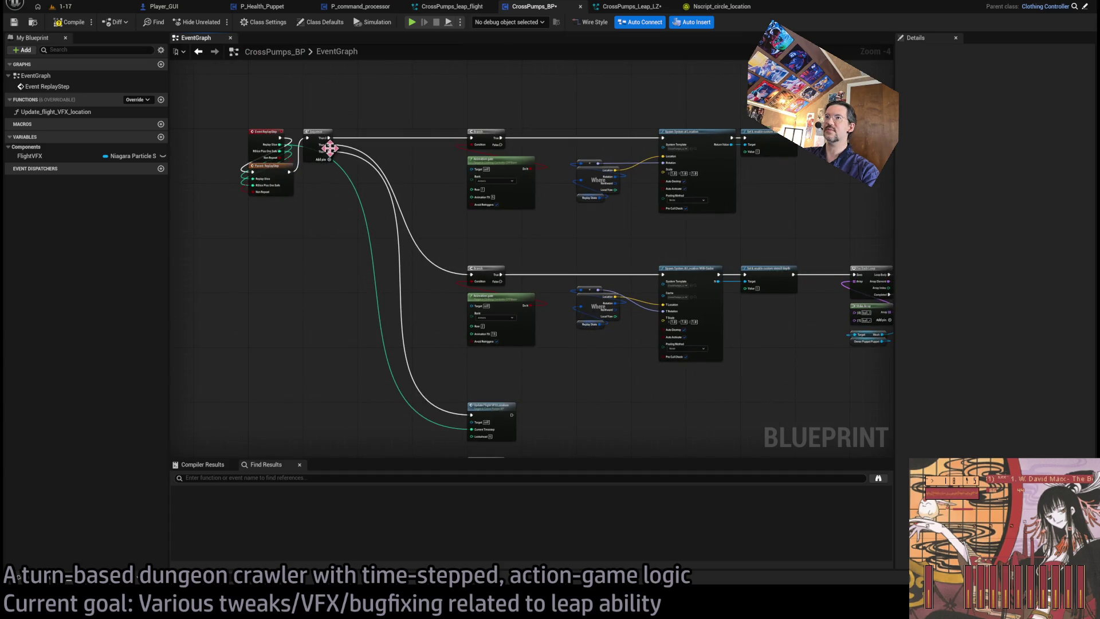
mouse_move(330, 151)
left_mouse_down()
mouse_move(411, 456)
mouse_move(472, 316)
left_mouse_up()
scroll(533, 349, "up", 4)
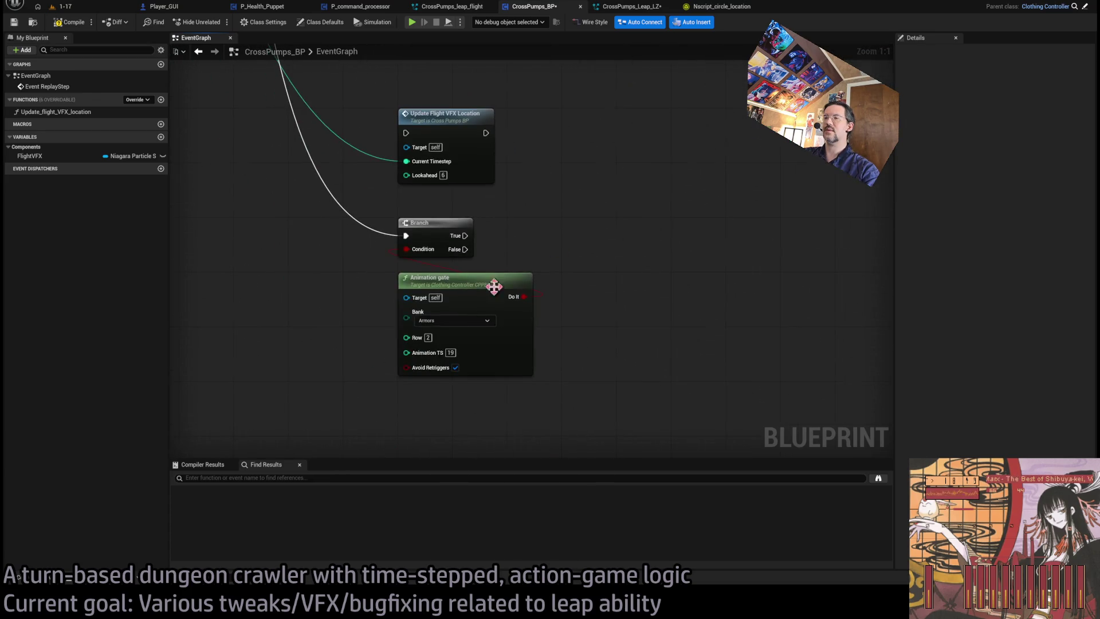
left_click(449, 352)
type("48")
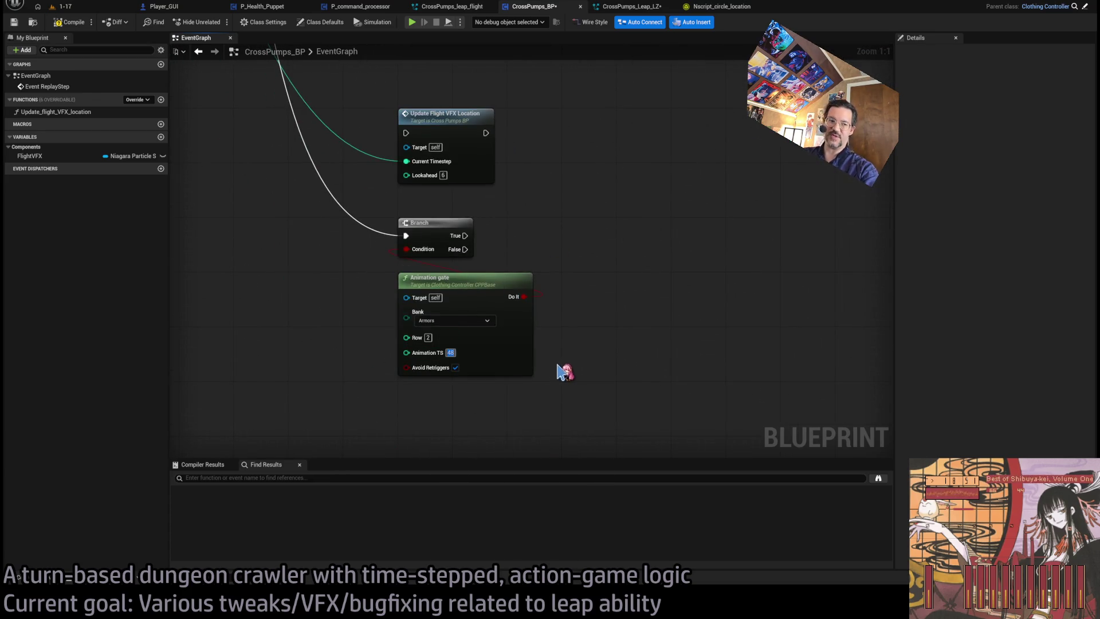
scroll(591, 284, "down", 3)
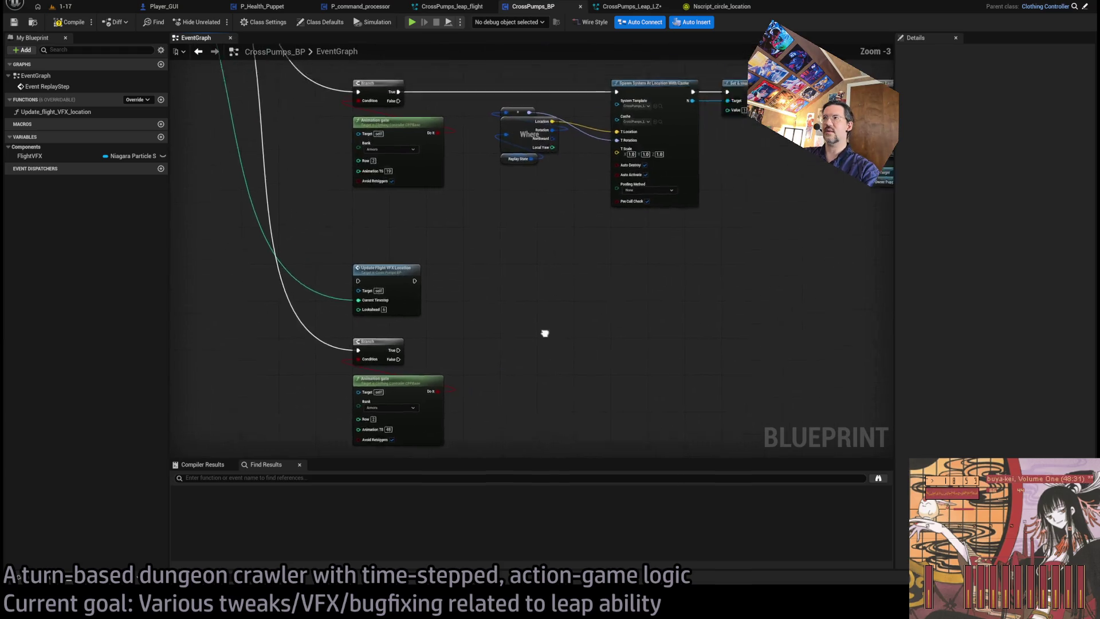
scroll(523, 304, "up", 2)
scroll(532, 392, "down", 2)
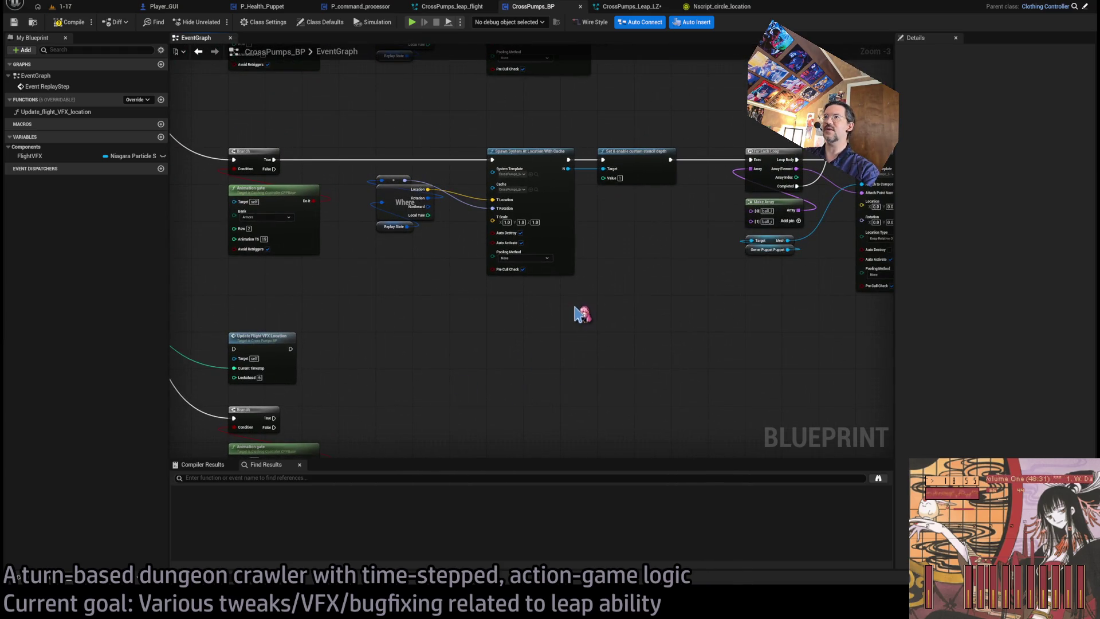
scroll(581, 314, "up", 3)
left_click_drag(473, 255, 594, 259)
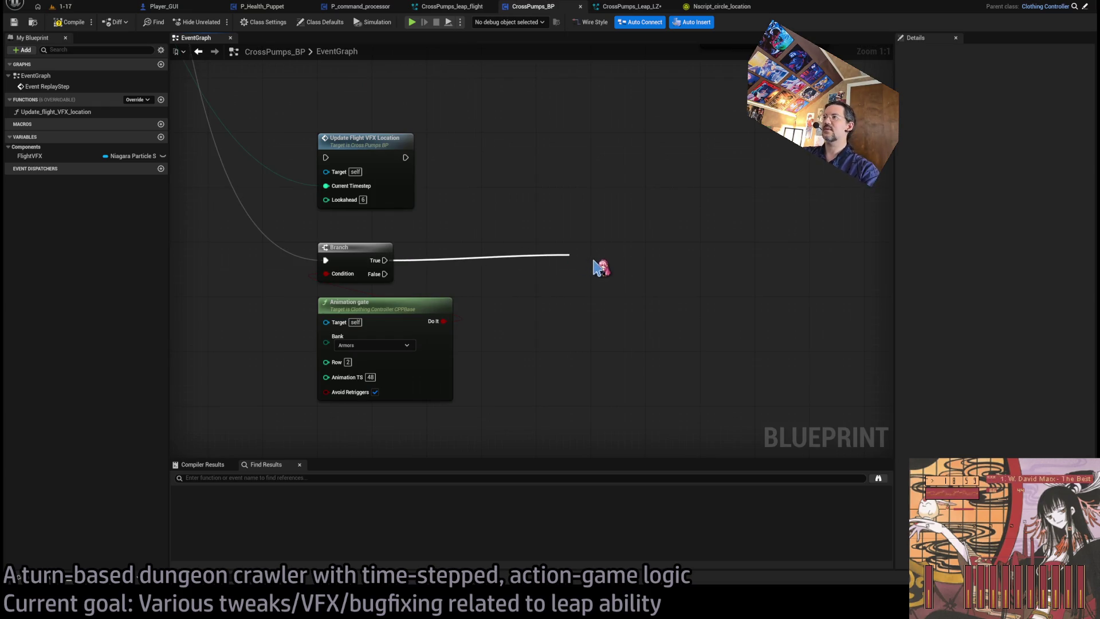
Add a Spawn System at Location node off the new Branch's True output and position it.
left_click(666, 323)
mouse_move(630, 260)
left_mouse_down()
mouse_move(677, 260)
mouse_move(650, 260)
left_mouse_up()
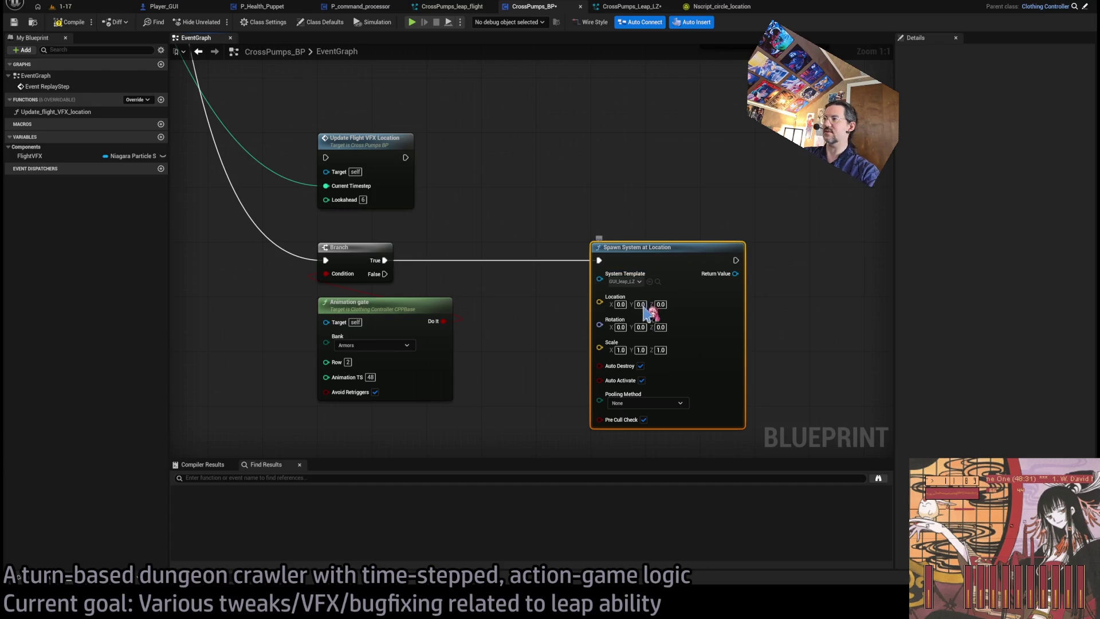
left_click(522, 201)
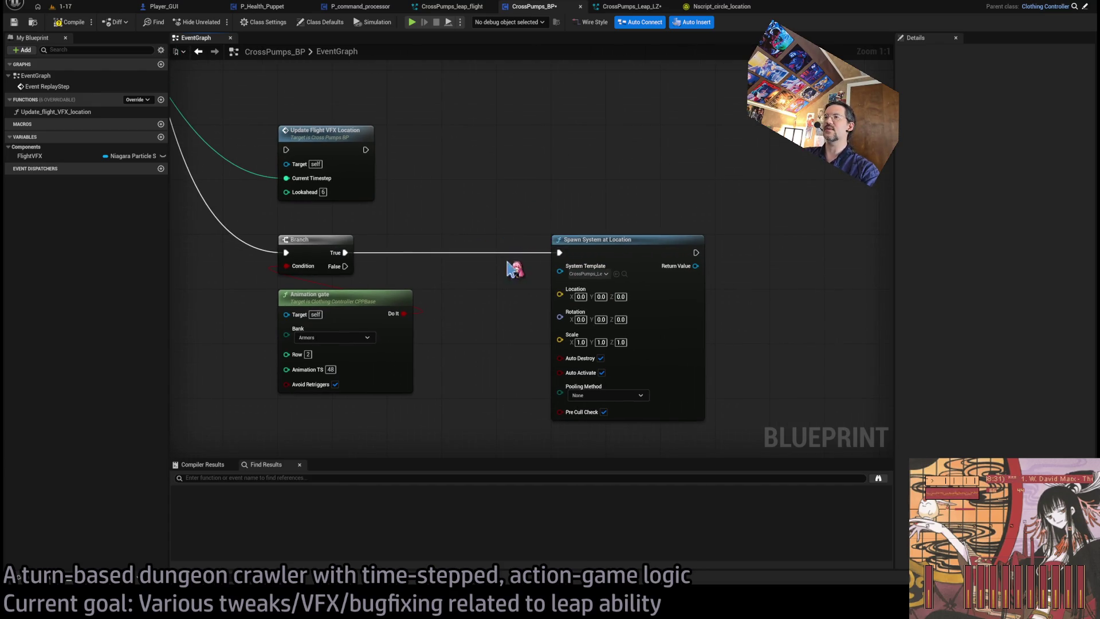
left_click_drag(553, 248, 608, 250)
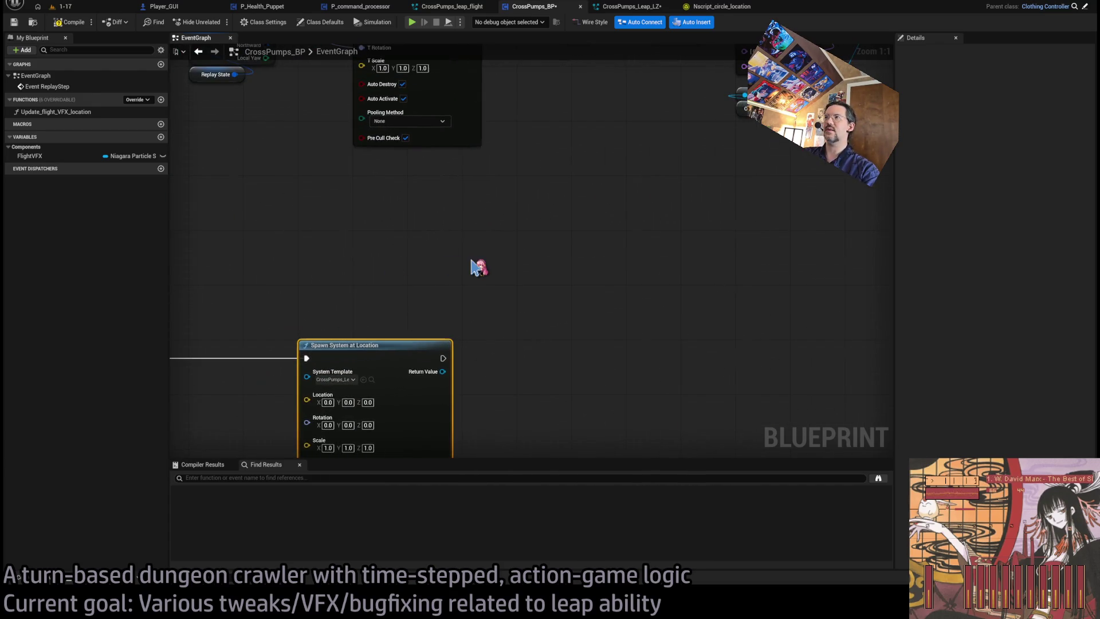
Wire a new Sequence output to Update Flight VFX Location, reposition it, and open its function graph.
scroll(652, 196, "down", 2)
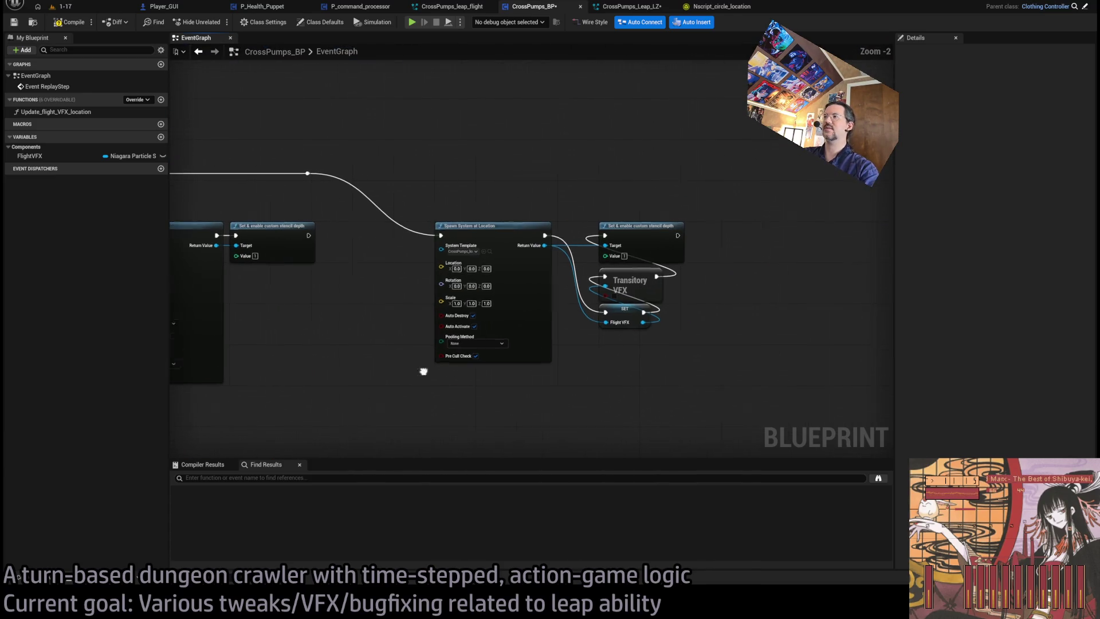
mouse_move(652, 196)
left_mouse_down()
mouse_move(634, 287)
mouse_move(724, 249)
mouse_move(440, 244)
mouse_move(536, 346)
left_mouse_up()
scroll(524, 315, "down", 1)
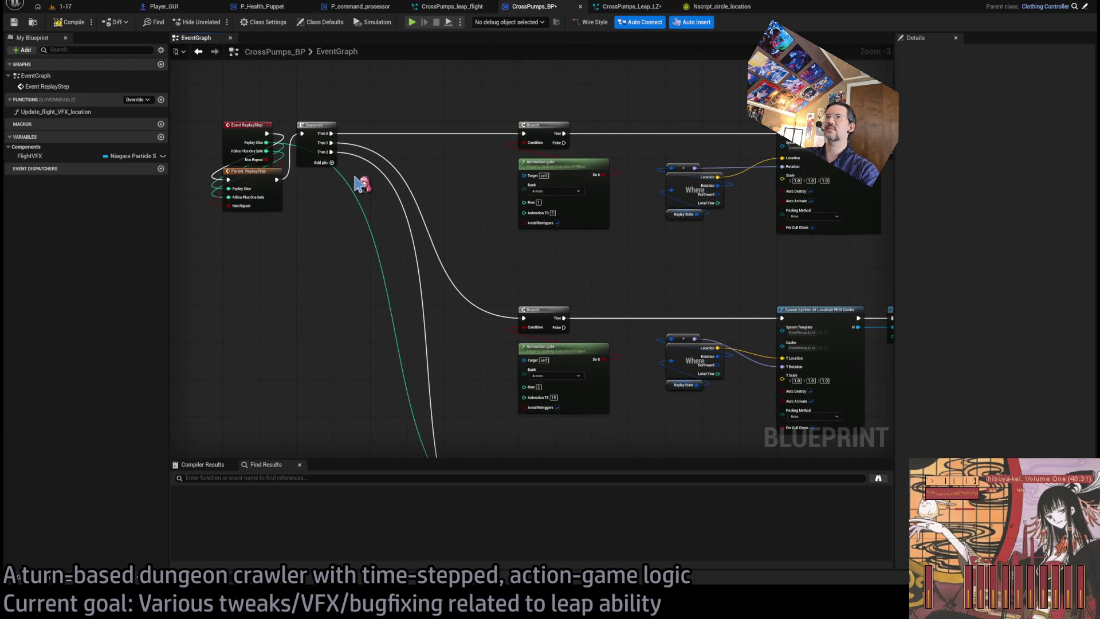
left_click(323, 163)
mouse_move(331, 161)
left_mouse_down()
mouse_move(459, 400)
mouse_move(524, 433)
mouse_move(550, 149)
left_mouse_up()
scroll(527, 319, "up", 1)
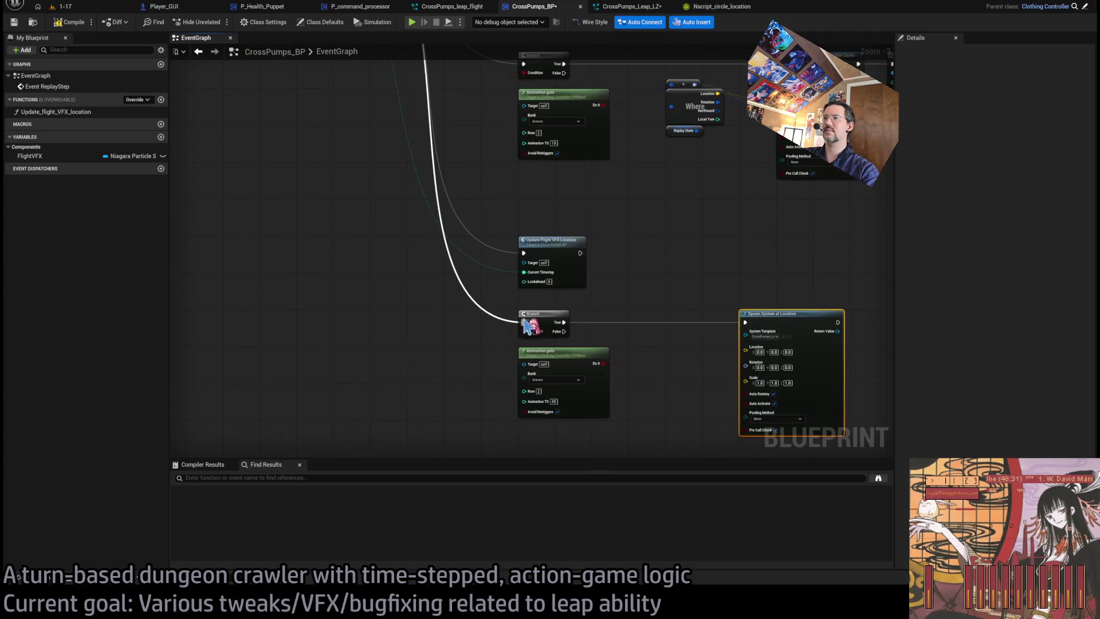
scroll(619, 305, "up", 2)
scroll(603, 262, "down", 1)
mouse_move(524, 288)
left_mouse_down()
mouse_move(524, 229)
mouse_move(528, 241)
left_mouse_up()
scroll(703, 311, "down", 2)
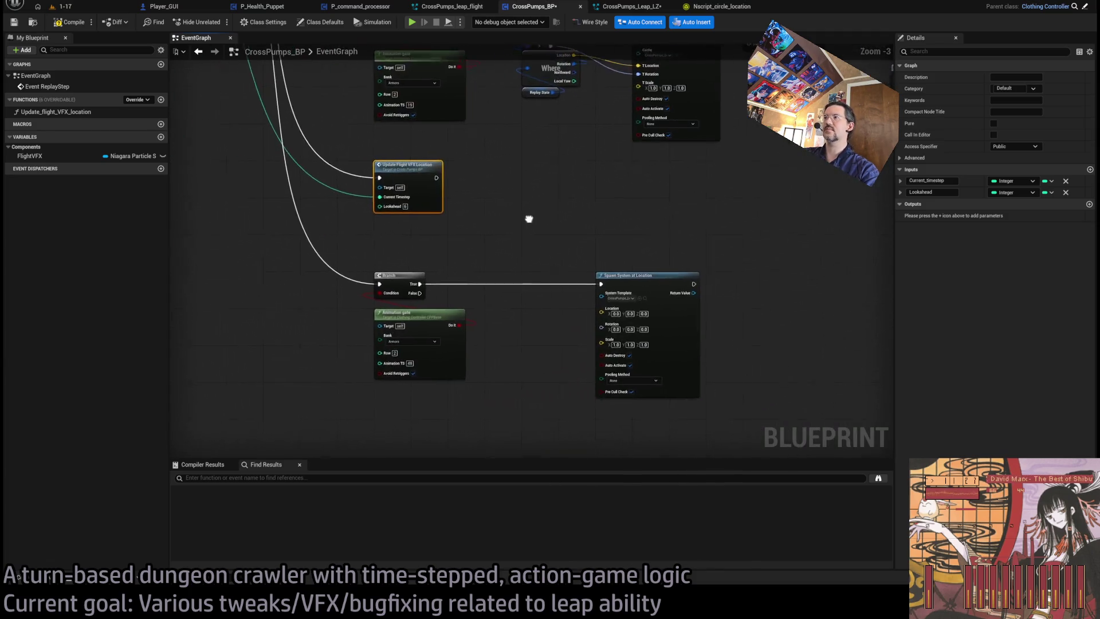
double_click(422, 163)
Bring the Owner Puppet getter nodes into the event graph below the Animation gate.
left_click_drag(581, 375, 560, 322)
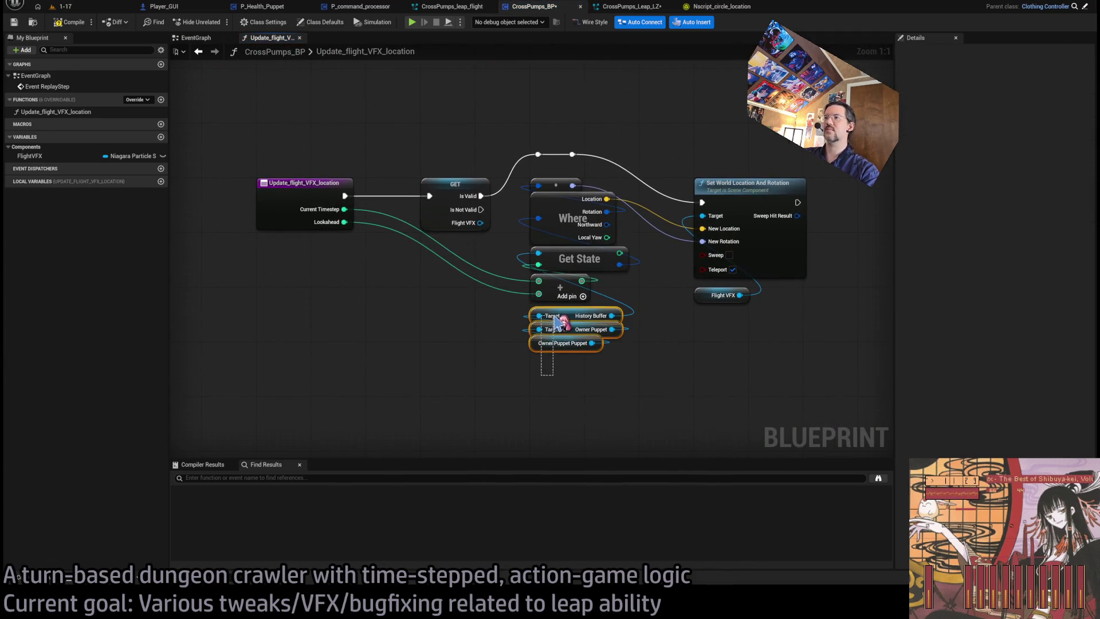
left_click_drag(581, 376, 569, 343)
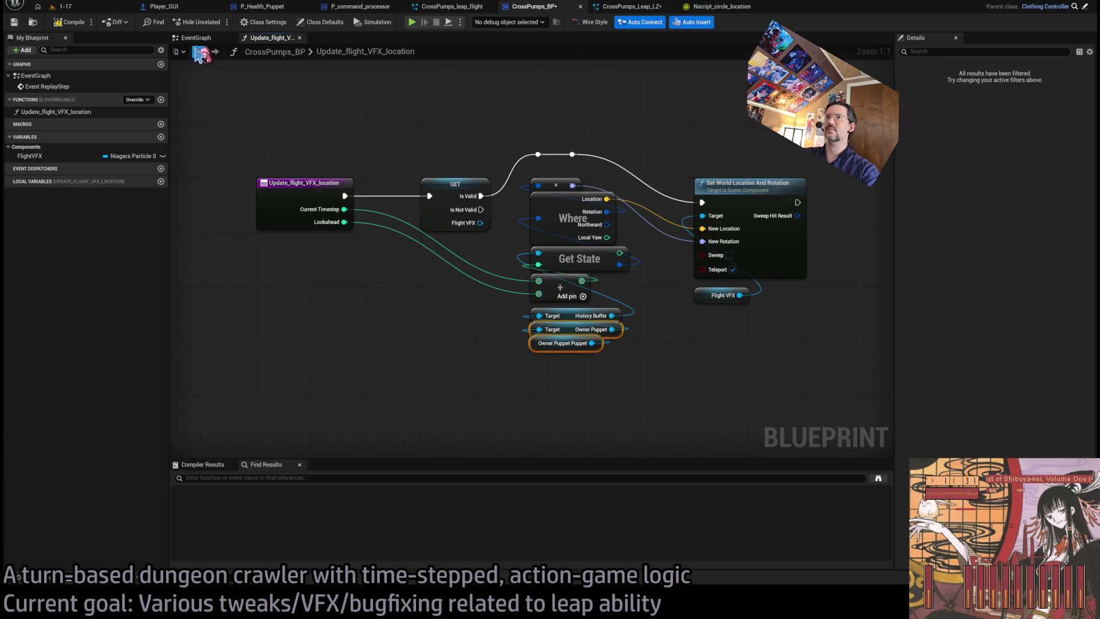
left_click(200, 52)
scroll(421, 252, "down", 1)
key("ctrl+v")
scroll(565, 383, "up", 2)
mouse_move(565, 383)
left_mouse_down()
mouse_move(368, 389)
mouse_move(345, 354)
left_mouse_up()
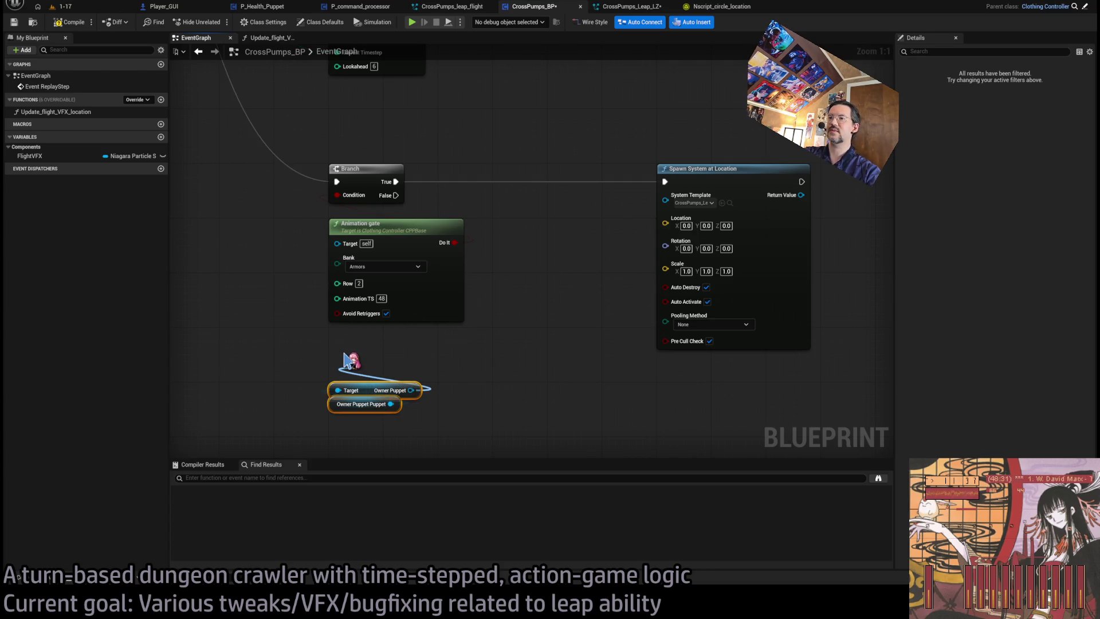
Get the Command Processor's Leap Target Location and feed it into the spawn node's Location.
mouse_move(386, 369)
left_mouse_down()
mouse_move(422, 384)
mouse_move(469, 363)
left_mouse_up()
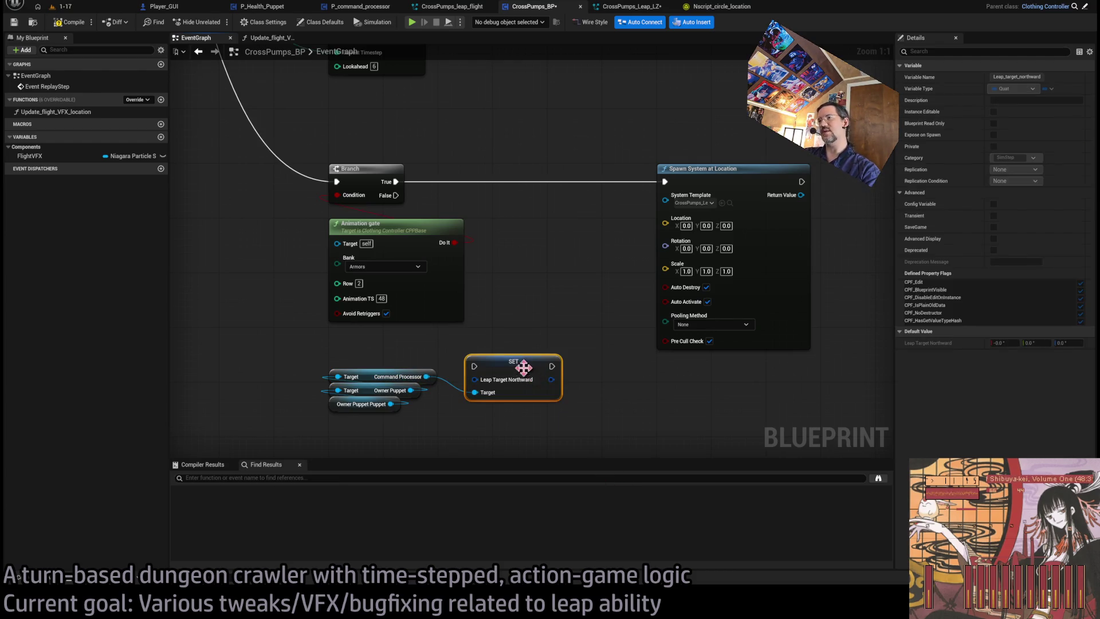
left_click_drag(520, 363, 522, 350)
key("Delete")
left_click_drag(427, 376, 493, 381)
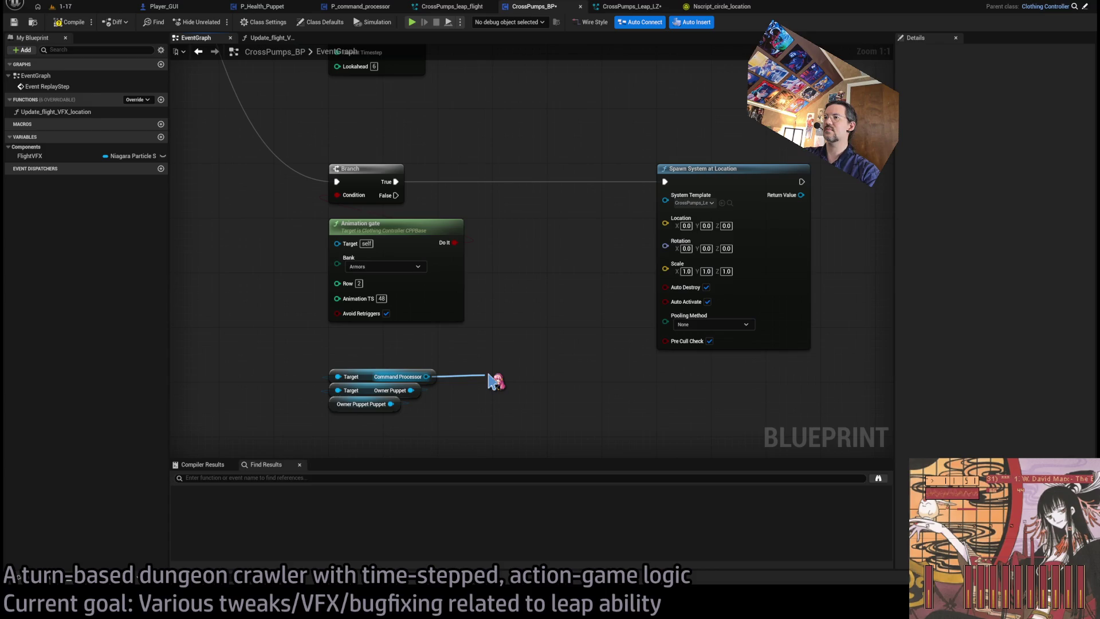
left_click_drag(493, 381, 490, 378)
left_click_drag(578, 377, 666, 218)
mouse_move(504, 376)
left_mouse_down()
mouse_move(380, 356)
mouse_move(375, 368)
mouse_move(494, 380)
mouse_move(361, 361)
mouse_move(357, 342)
left_mouse_up()
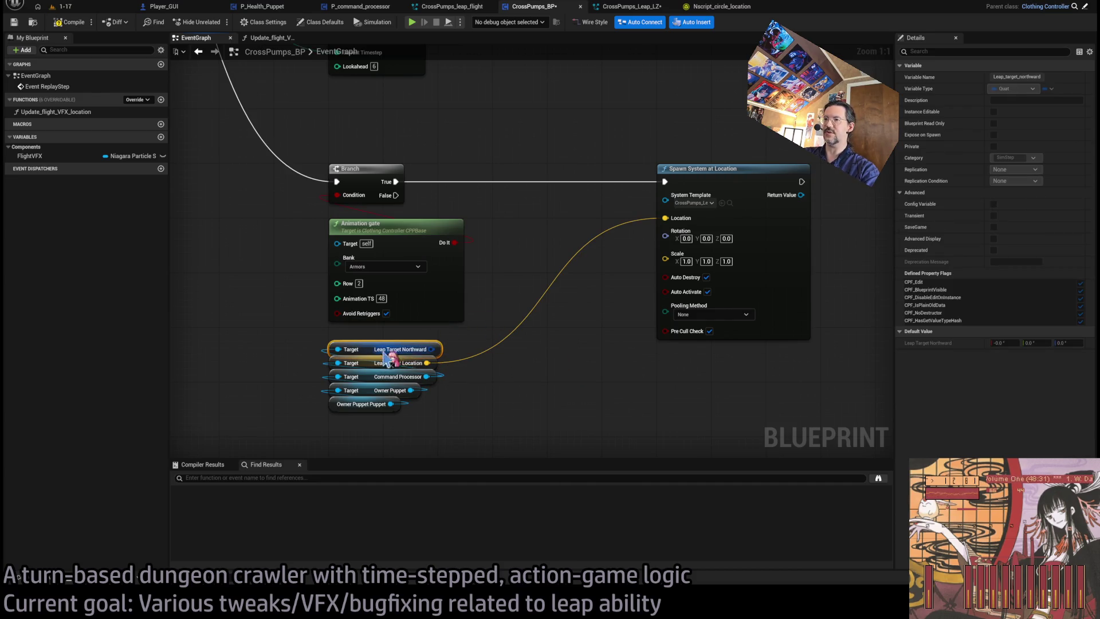
Feed Leap Target Northward into the spawn Rotation through a conversion node, then save and compile.
left_click_drag(436, 357, 665, 236)
left_click(519, 255)
left_click_drag(520, 265, 683, 345)
left_click(678, 392)
key("ctrl+s")
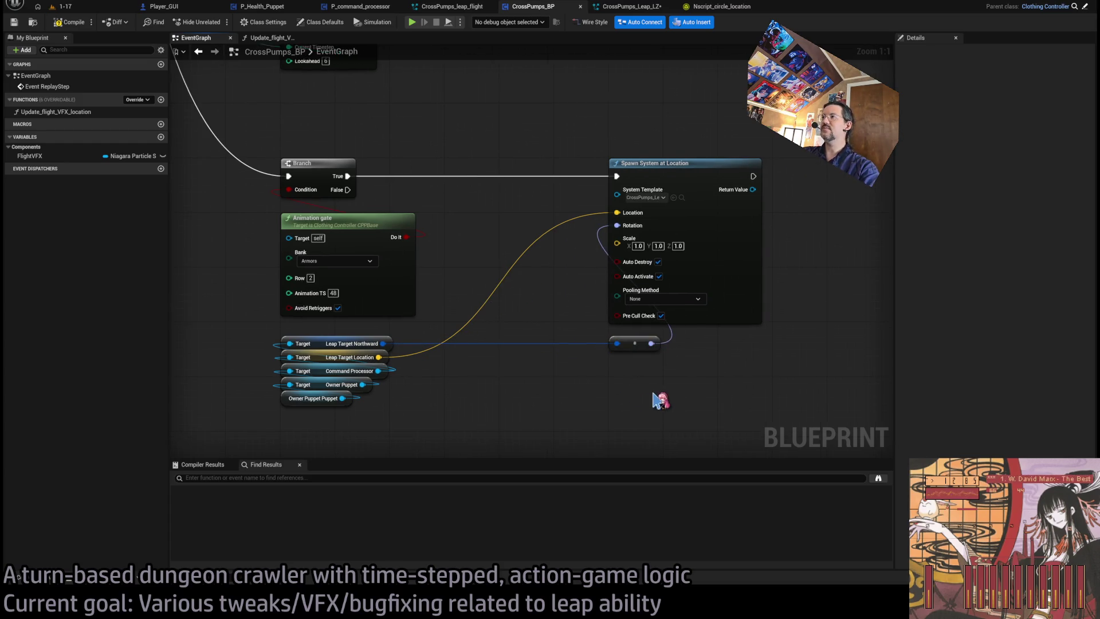
left_click(66, 22)
Duplicate the custom stencil-depth Set node and wire the spawned system into it.
scroll(397, 245, "down", 3)
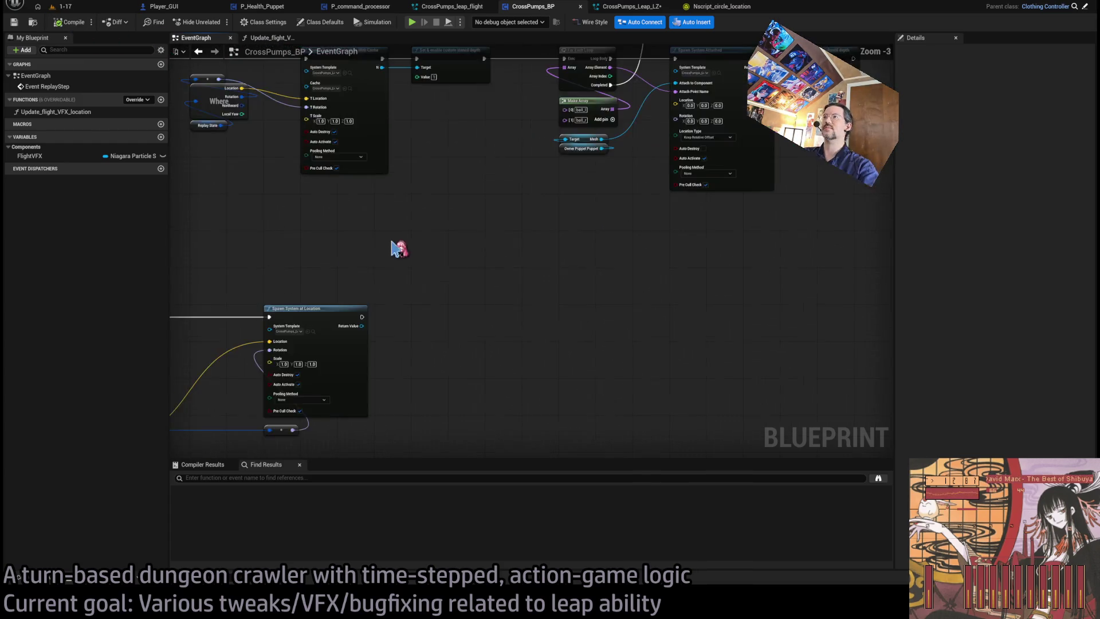
left_click(496, 160)
key("ctrl+c")
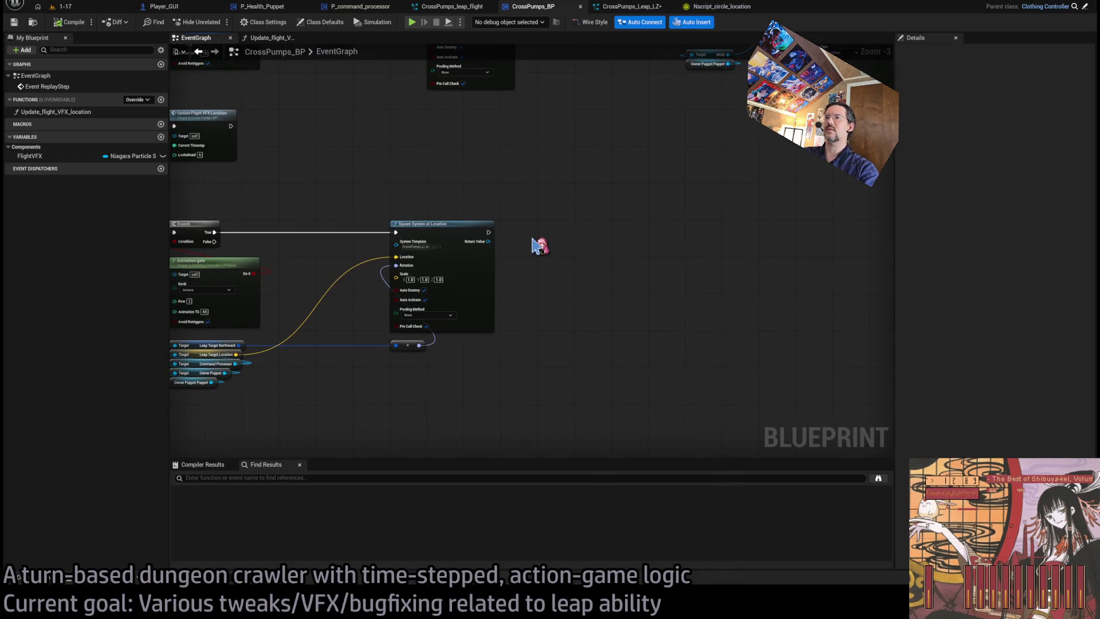
key("ctrl+v")
left_click_drag(563, 246, 576, 233)
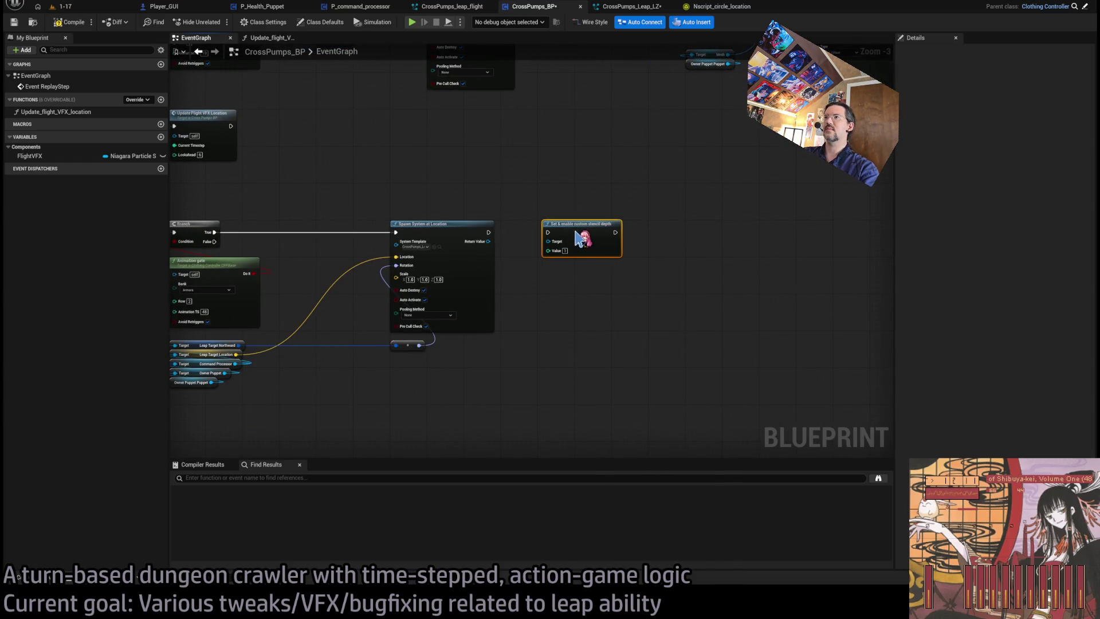
mouse_move(489, 232)
left_mouse_down()
mouse_move(548, 232)
mouse_move(488, 242)
left_mouse_up()
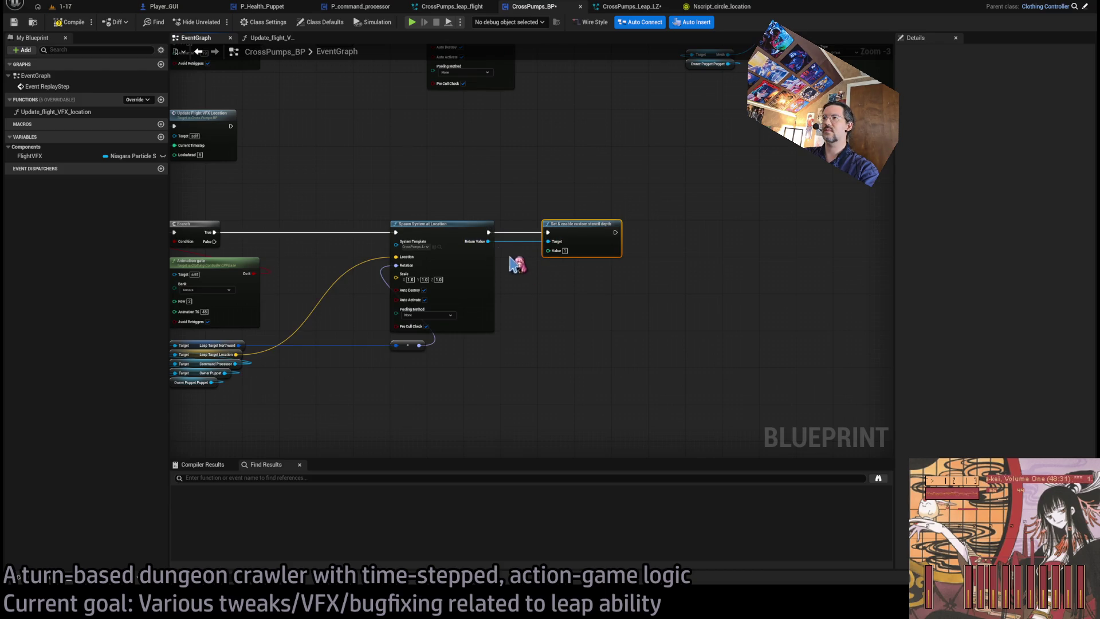
scroll(554, 281, "up", 1)
left_click(322, 118)
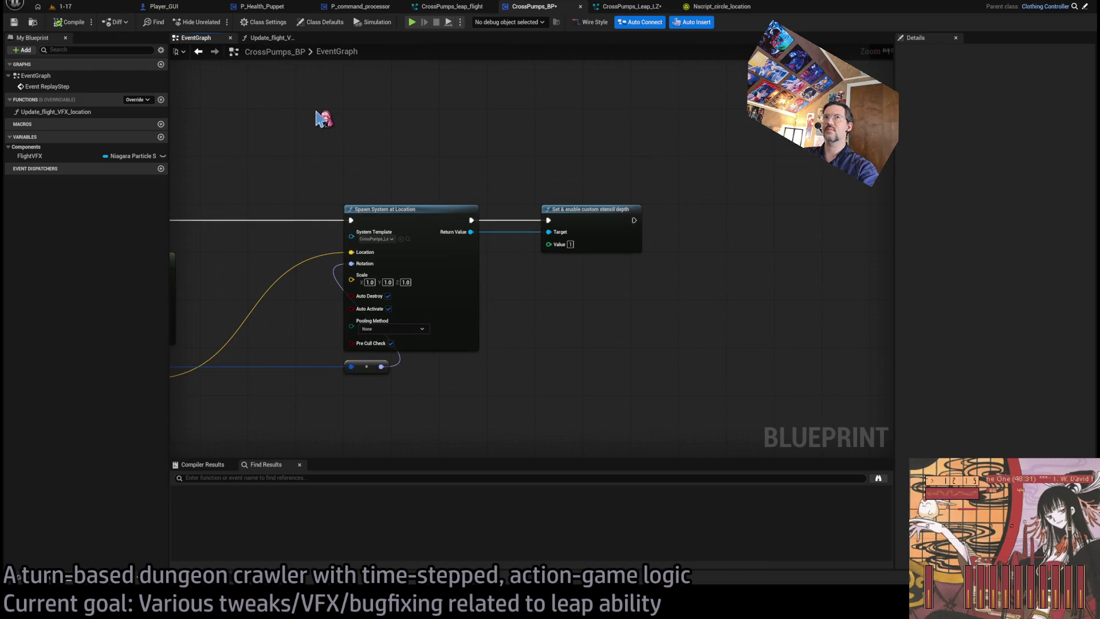
left_click(64, 6)
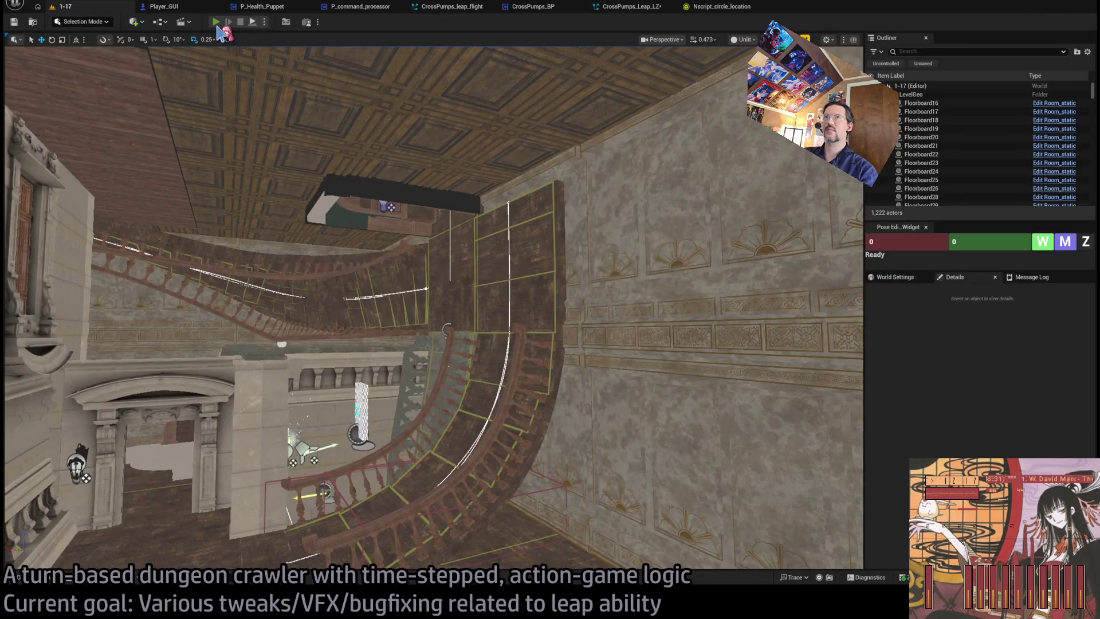
key("alt+p")
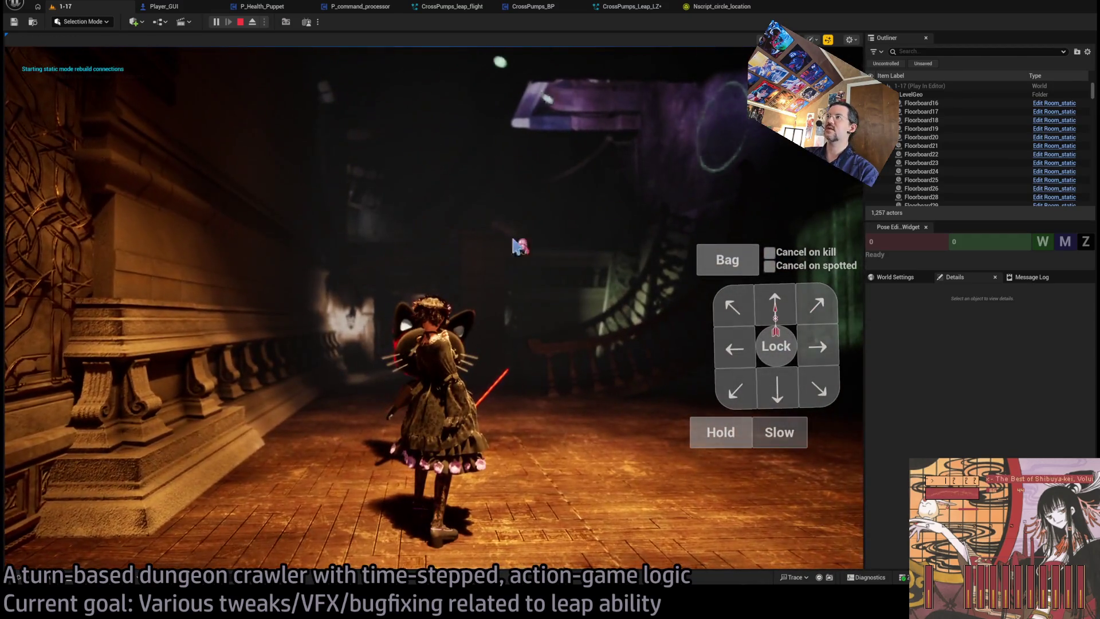
left_click(504, 298)
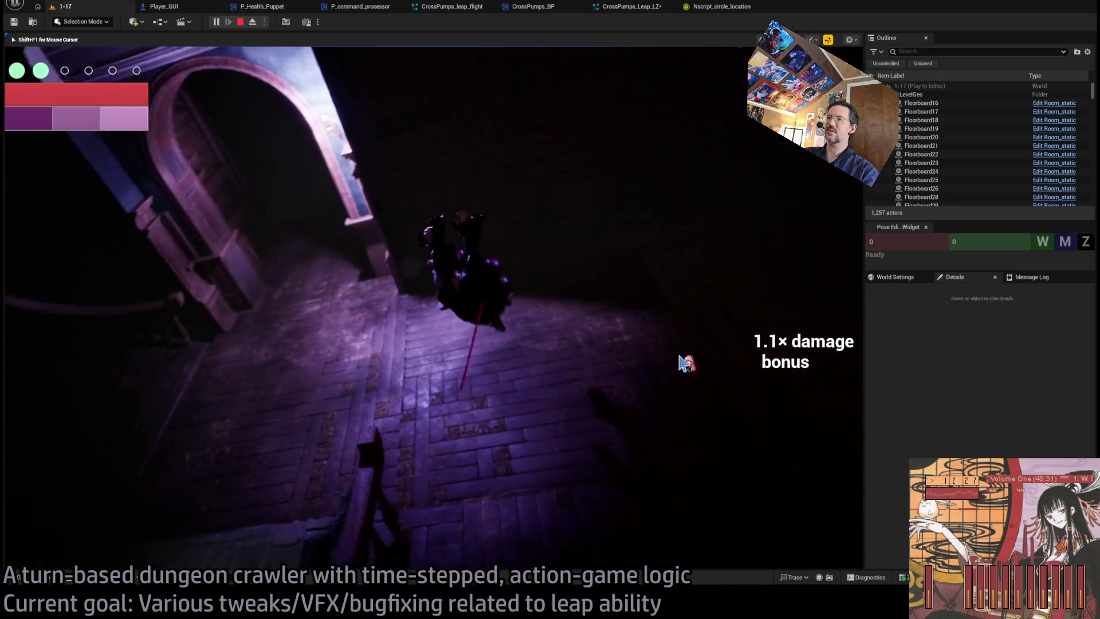
left_click(241, 22)
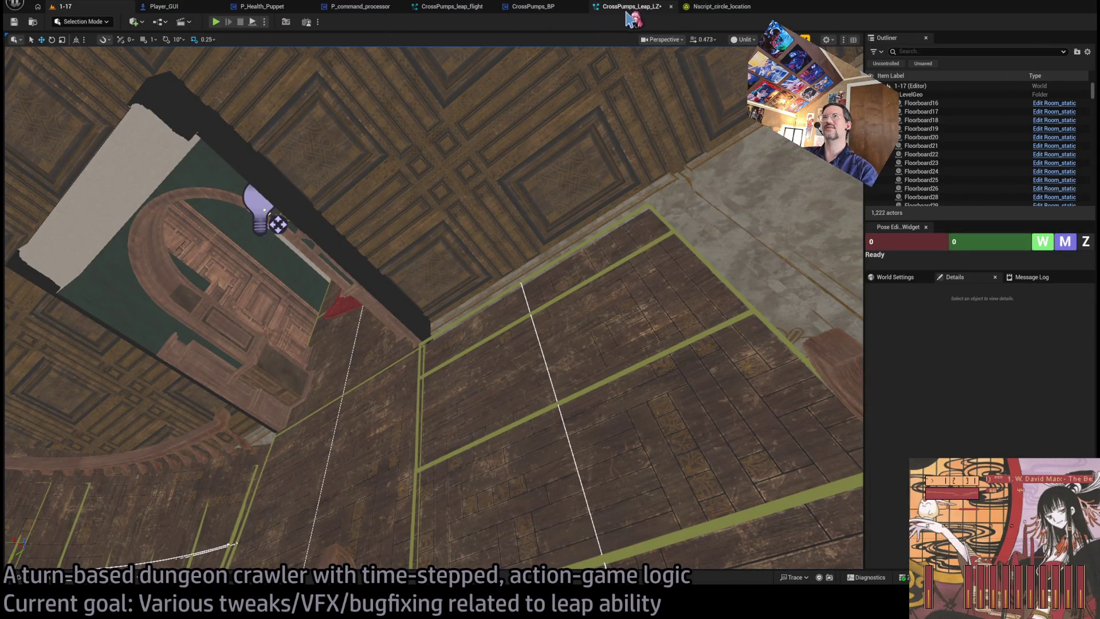
left_click(616, 7)
left_click(532, 7)
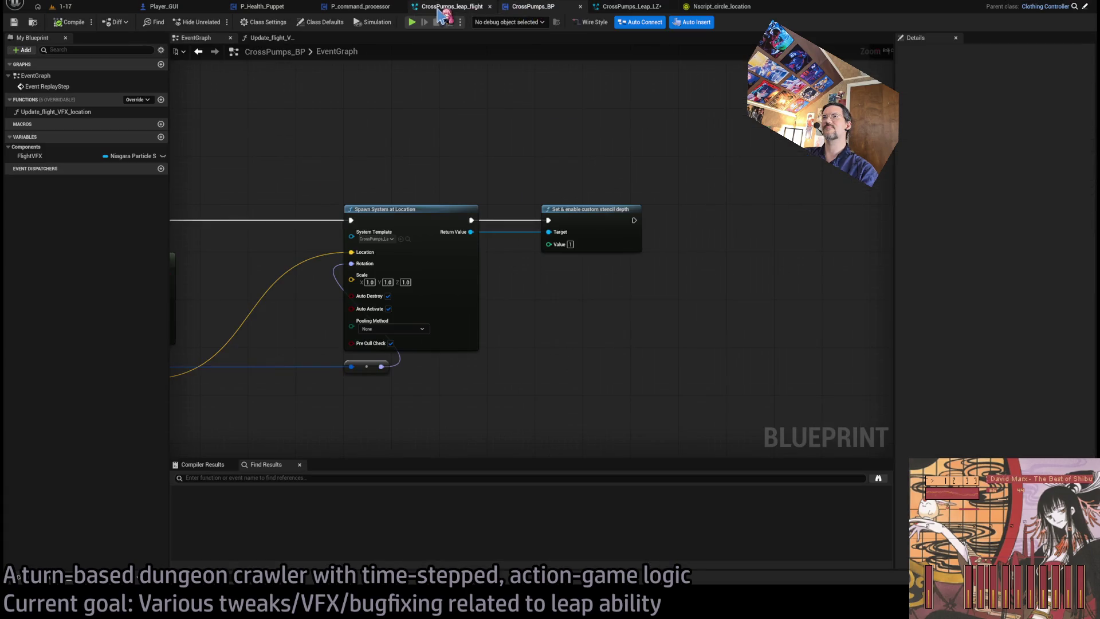
Add a Draw Debug Sphere on Branch True with Duration 2.0, centered at Leap Target Location.
scroll(496, 155, "down", 2)
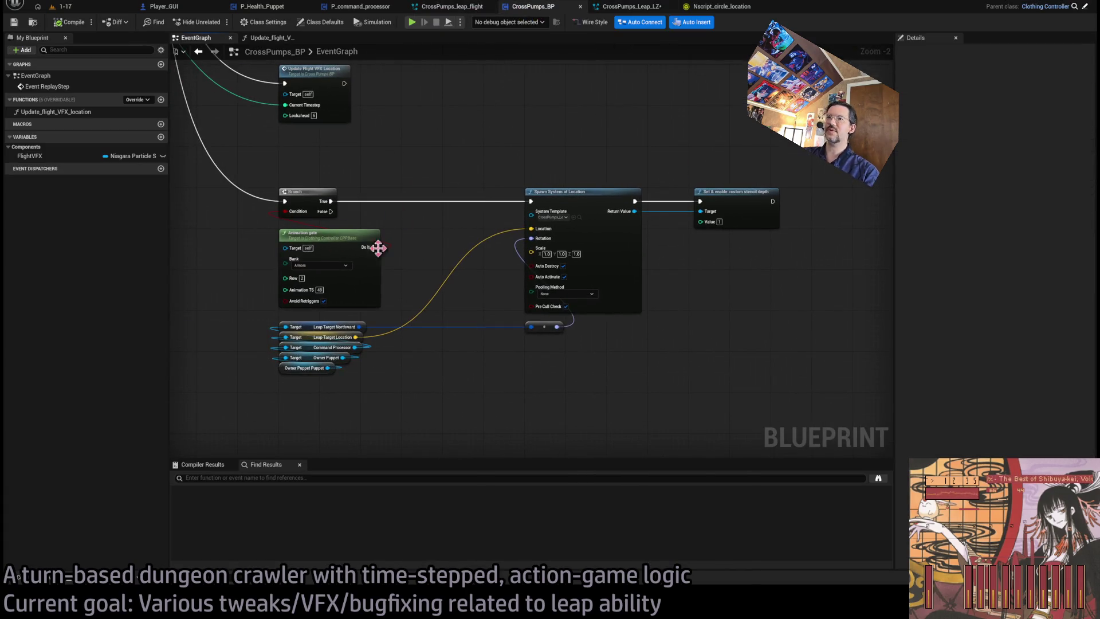
scroll(486, 375, "up", 1)
left_click_drag(302, 175, 507, 394)
left_click(539, 401)
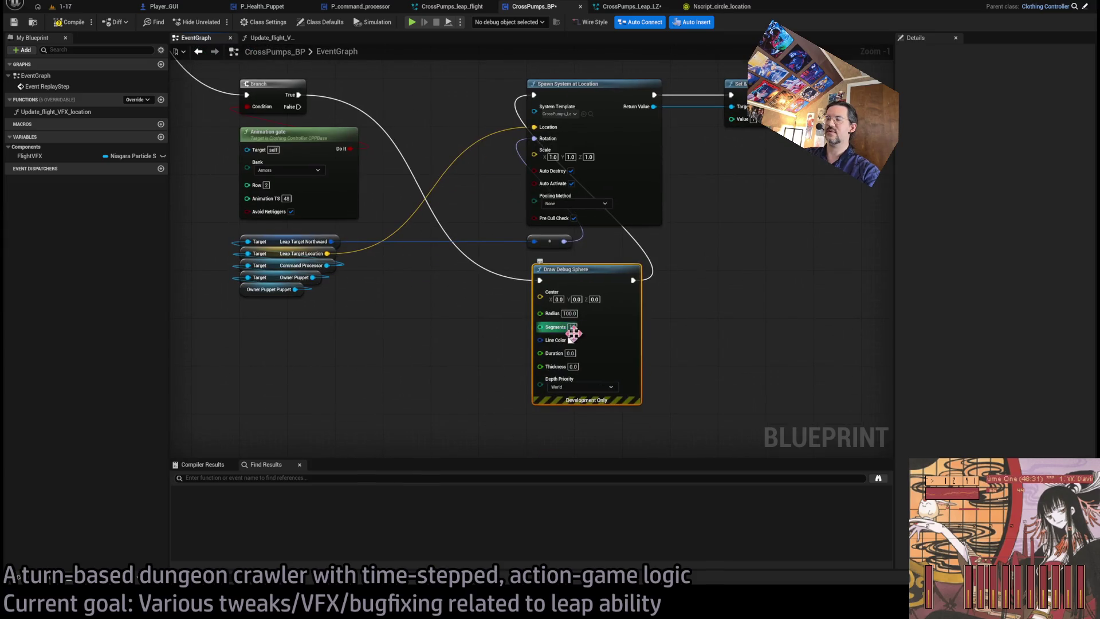
left_click(462, 324)
mouse_move(328, 254)
left_mouse_down()
mouse_move(501, 304)
mouse_move(540, 292)
left_mouse_up()
left_click(125, 8)
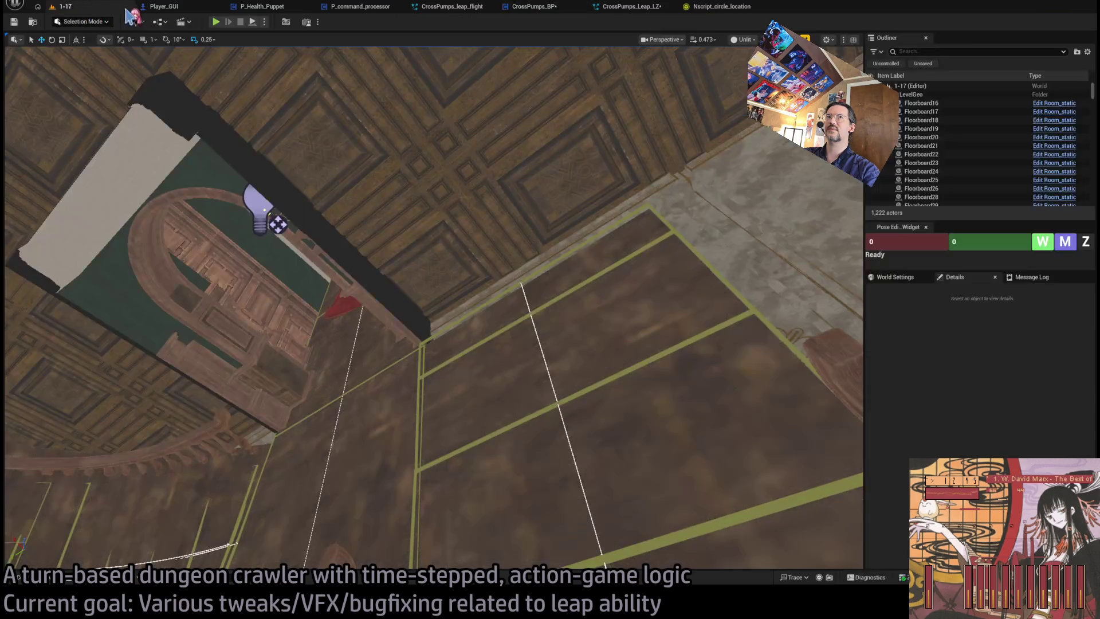
Play-test the leap ability, stop the session, and search assets for 'leap_hit'.
key("alt+p")
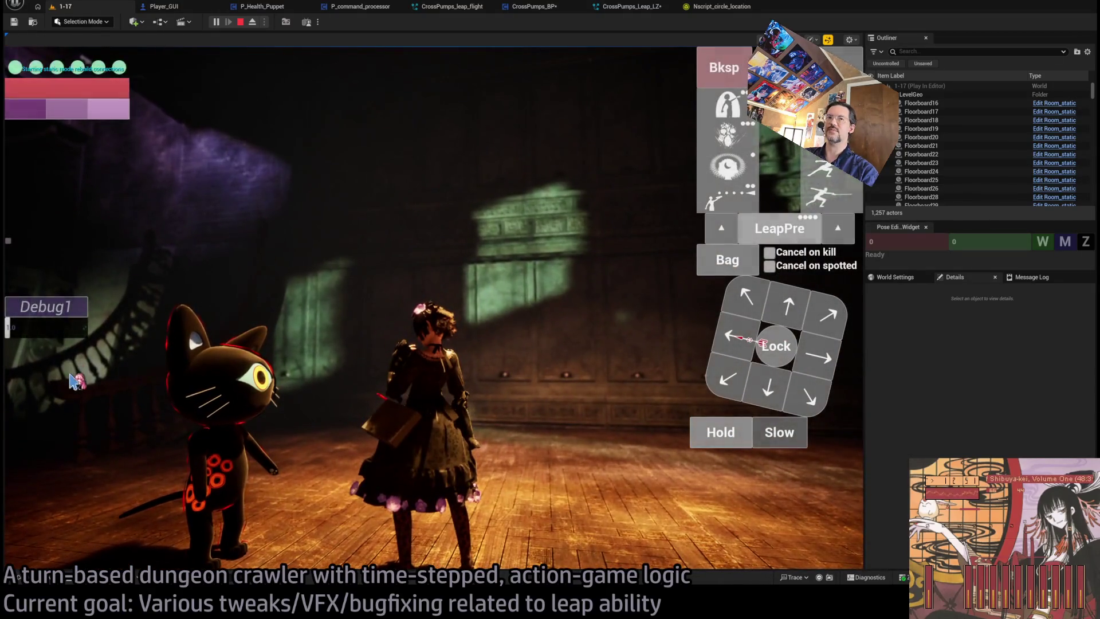
left_click(735, 231)
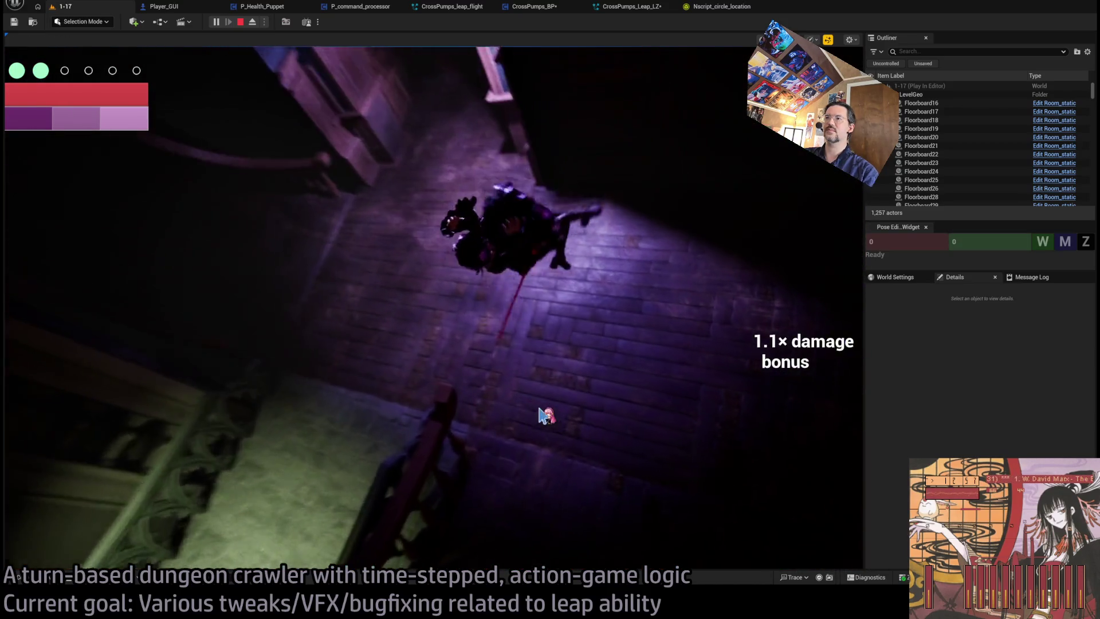
key("Escape")
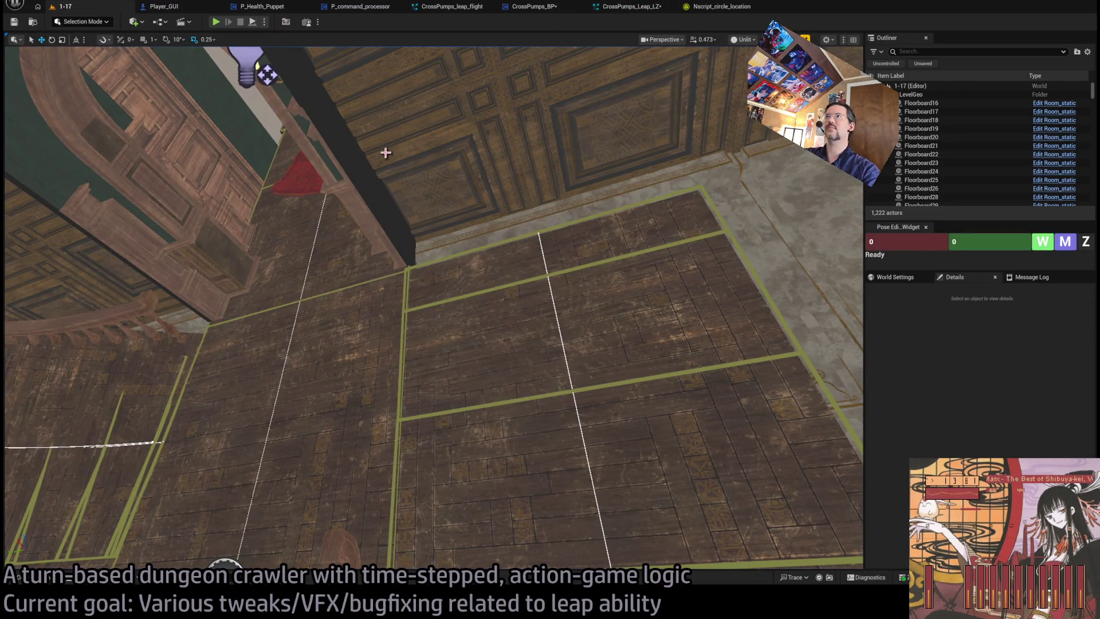
key("ctrl+p")
type("leap_hit")
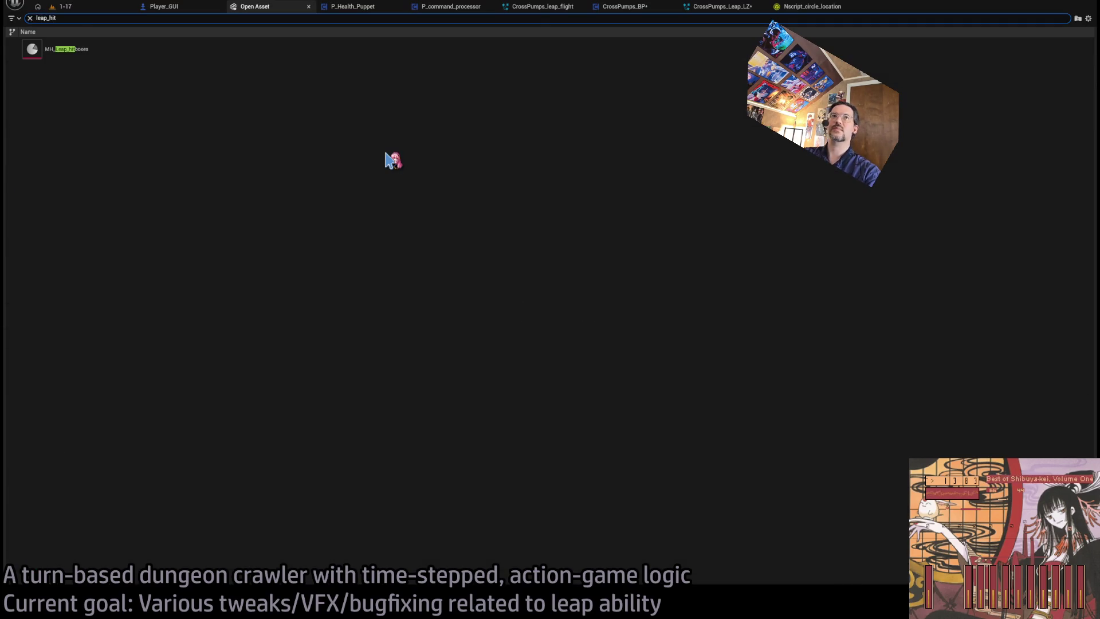
Open MH_Leap_hitboxes from the search results, close it, and switch back to CrossPumps_BP.
left_click(161, 57)
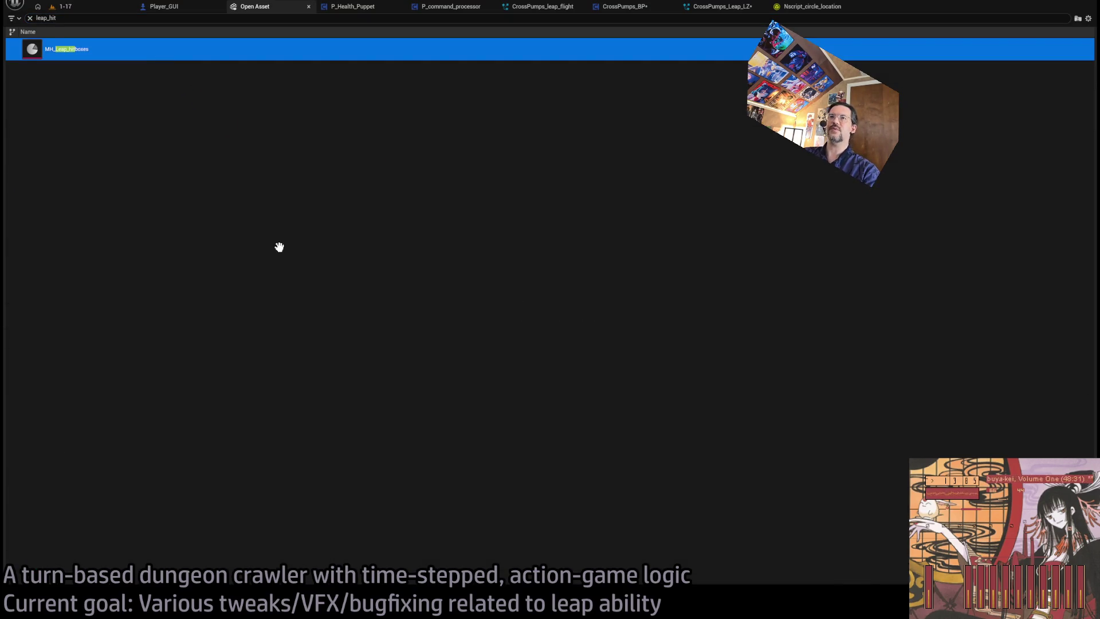
key("Return")
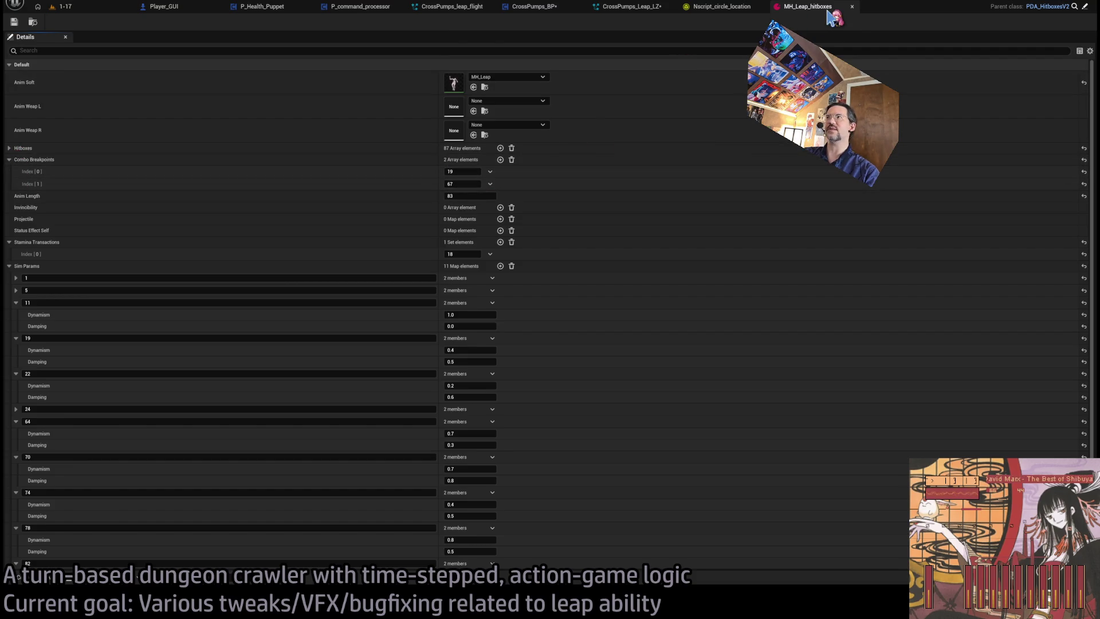
middle_click(830, 8)
scroll(504, 109, "down", 2)
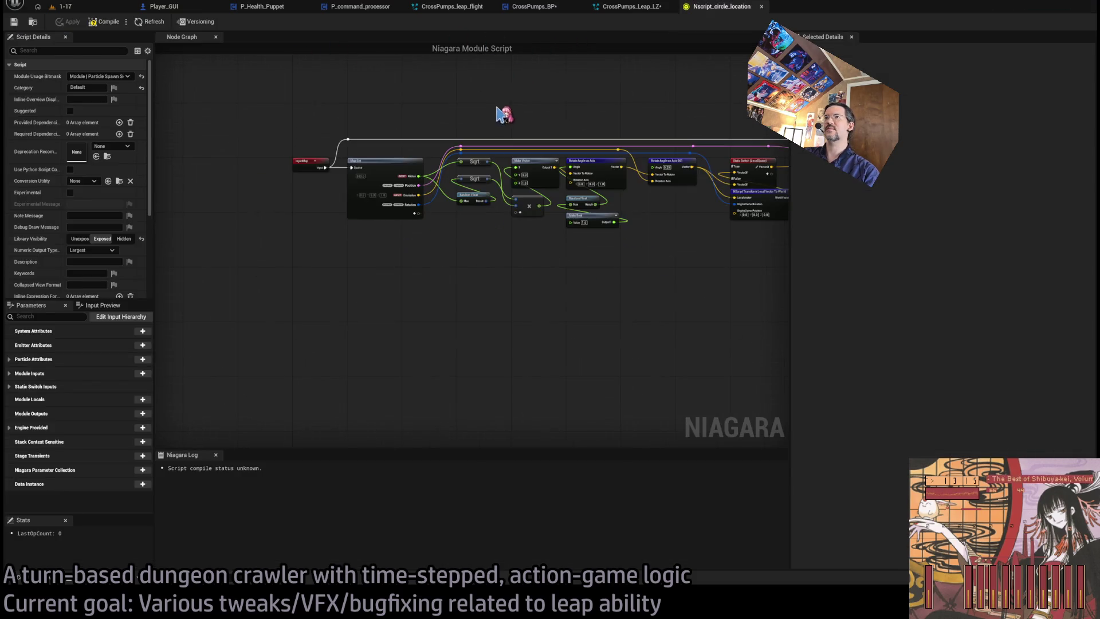
left_click(538, 16)
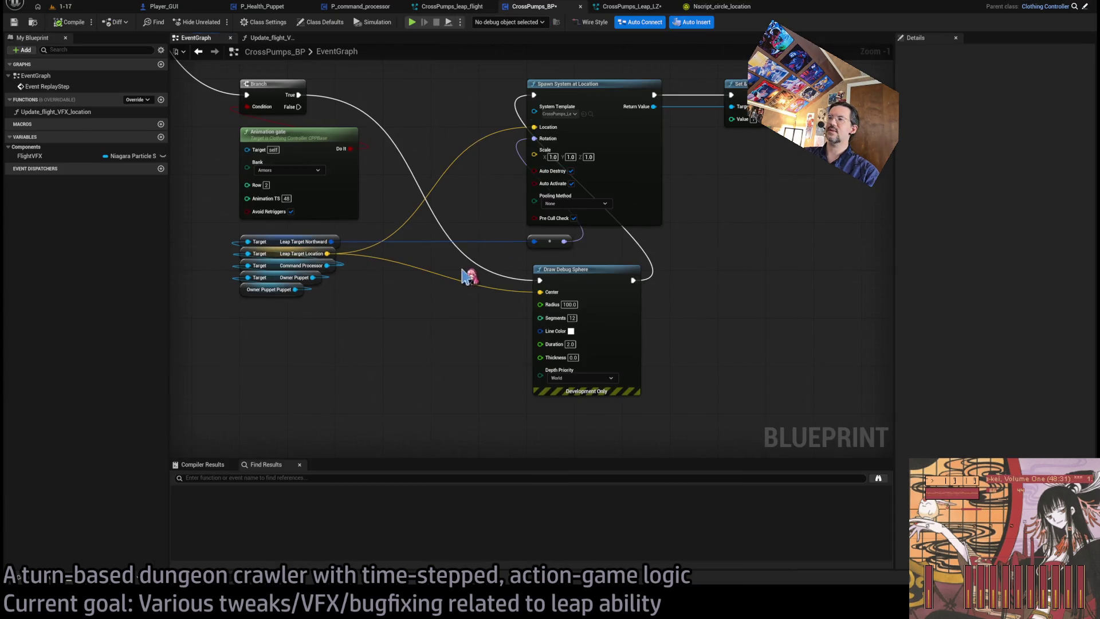
Keep Animation TS at 48 and put a breakpoint on the Draw Debug Sphere node.
scroll(528, 258, "up", 3)
mouse_move(286, 234)
left_mouse_down()
mouse_move(462, 167)
mouse_move(534, 198)
left_mouse_up()
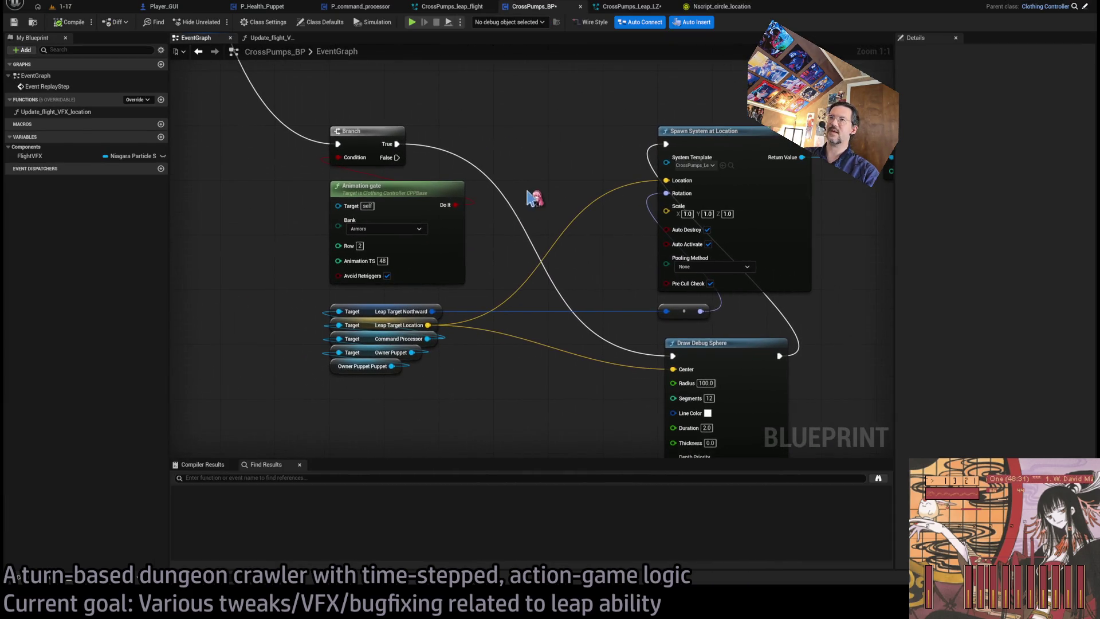
left_click(383, 260)
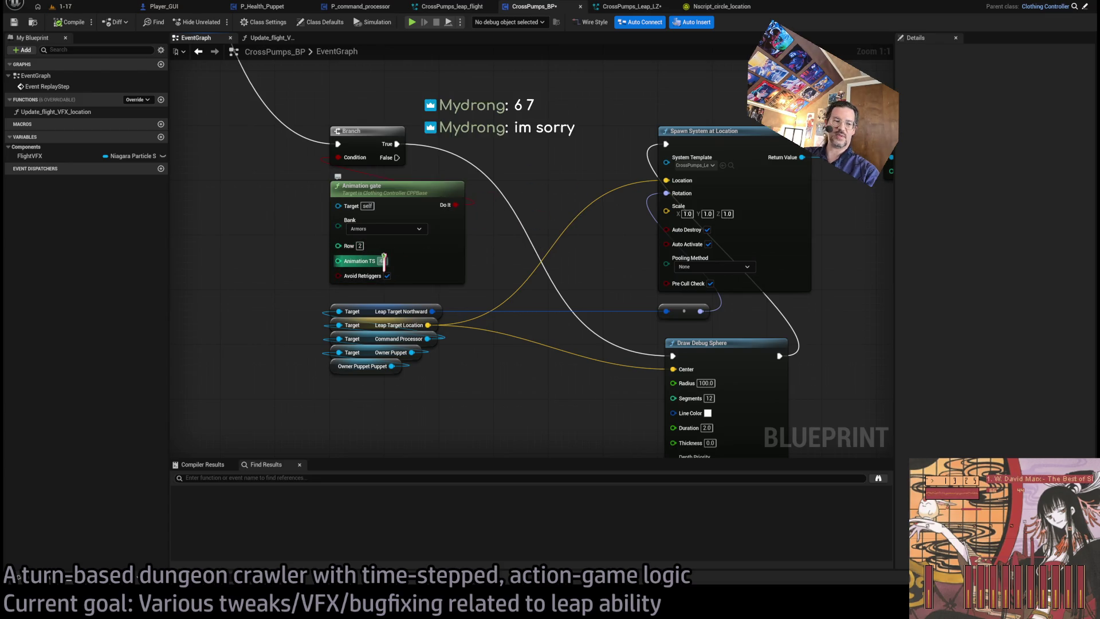
left_click(552, 241)
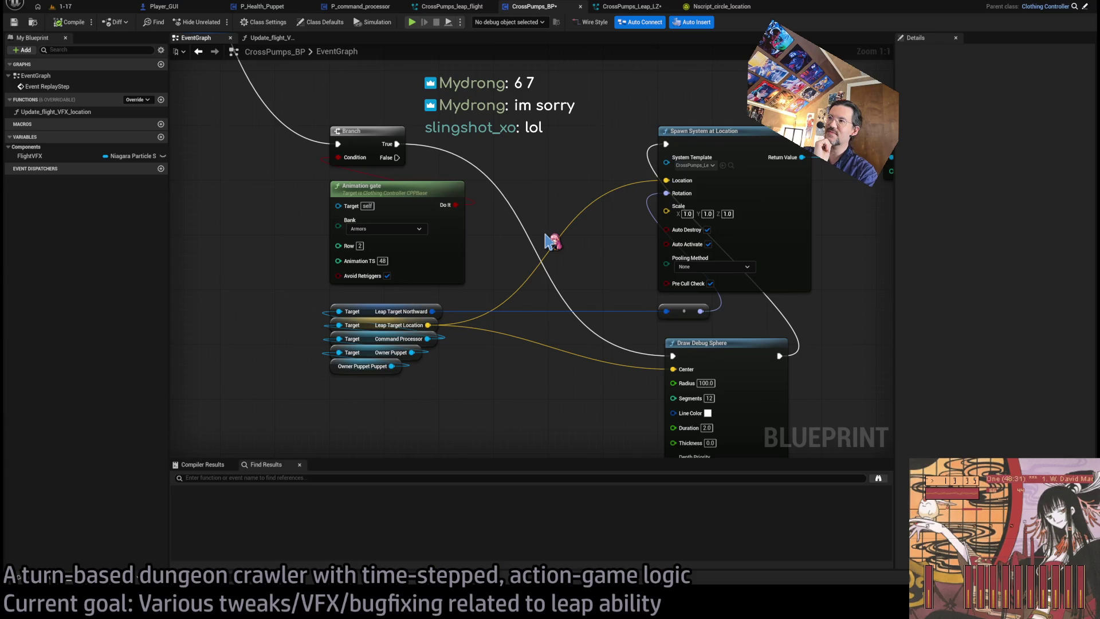
left_click_drag(669, 346, 629, 308)
left_click(675, 332)
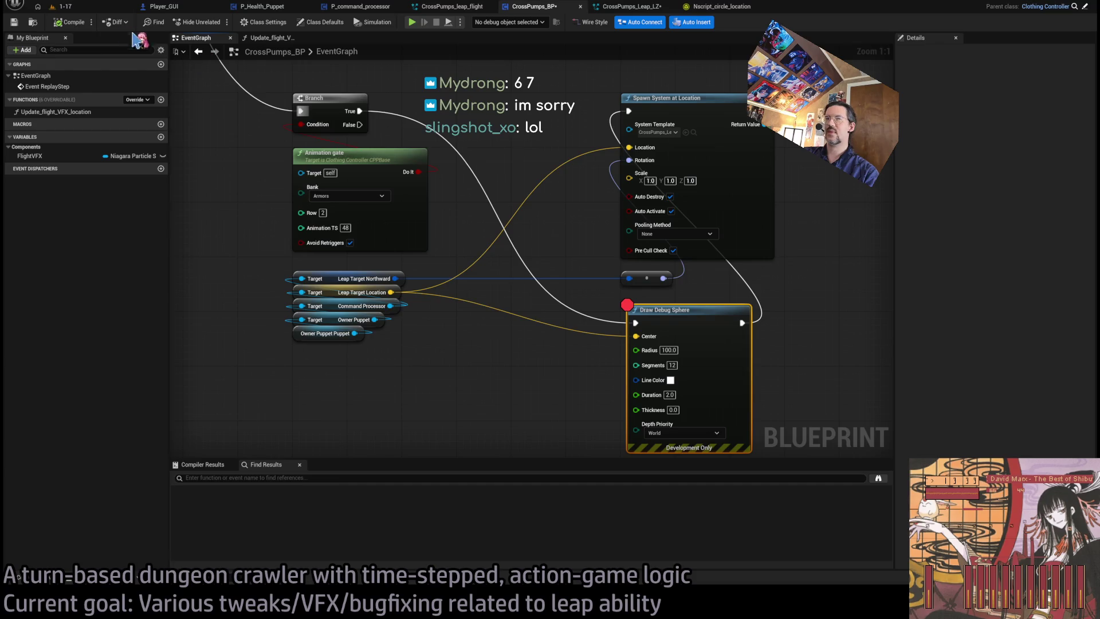
left_click(63, 6)
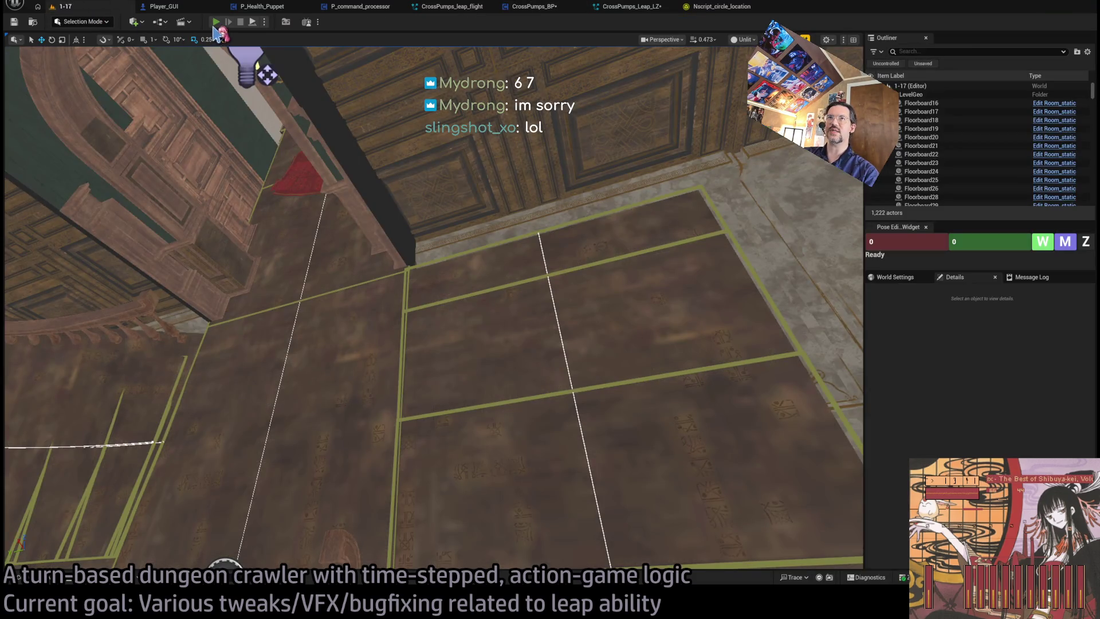
Play-test a leap and step through the breakpoint past the debug sphere and Spawn System at Location.
key("alt+p")
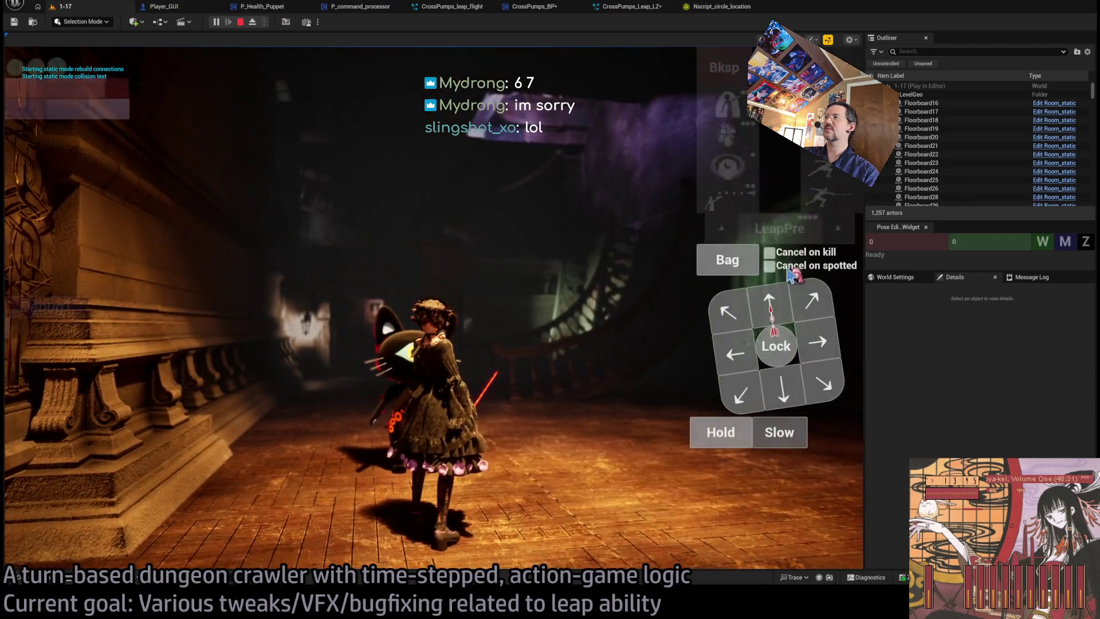
left_click(700, 187)
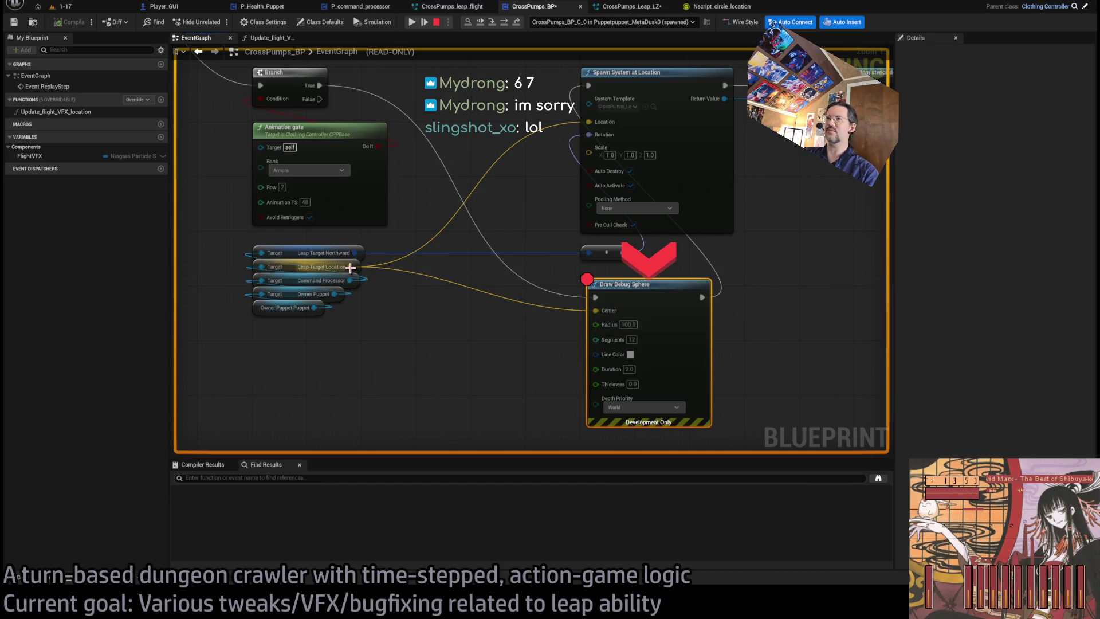
left_click(493, 23)
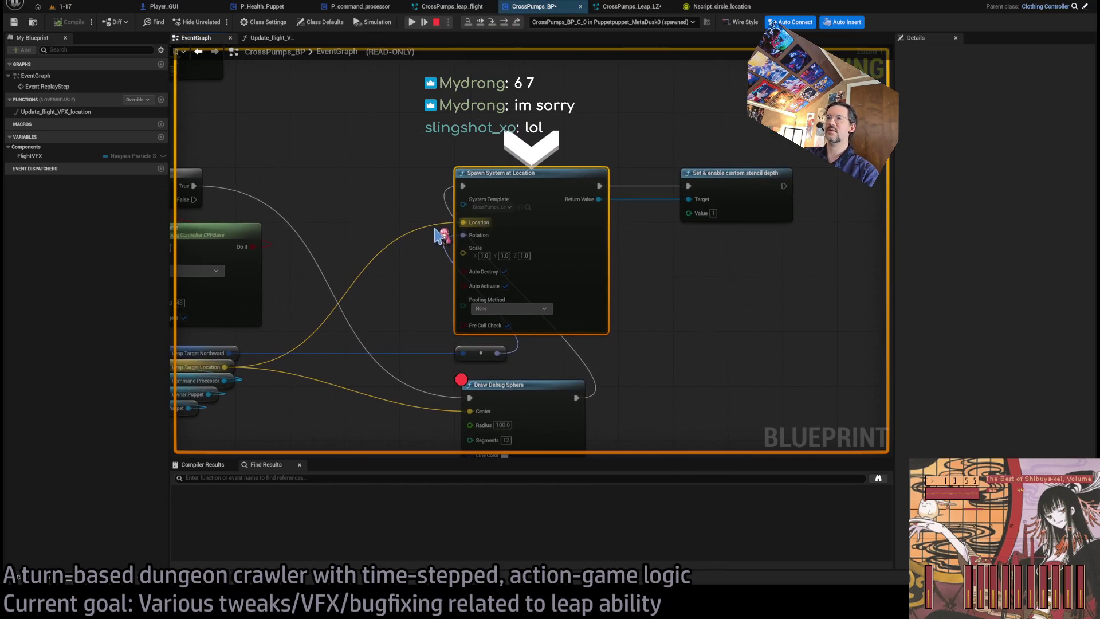
left_click_drag(233, 379, 522, 299)
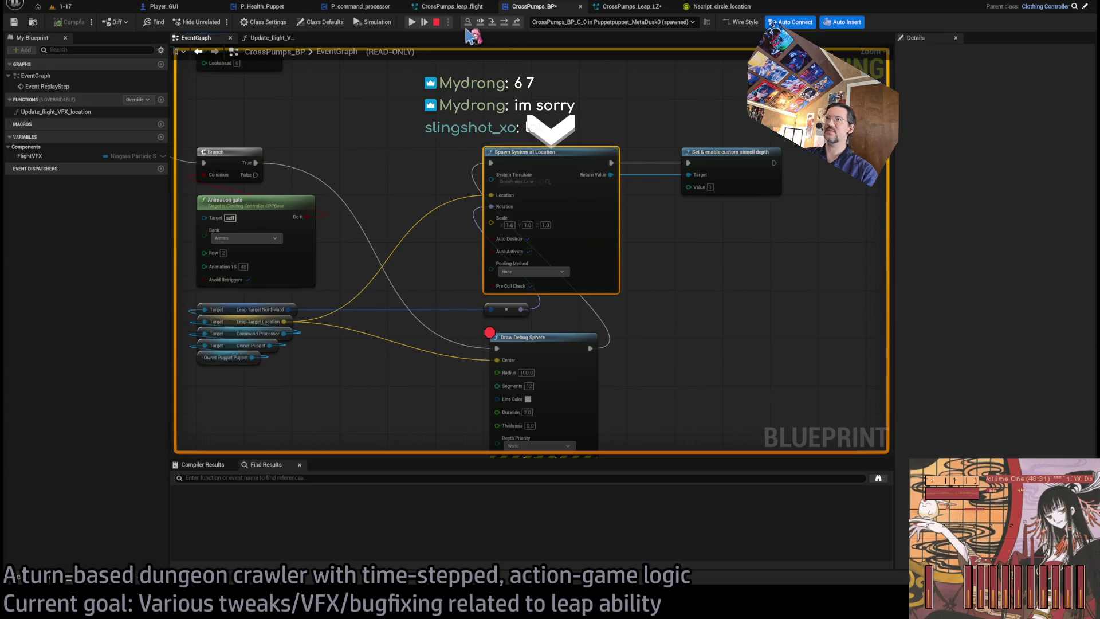
left_click(504, 23)
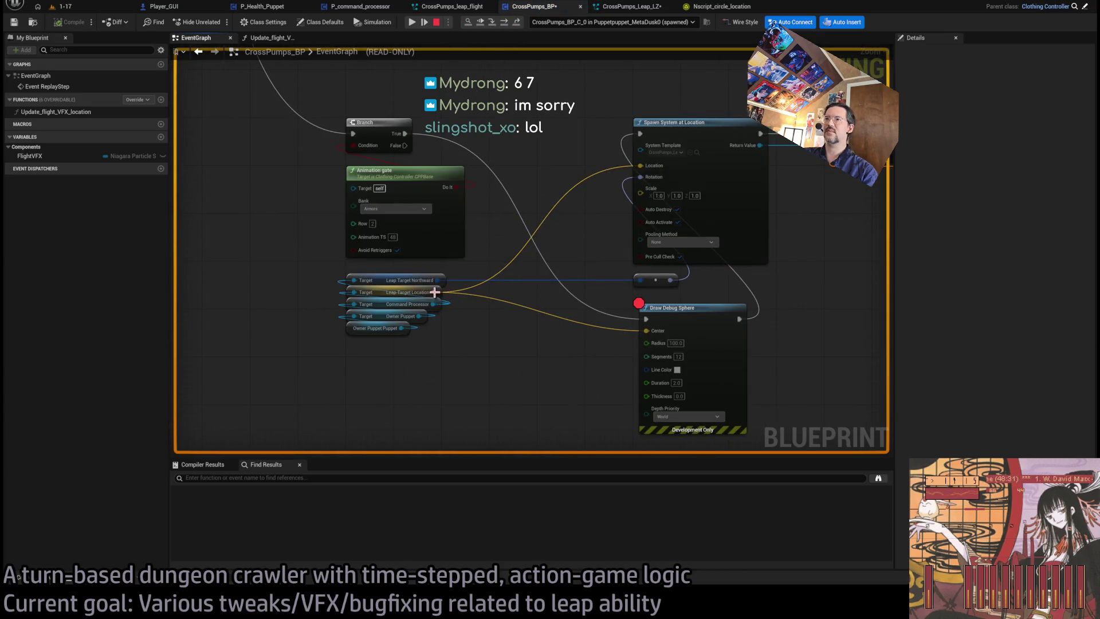
Stop debugging, delete the Draw Debug Sphere node and pull a new wire from Branch True for Print String.
left_click(568, 384)
key("Delete")
mouse_move(378, 158)
left_mouse_down()
mouse_move(533, 316)
mouse_move(612, 331)
mouse_move(578, 158)
left_mouse_up()
Chain Print String before Spawn System, feed it Leap Target Location, then play and launch a leap.
left_click_drag(401, 293, 599, 344)
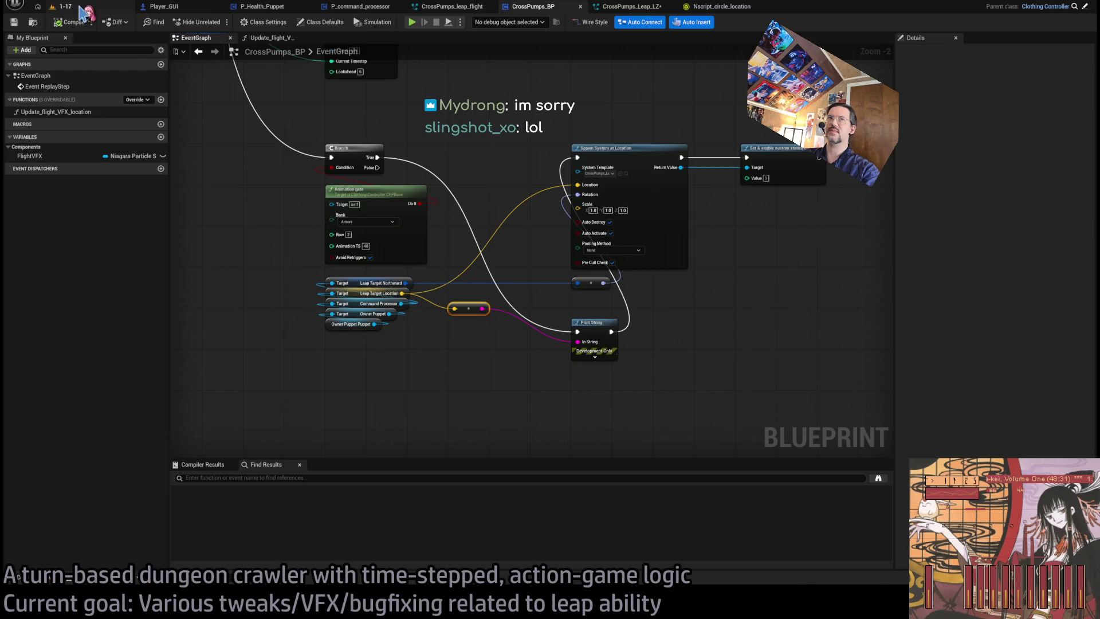
left_click(63, 6)
key("alt+p")
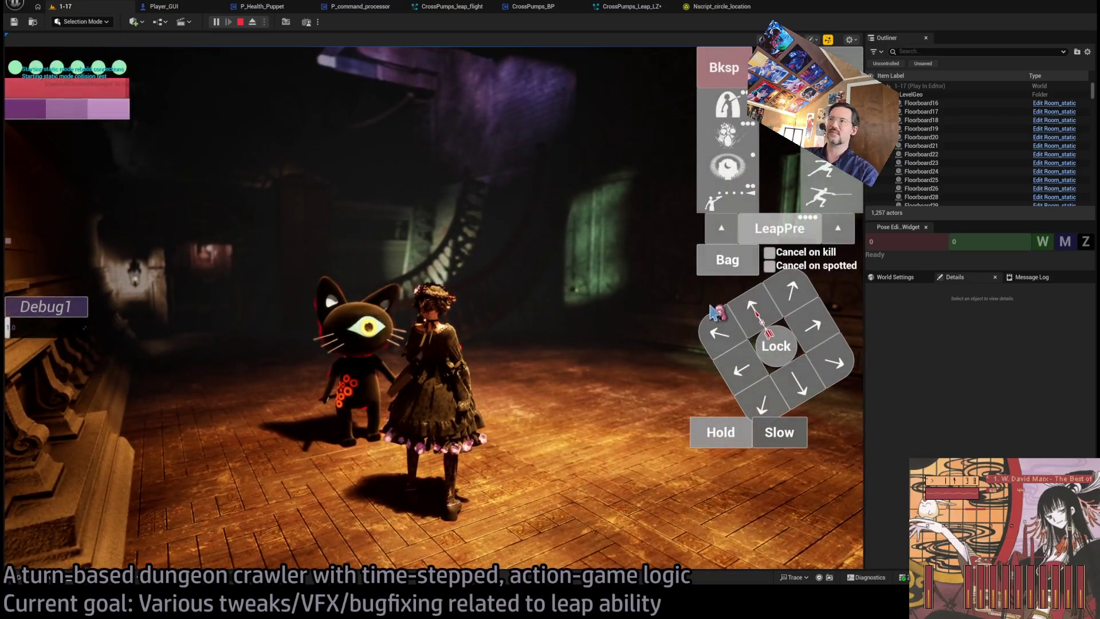
left_click(714, 312)
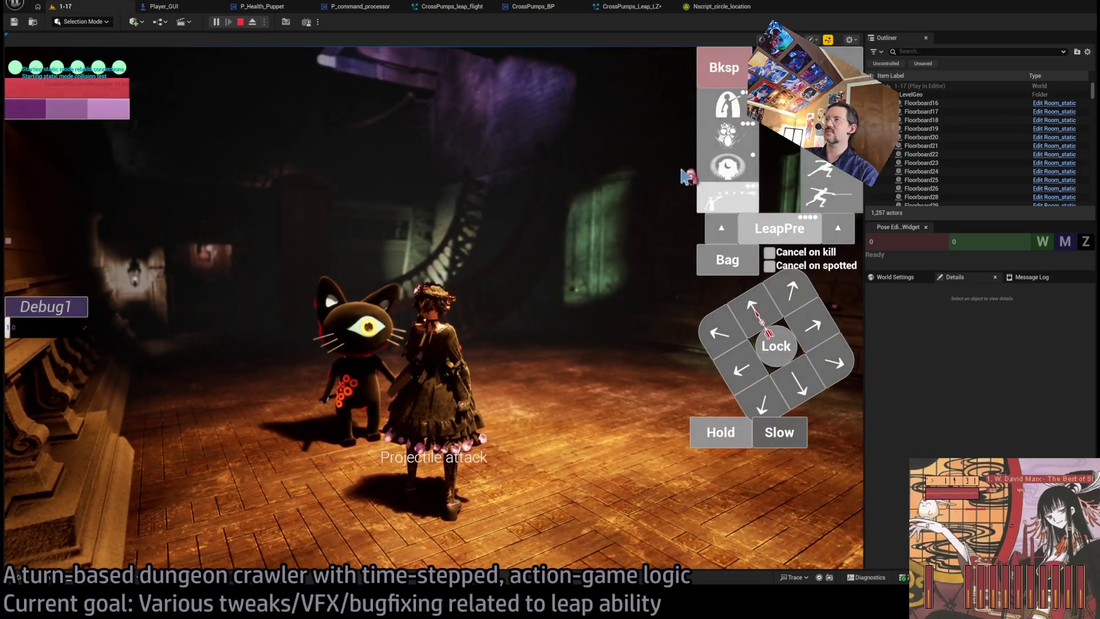
left_click(70, 392)
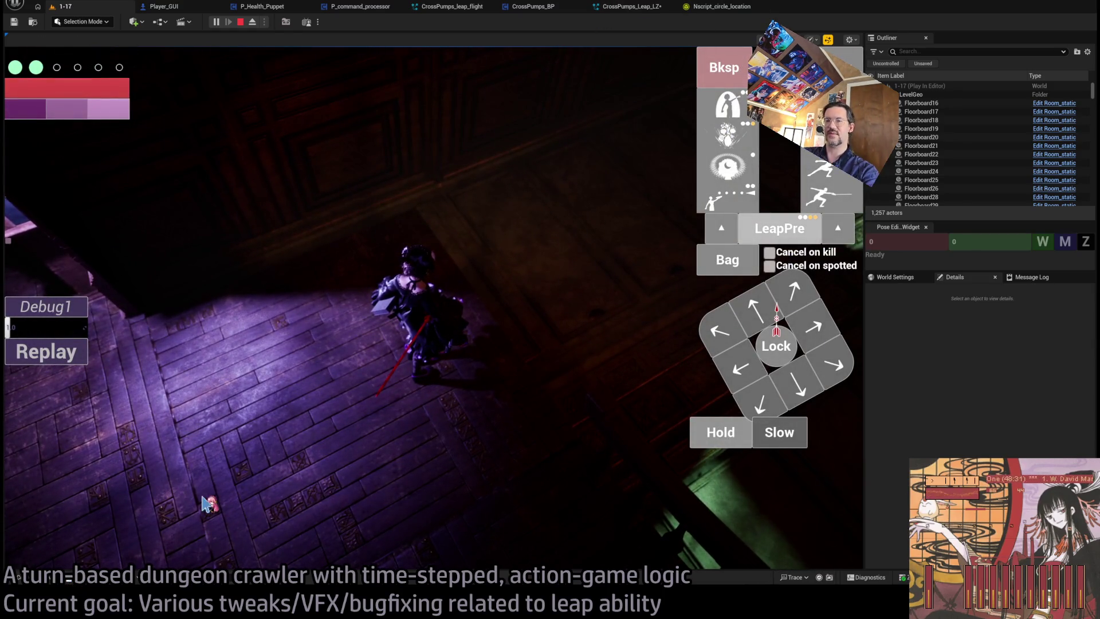
Check the printed X/Y/Z leap location in the Output Log, then resume and leave player control.
key("grave")
left_click_drag(1089, 295, 1089, 550)
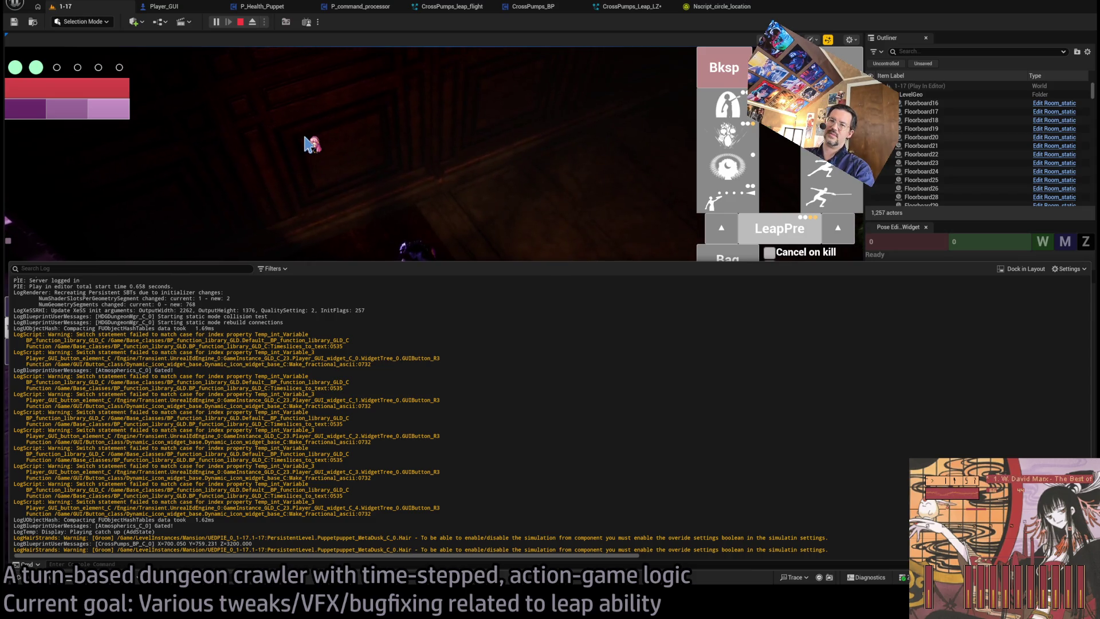
left_click(281, 77)
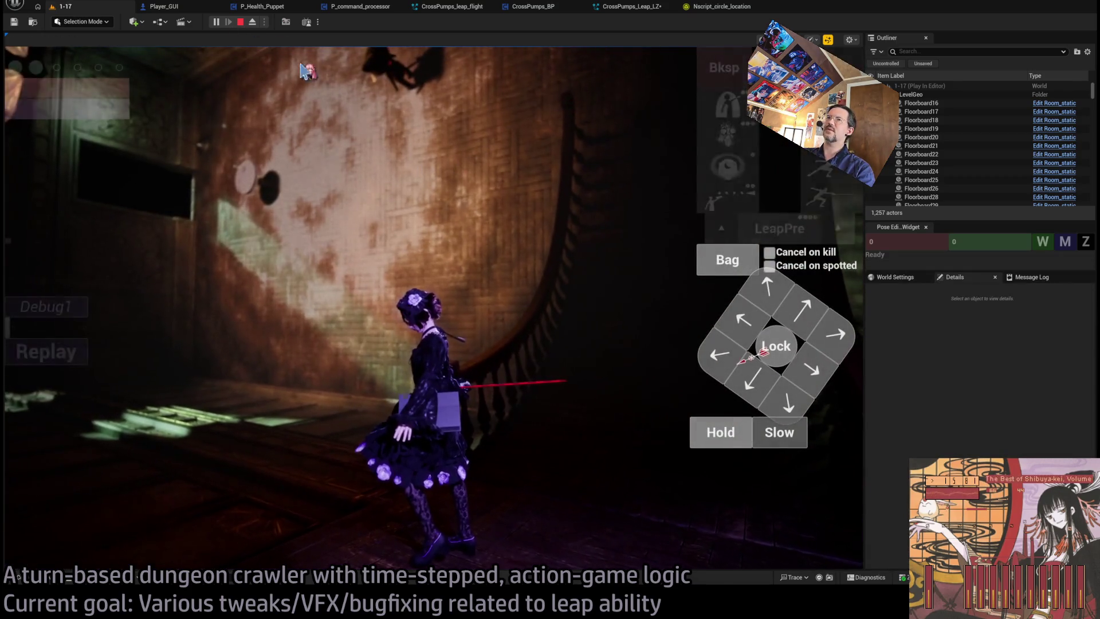
left_click(86, 338)
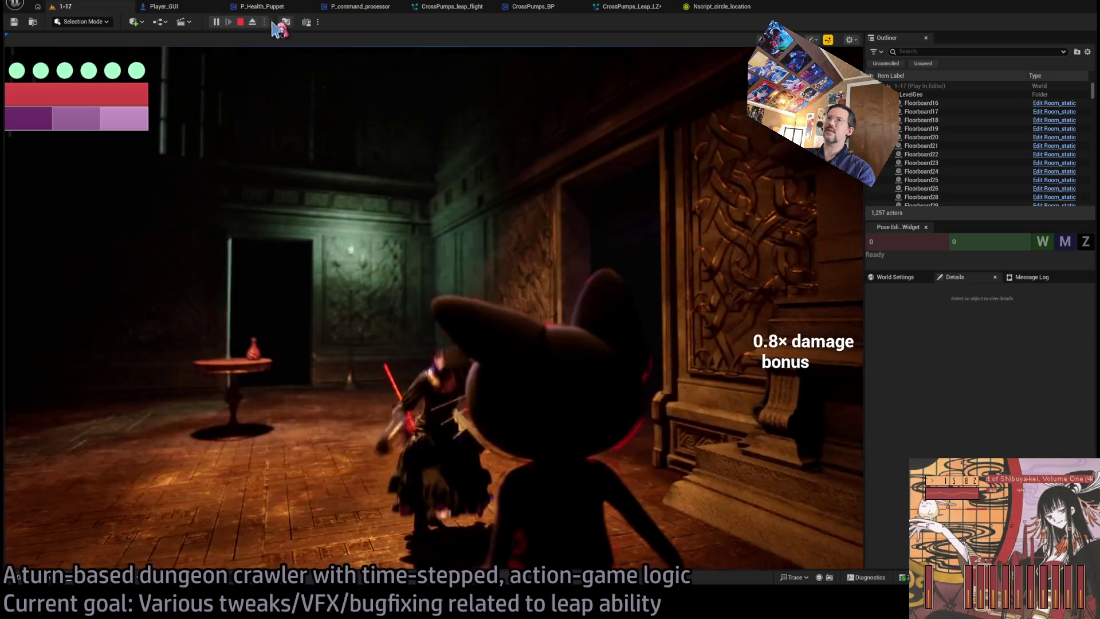
left_click(252, 22)
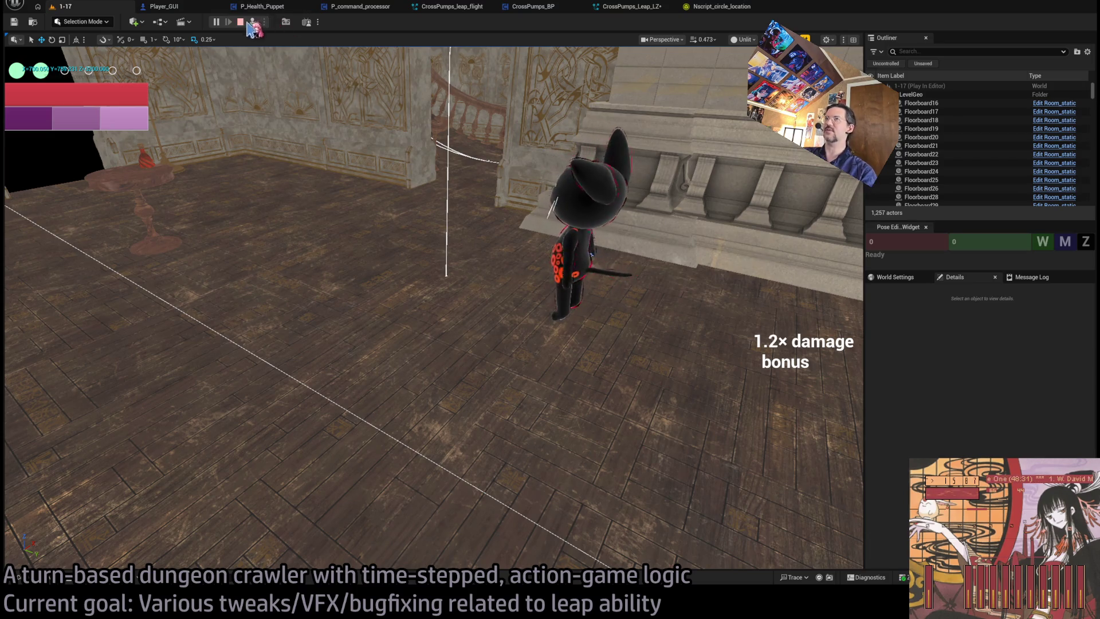
Stop the play session and browse the Niagara, CrossPumps_BP and stance graphs to find the leap logic.
key("Escape")
left_click(630, 6)
left_click(721, 6)
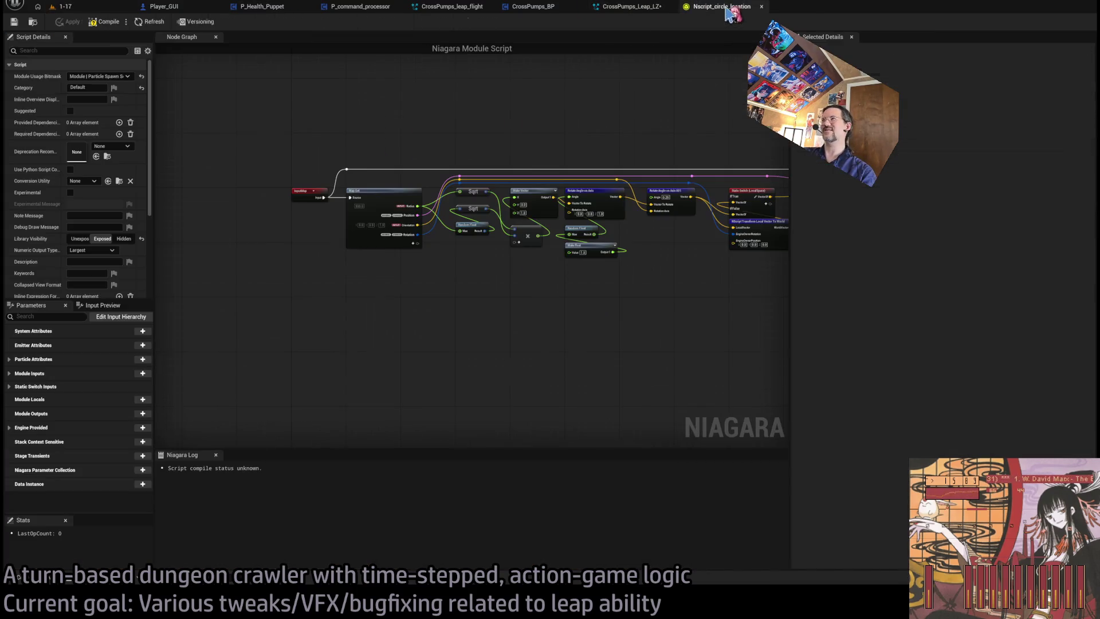
left_click(533, 7)
scroll(401, 314, "up", 2)
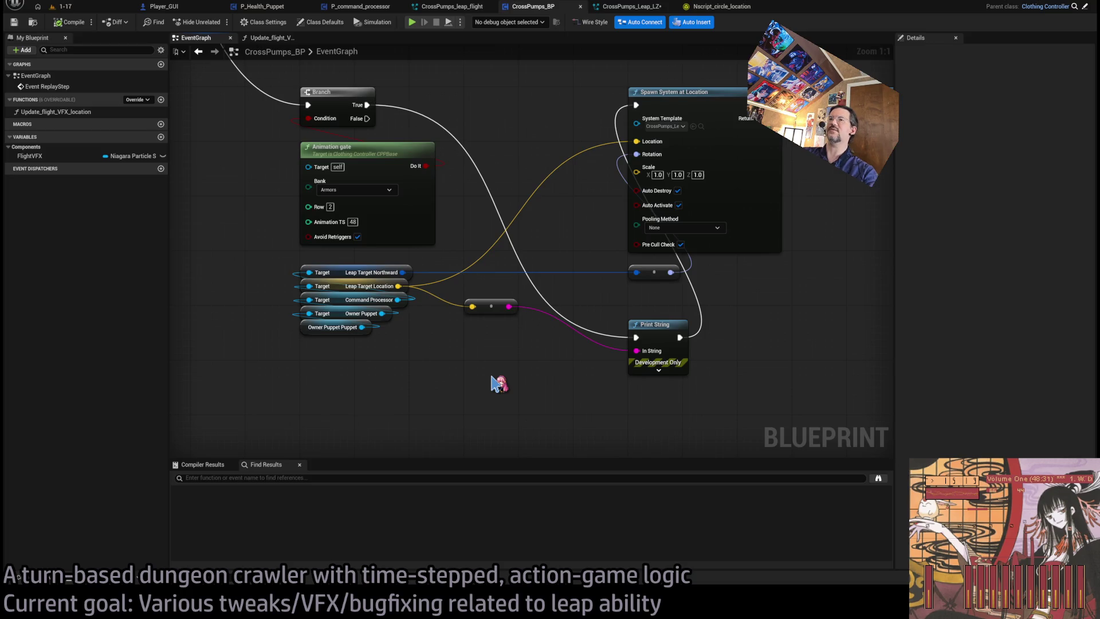
key("ctrl+p")
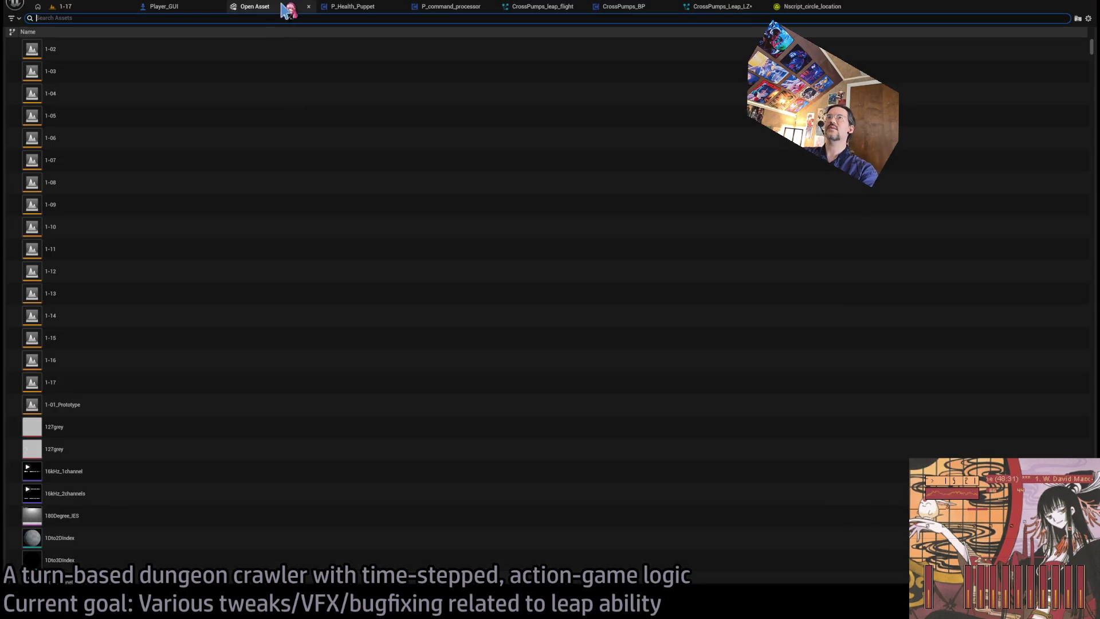
key("Escape")
double_click(245, 524)
scroll(527, 252, "down", 5)
left_click_drag(527, 252, 374, 252)
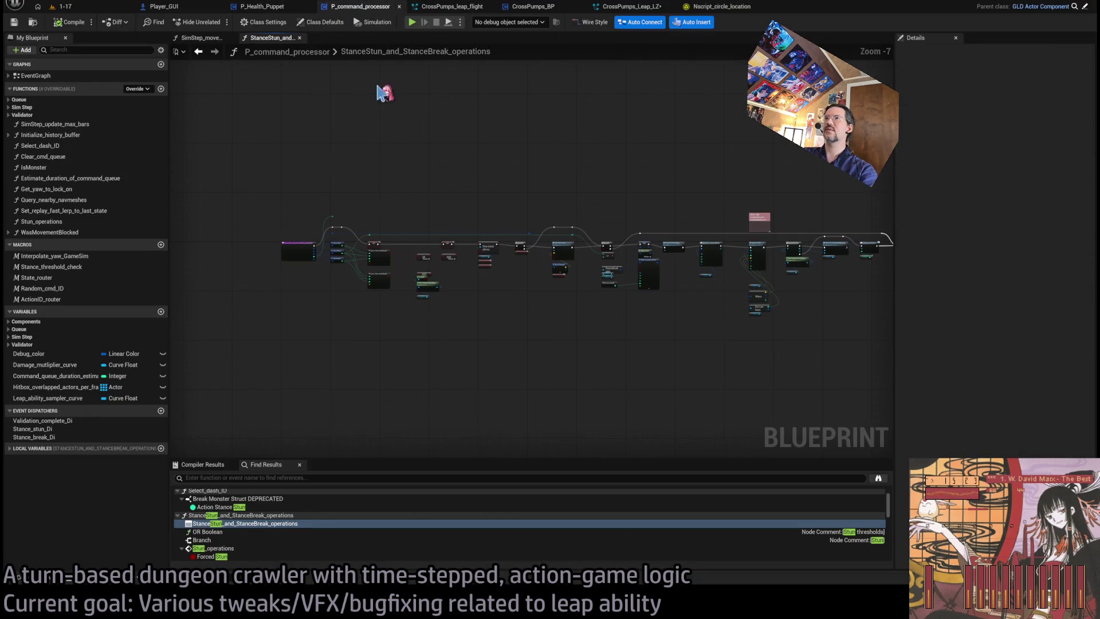
middle_click(265, 42)
scroll(596, 384, "up", 8)
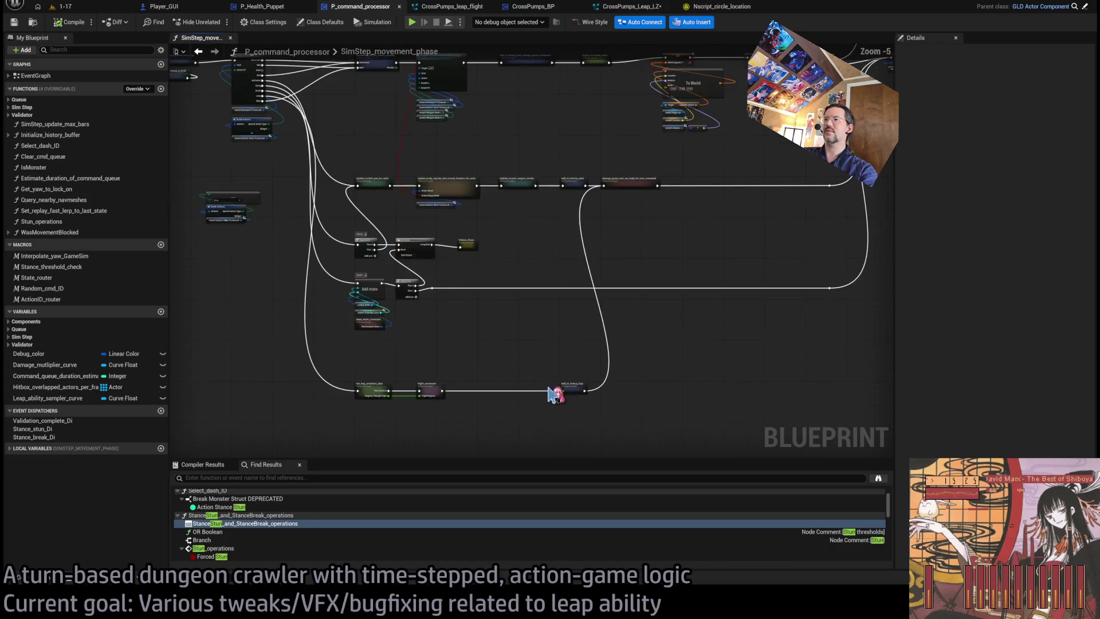
In Get_leap_animation_data, drive Leap Target Location from Query Nearby Navmeshes' Location instead of Where, and compile.
double_click(351, 309)
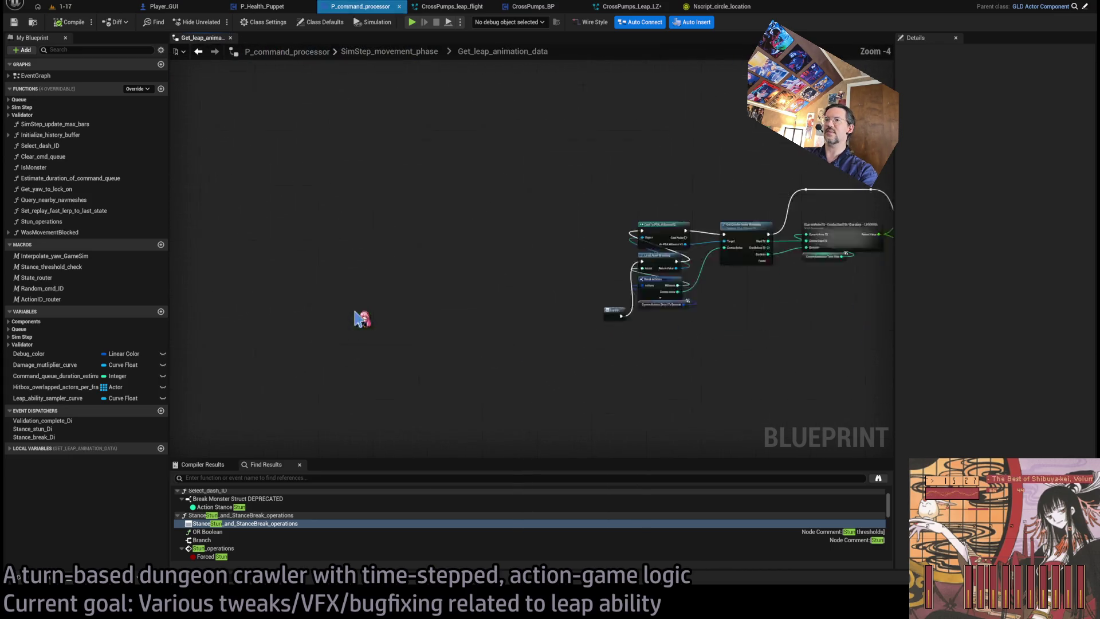
left_click_drag(444, 344, 456, 348)
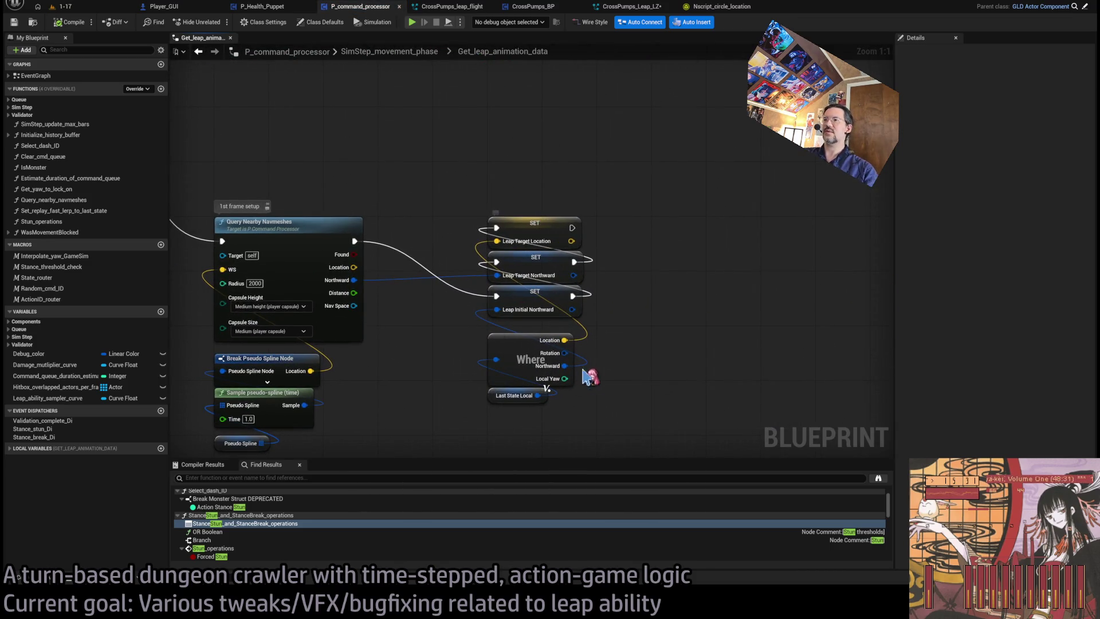
left_click_drag(585, 377, 556, 391)
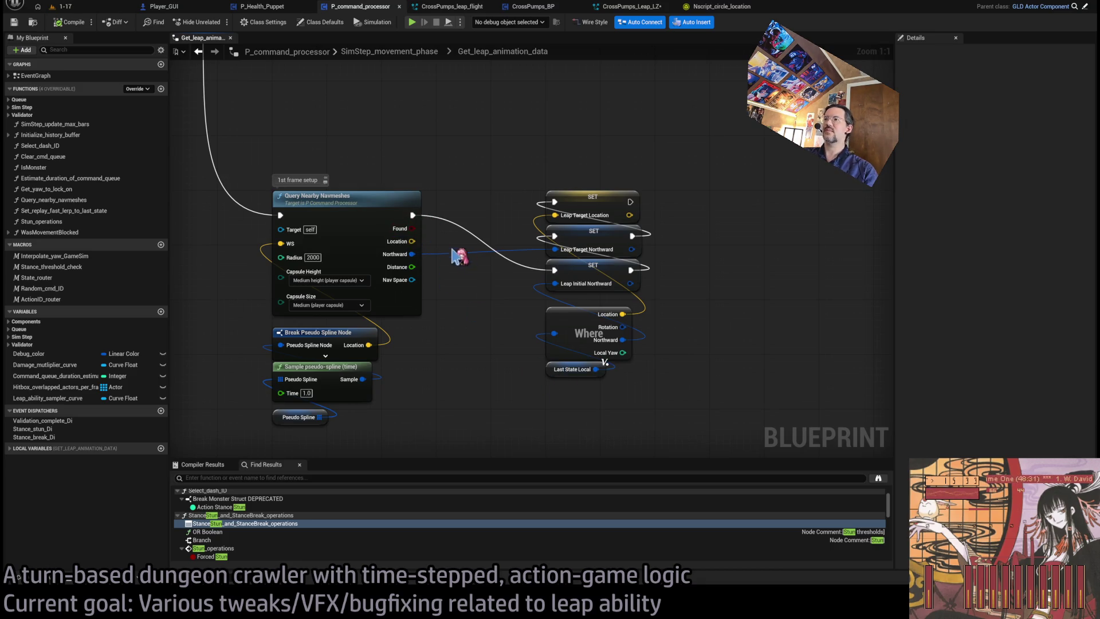
left_click_drag(596, 378, 589, 397)
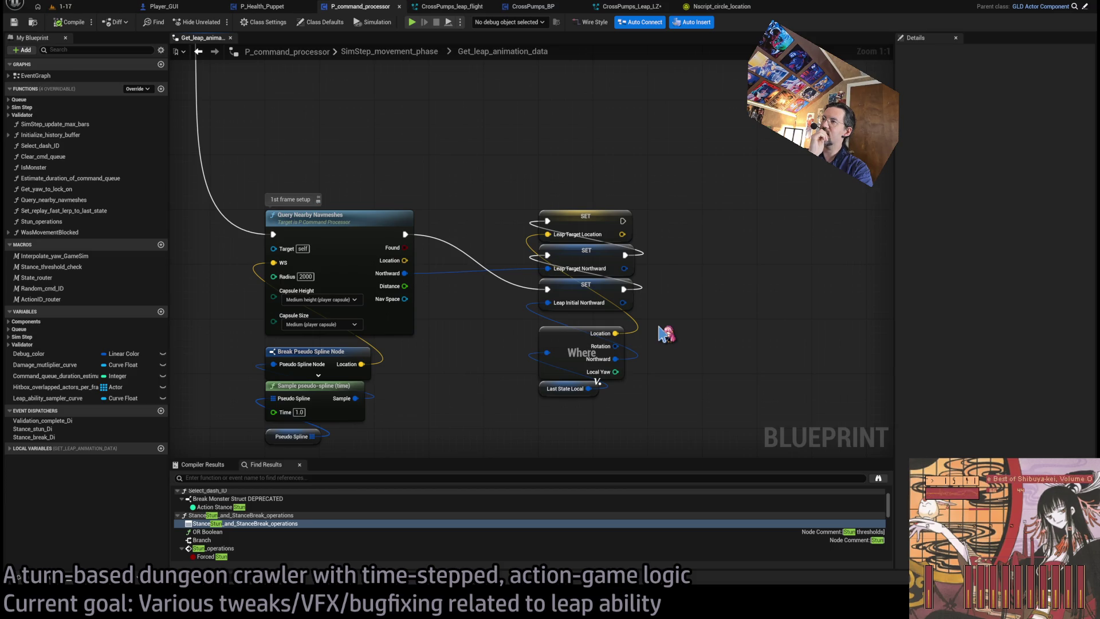
left_click(615, 333, "alt")
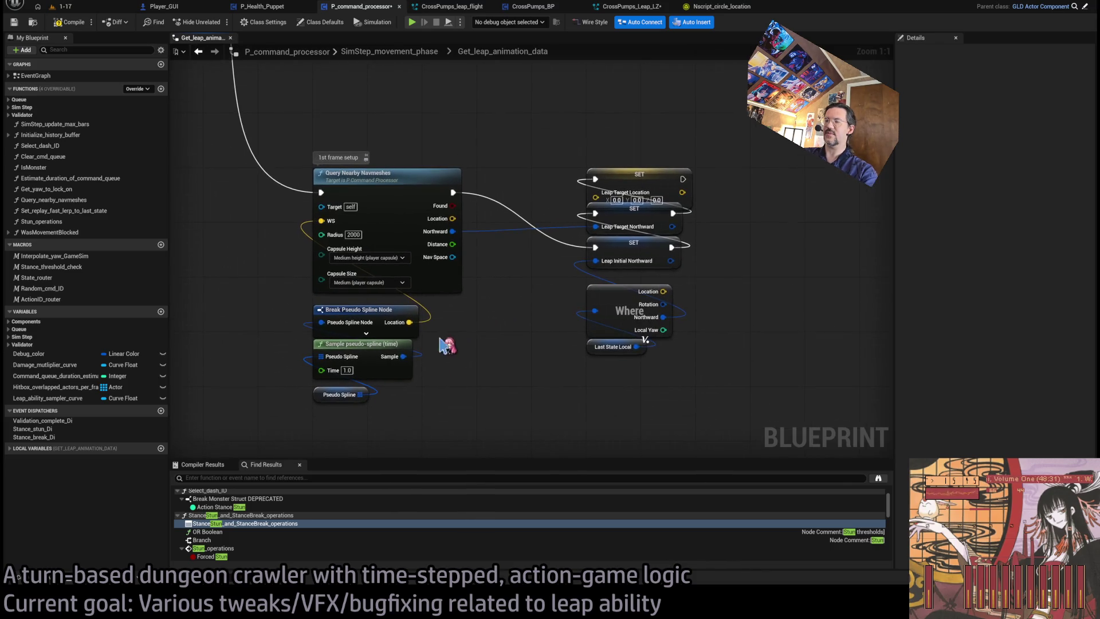
left_click_drag(441, 345, 434, 392)
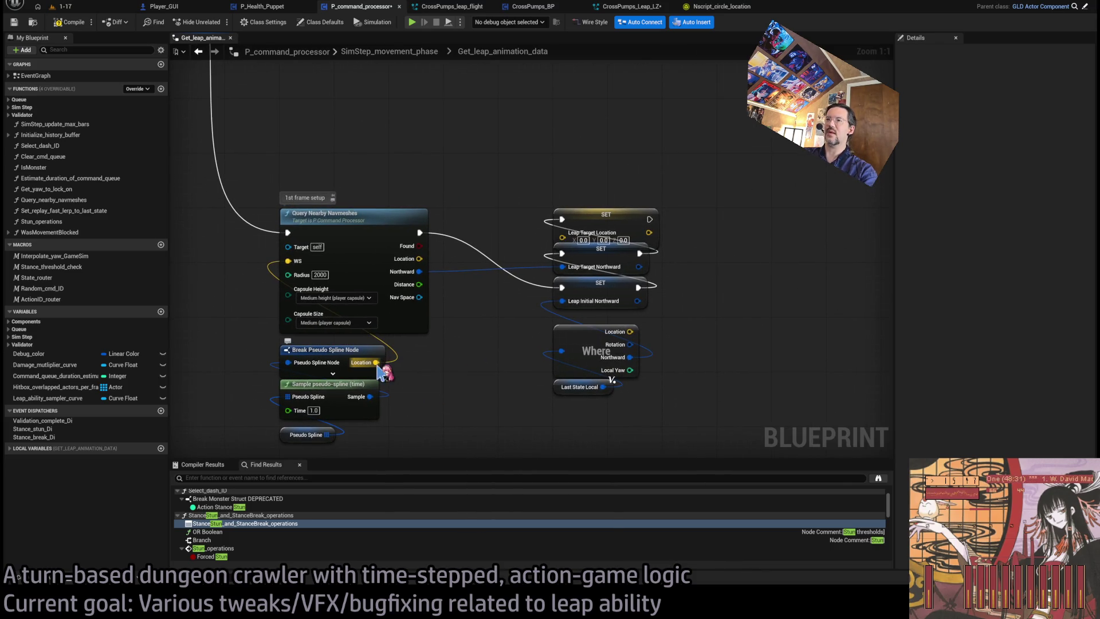
left_click_drag(419, 258, 562, 232)
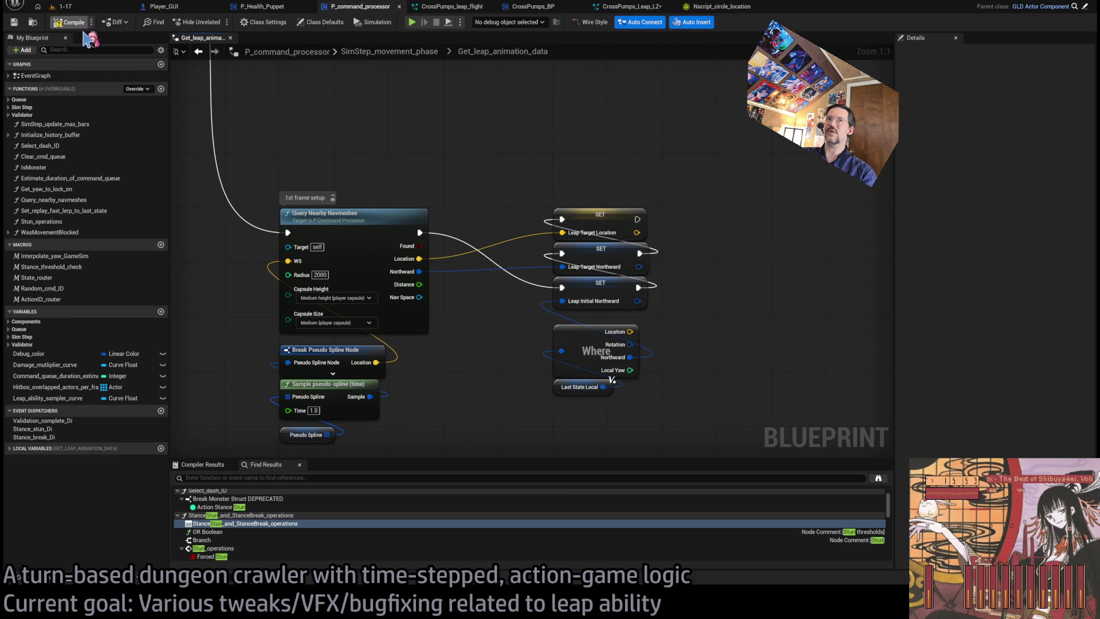
left_click(99, 17)
Run a play session in level 1-17, perform a leap, then move to CrossPumps_Leap_LZ.
left_click(62, 6)
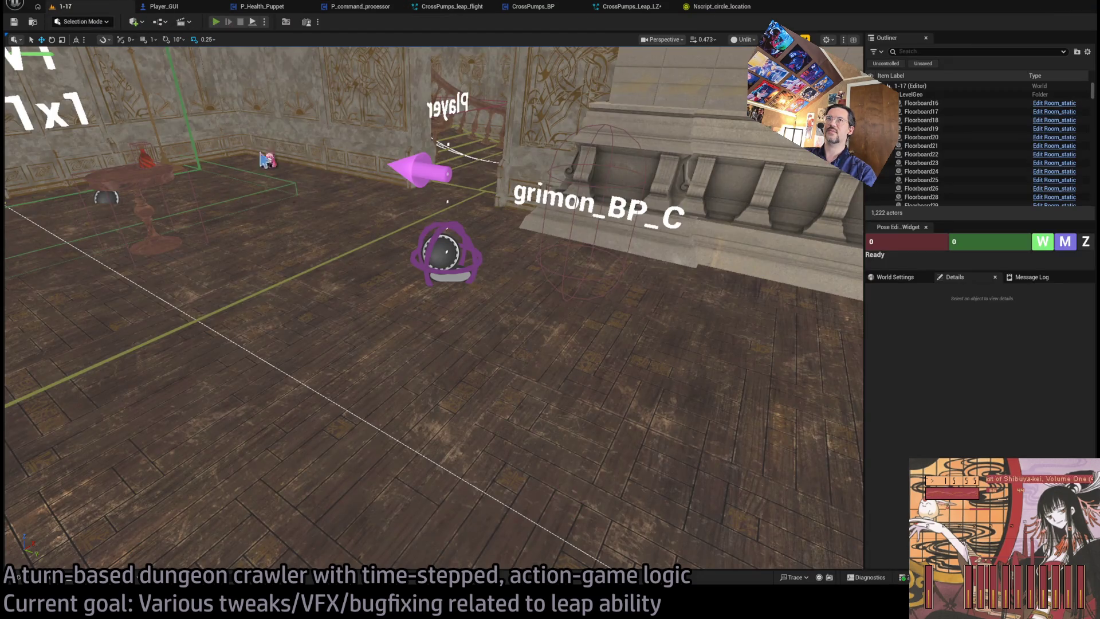
key("alt+p")
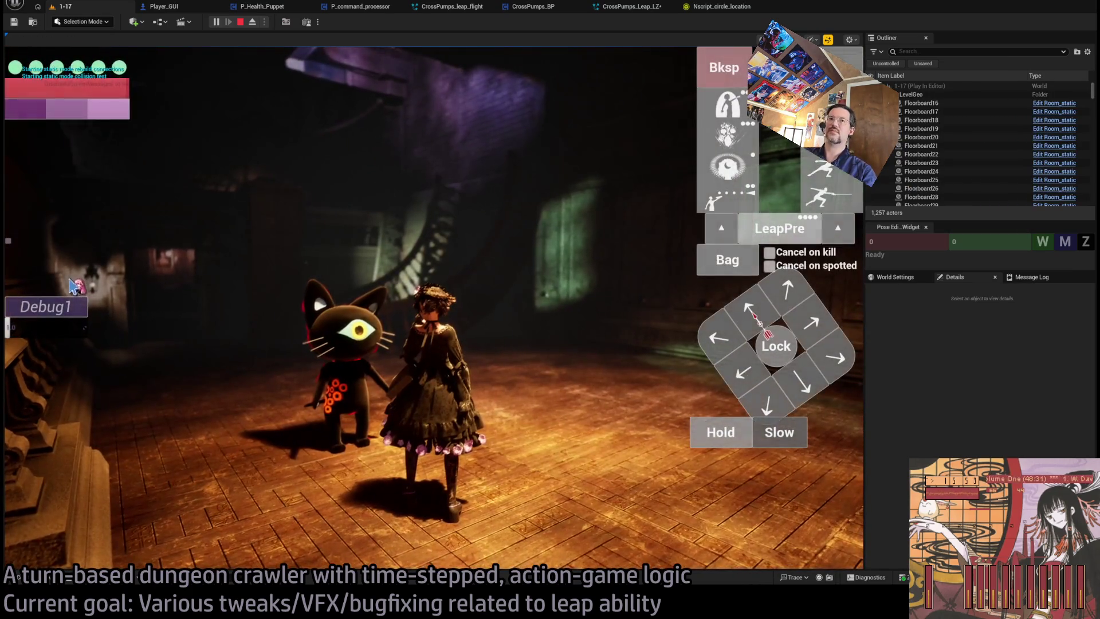
left_click(514, 331)
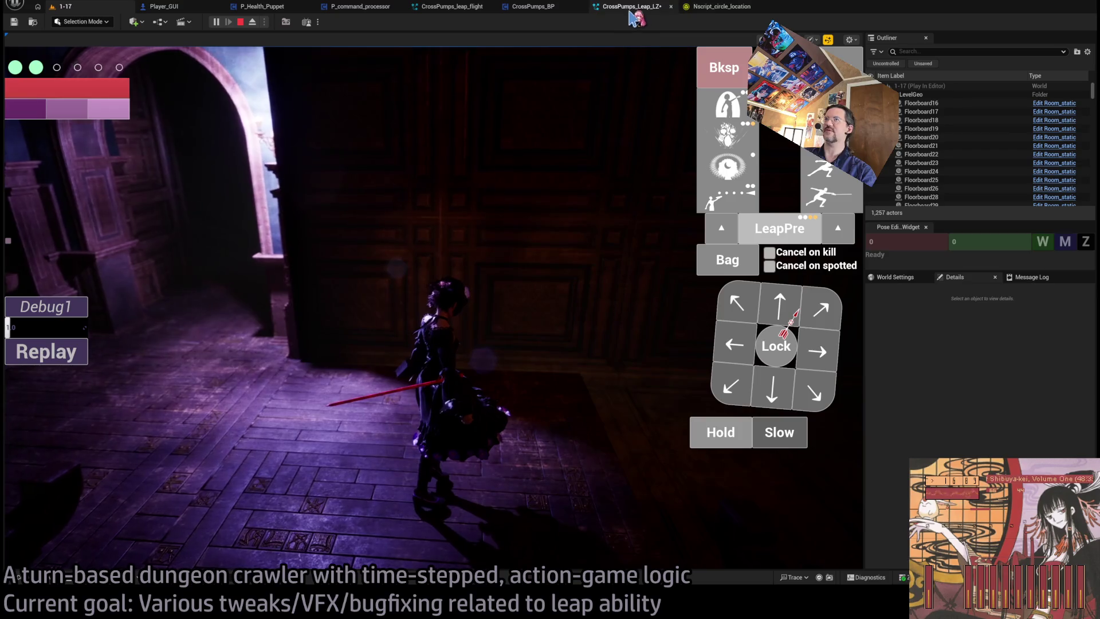
left_click(637, 6)
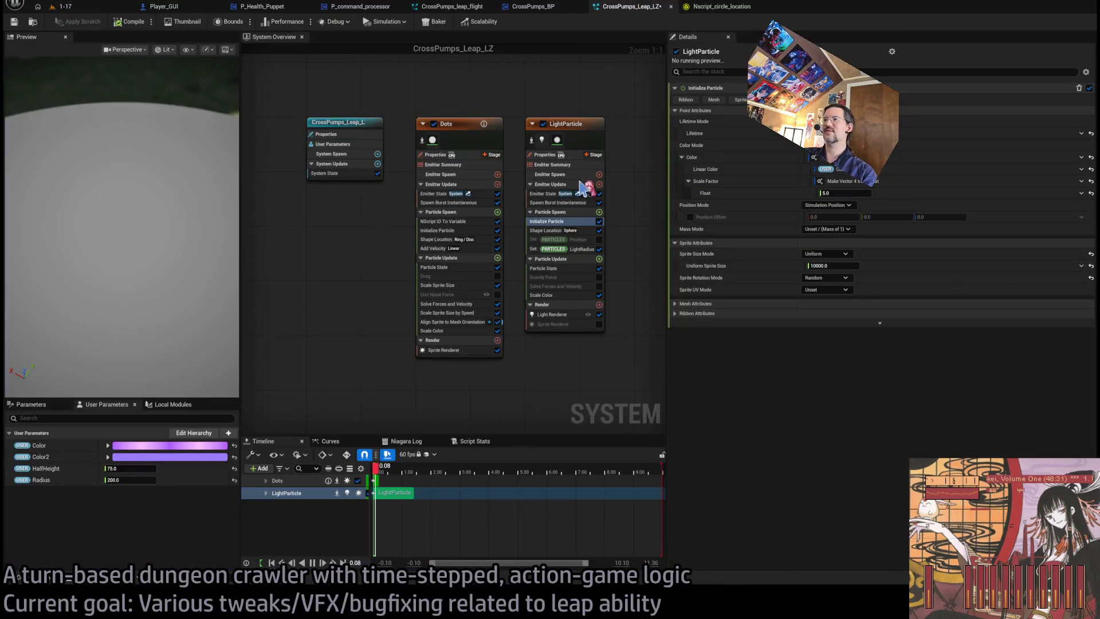
Bring up LightParticle's Scale Color curve and flatten its starting key.
left_click(562, 126)
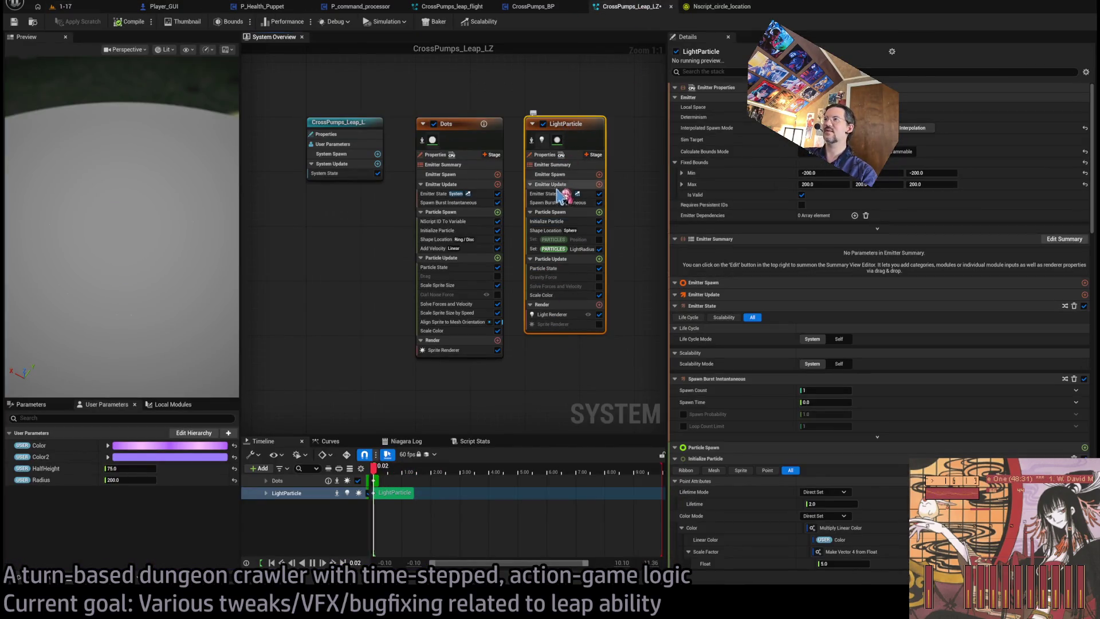
left_click(547, 221)
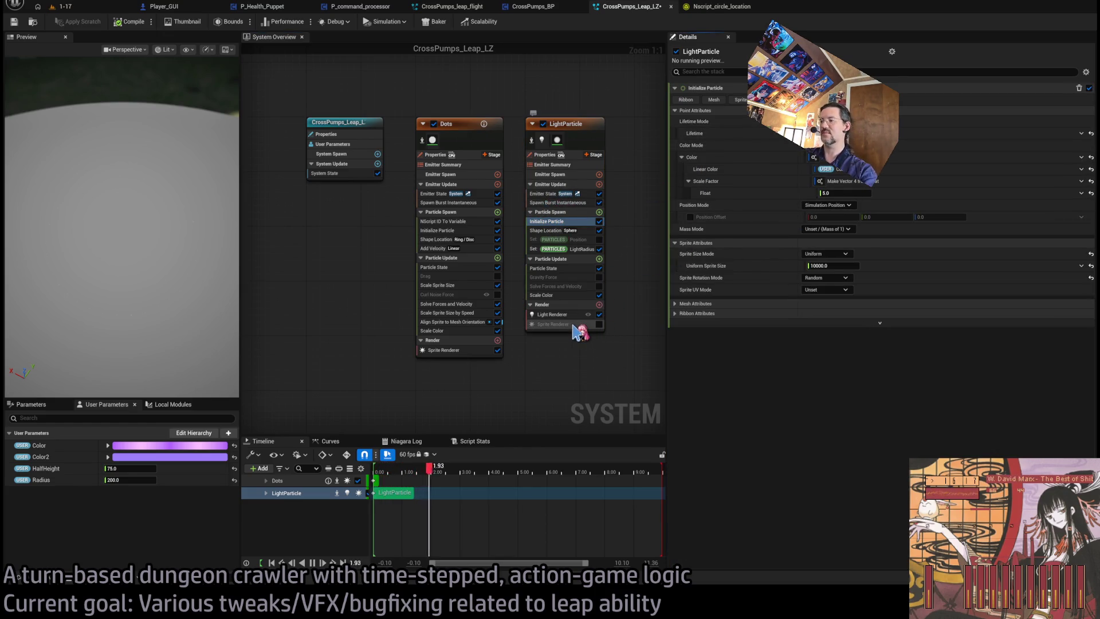
left_click(550, 295)
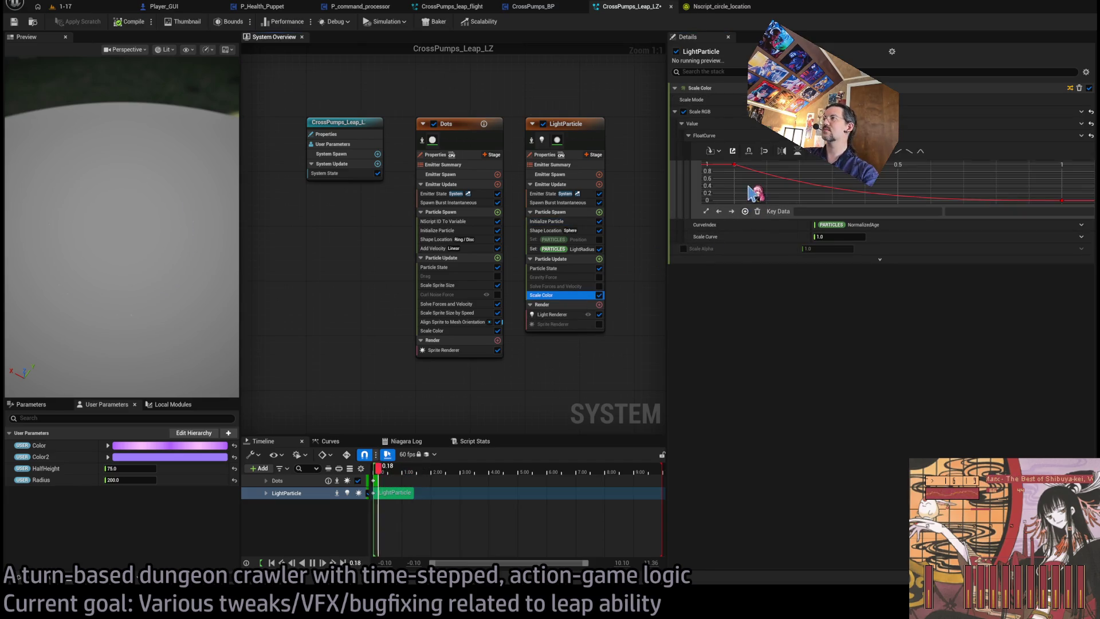
left_click(735, 165)
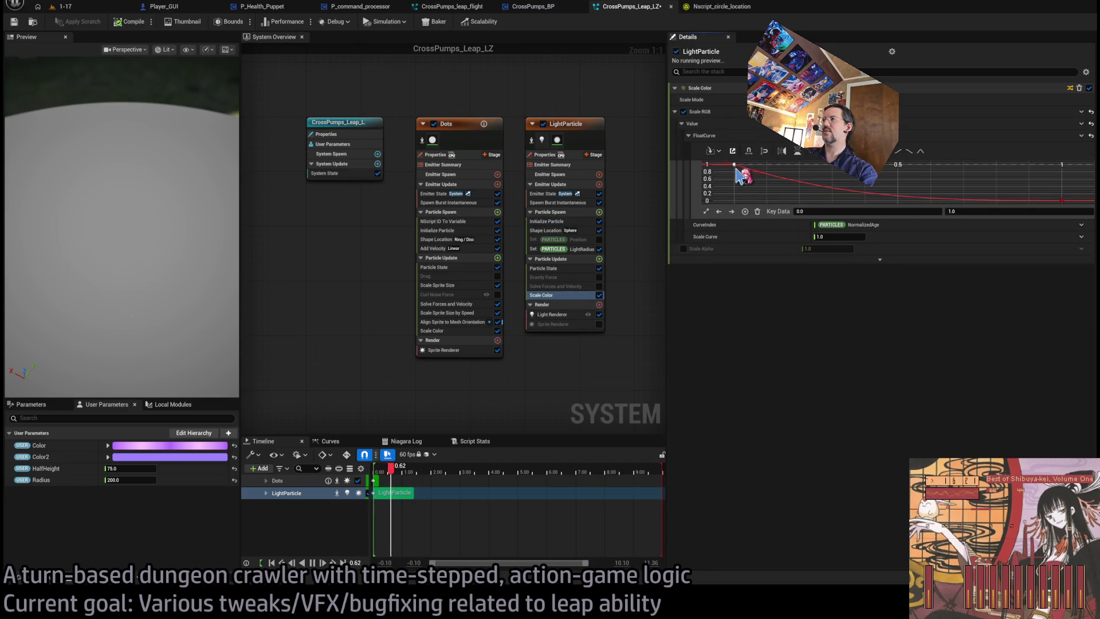
key("f")
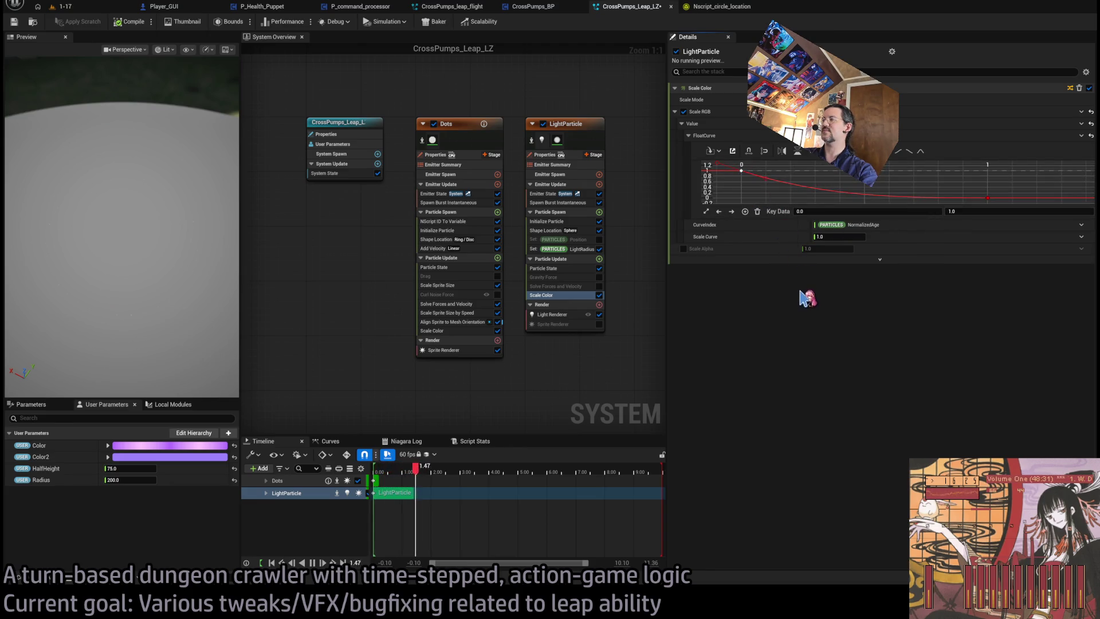
left_click_drag(762, 179, 760, 170)
left_click(964, 194)
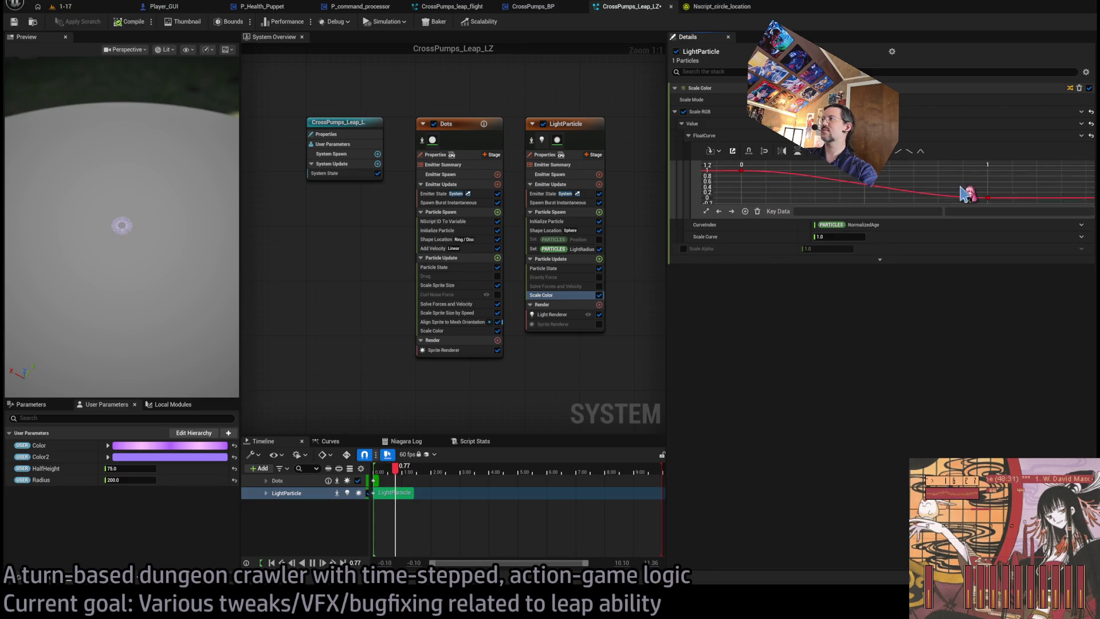
Set the first Scale Color key to 0 and add a midpoint key at 0.5 with value 1.
left_click(742, 171)
left_click(970, 211)
type("0")
left_click(879, 195)
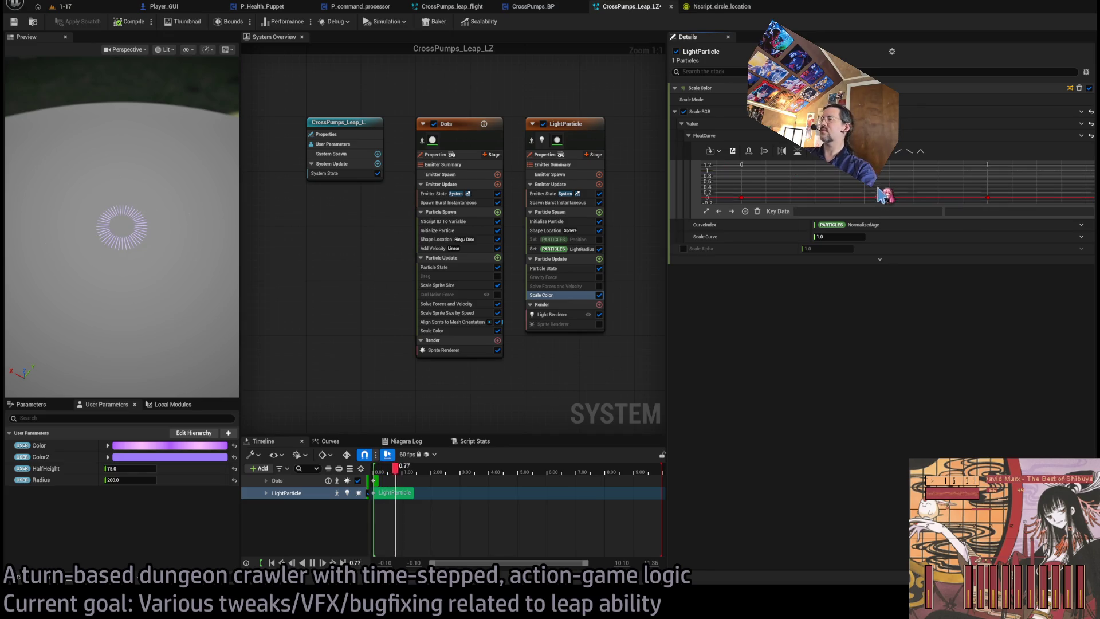
left_click(867, 198, "shift")
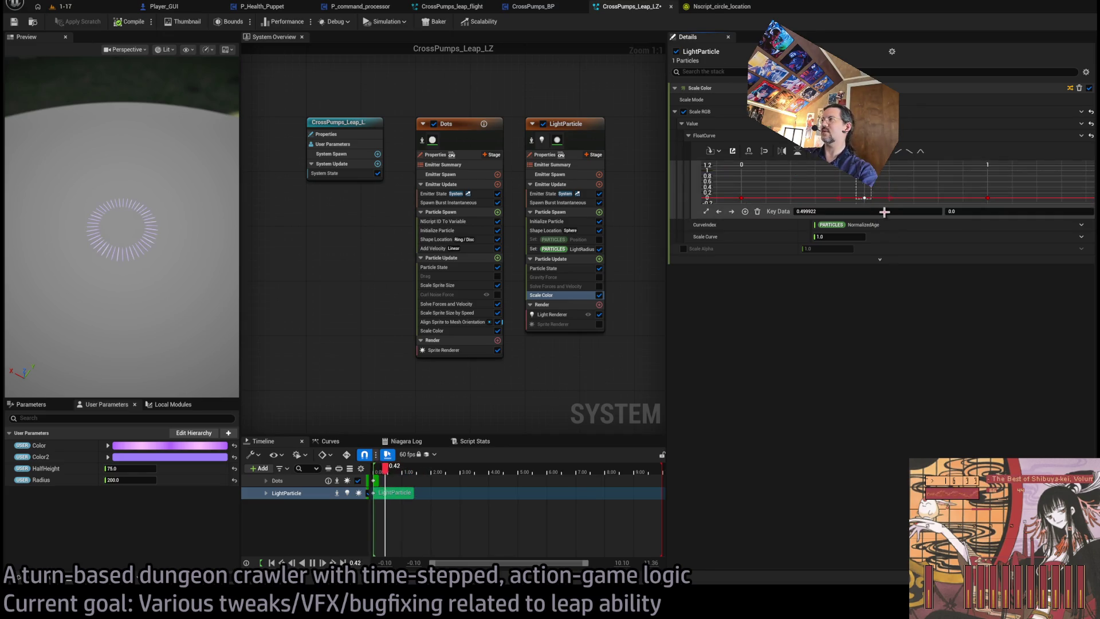
left_click(952, 211)
type("1")
key("Return")
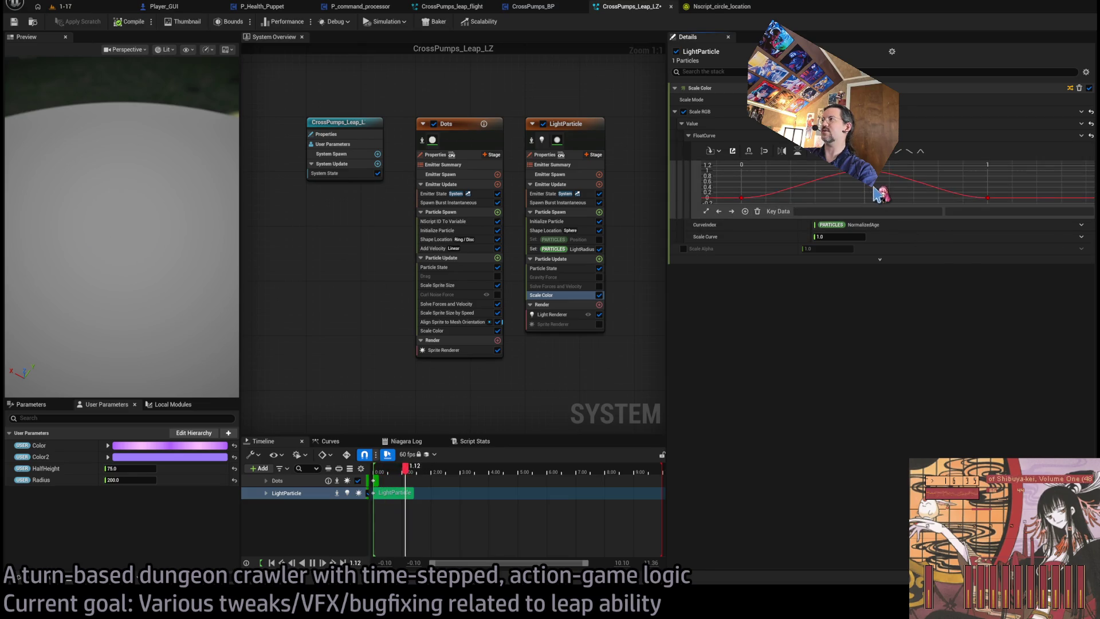
left_click(710, 192)
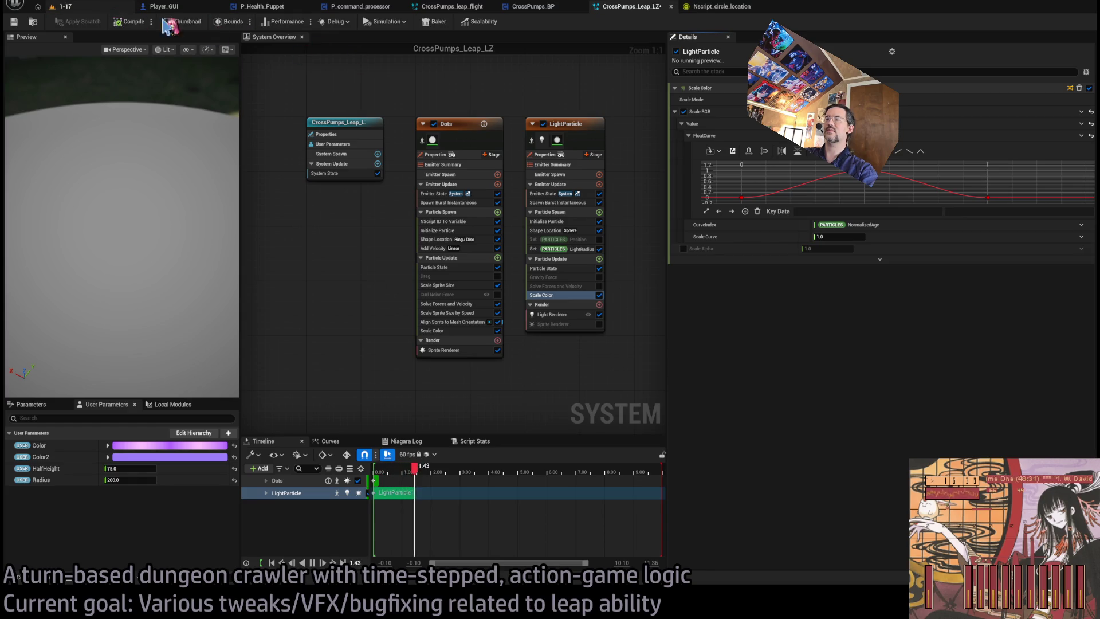
Set LightParticle's Initialize Particle colour Scale Factor to 3.0.
left_click(551, 221)
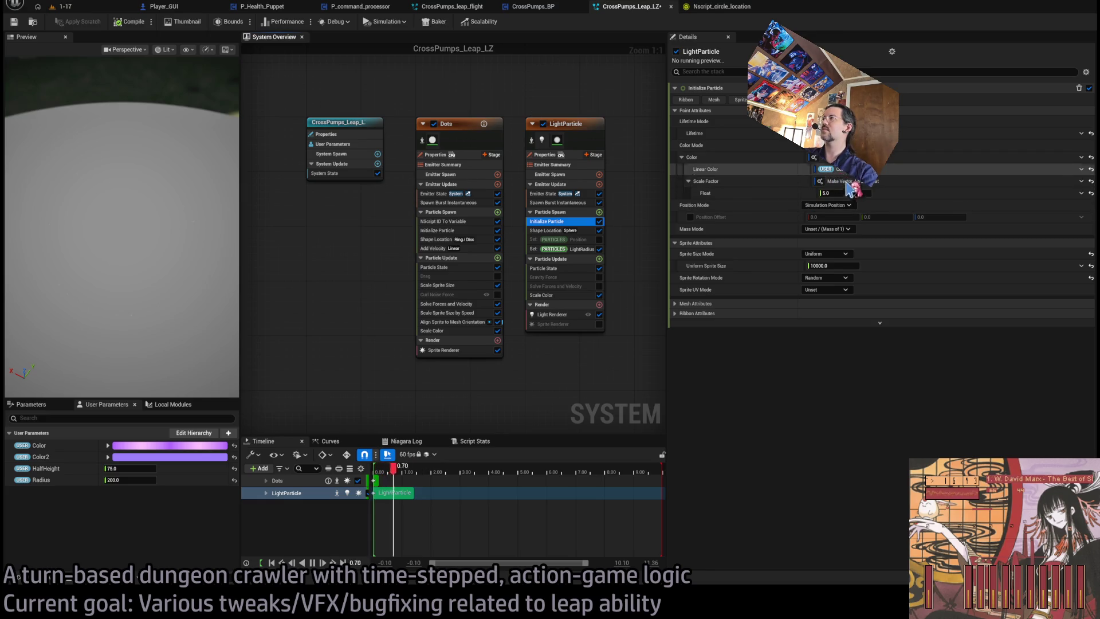
left_click(847, 193)
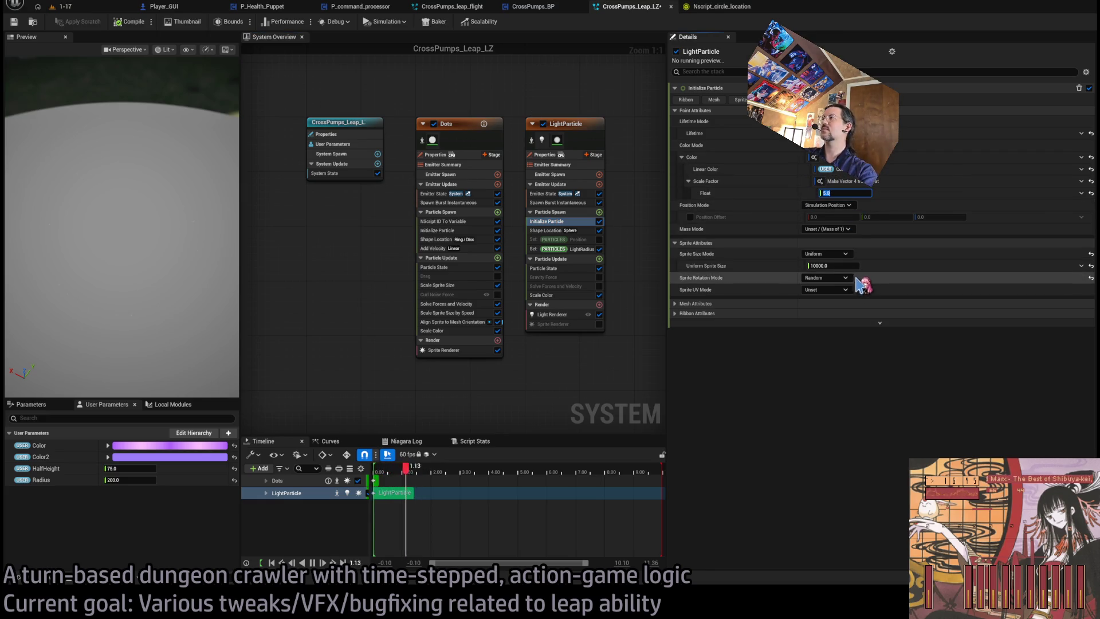
type("3")
key("Return")
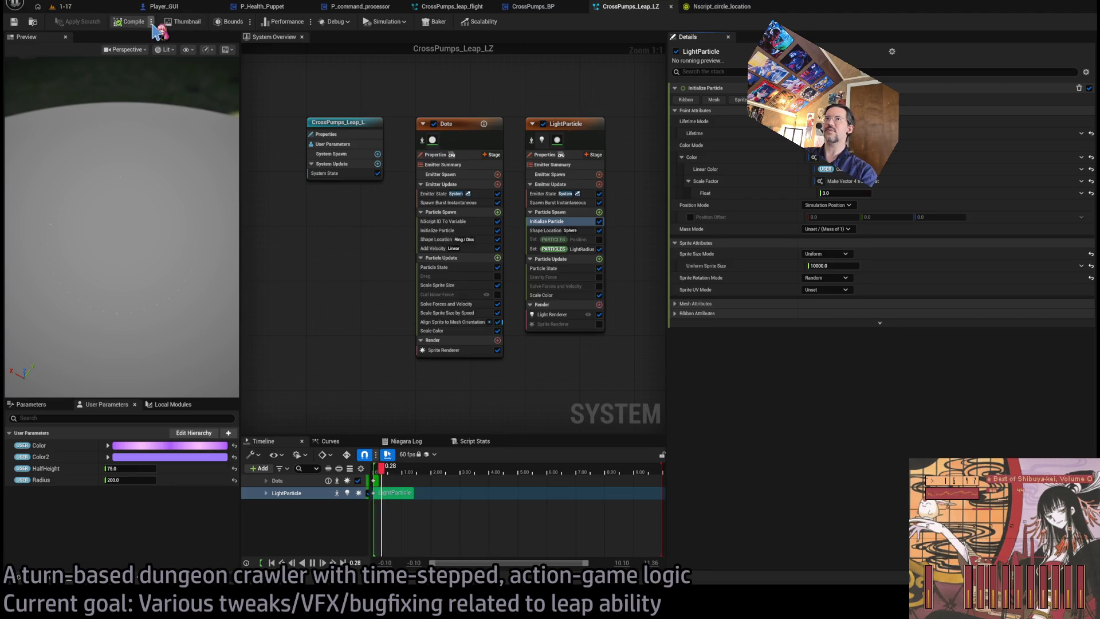
left_click(63, 7)
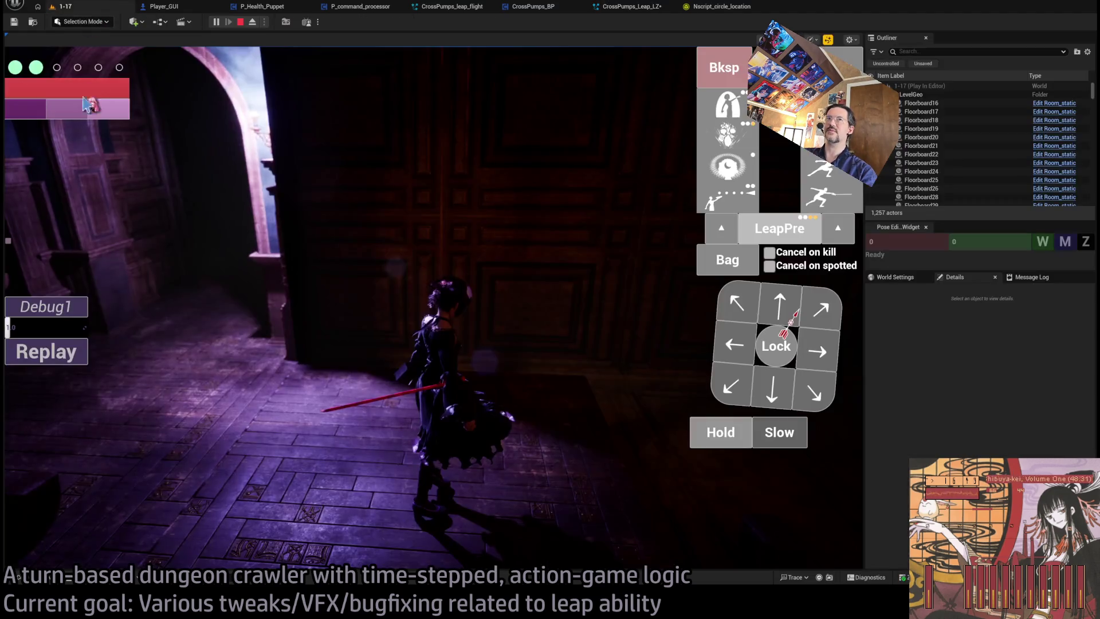
Restart the run to test the trail, stop play, and return via P_command_processor to CrossPumps_Leap_LZ.
left_click(38, 351)
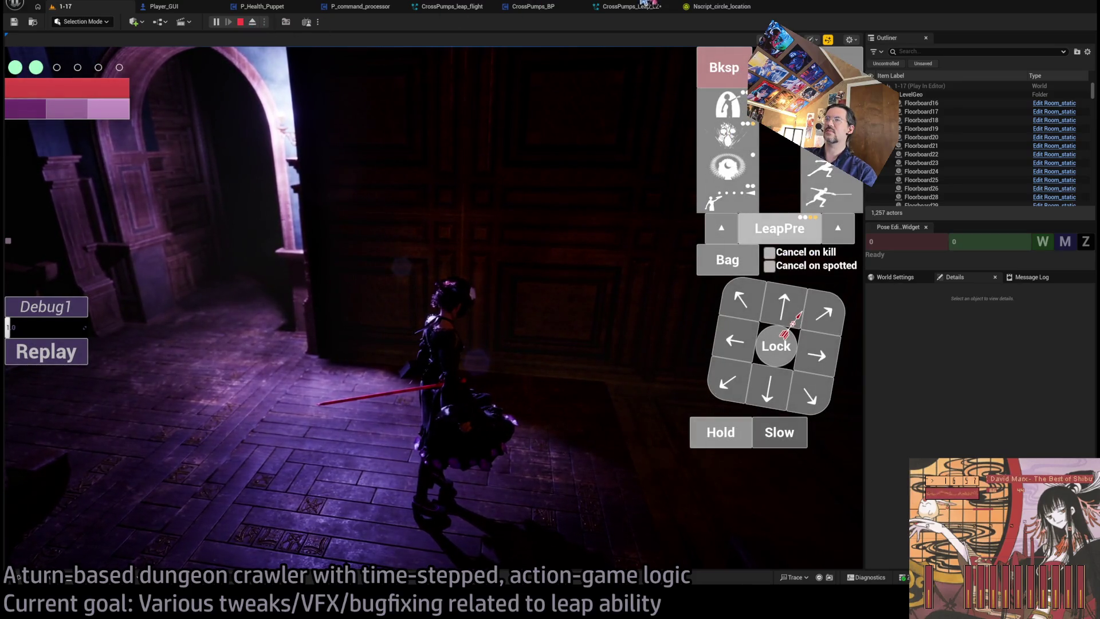
left_click(241, 22)
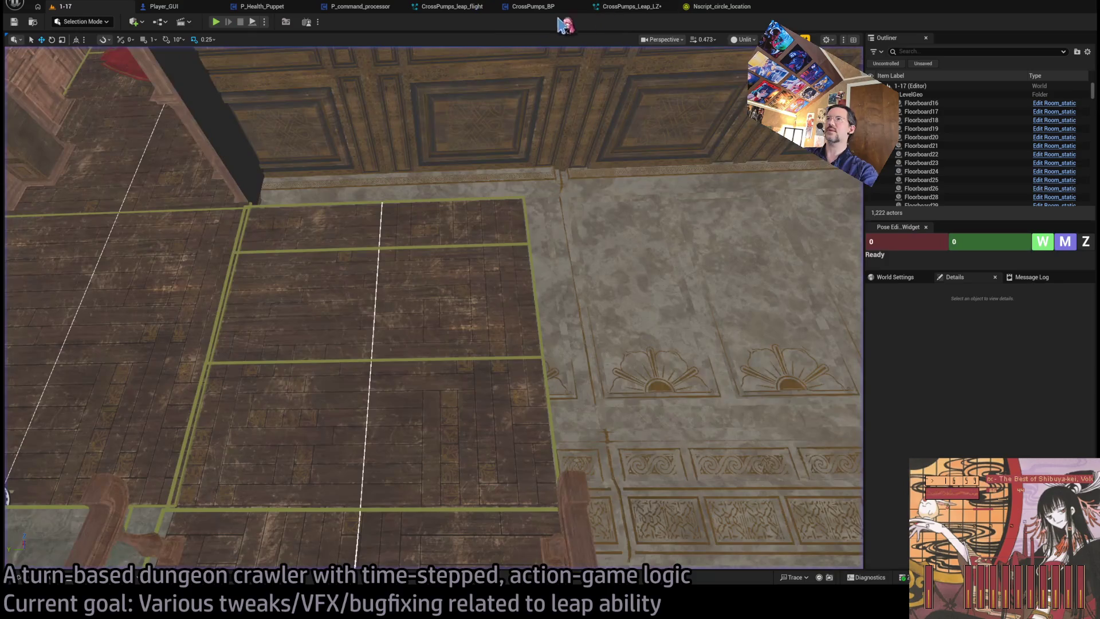
left_click(375, 7)
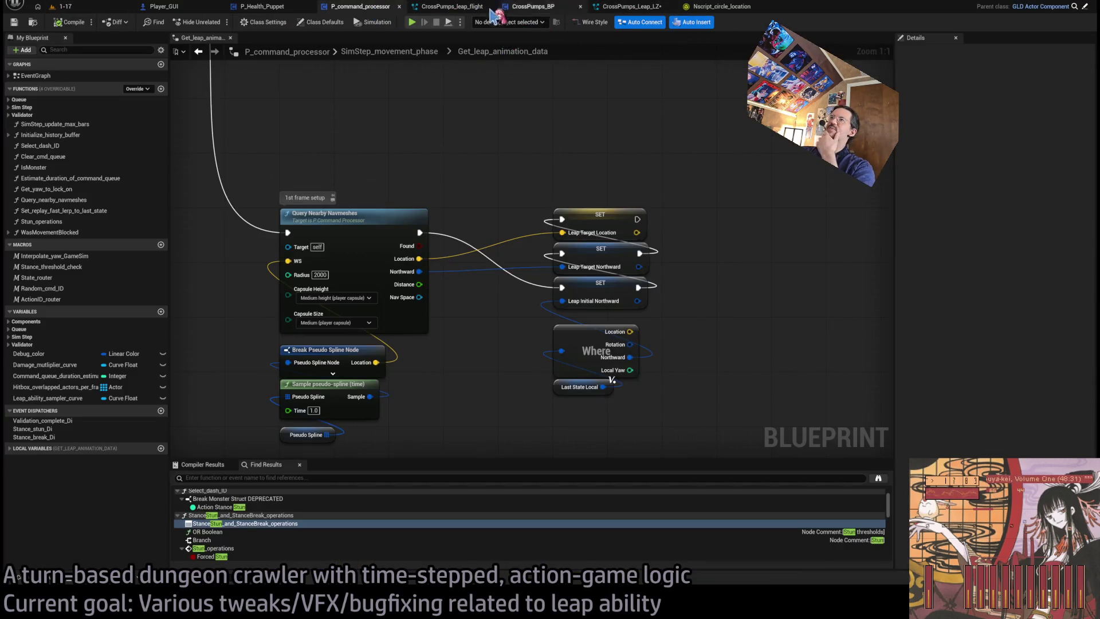
left_click(629, 6)
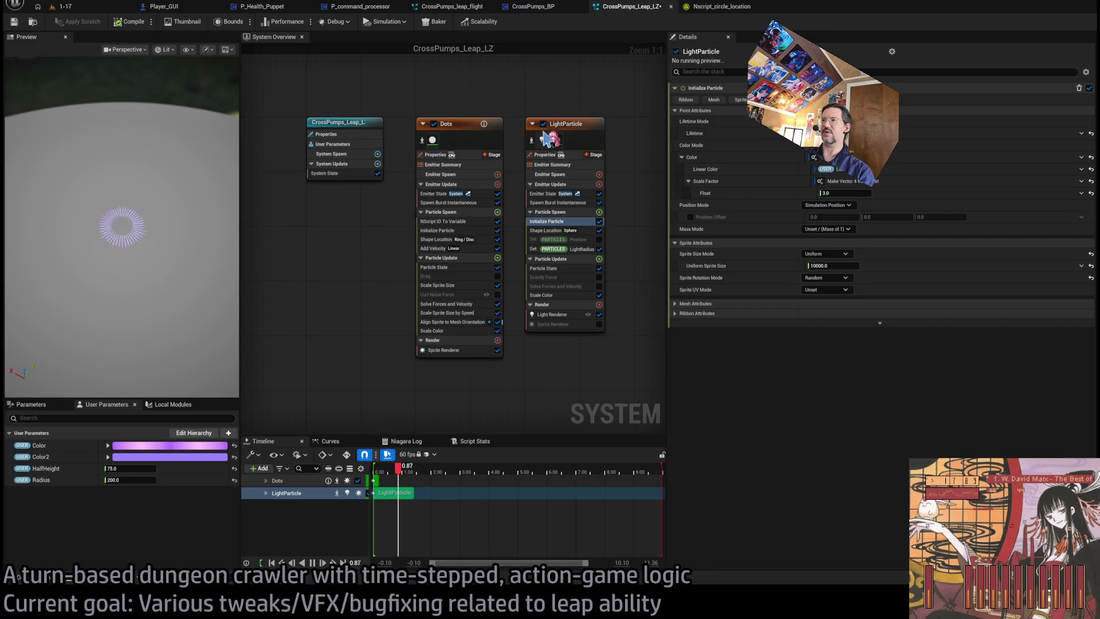
Review LightParticle's light renderer, spawn burst and Initialize Particle settings, bringing the colour Scale Factor to 1.0.
left_click_drag(508, 101, 480, 98)
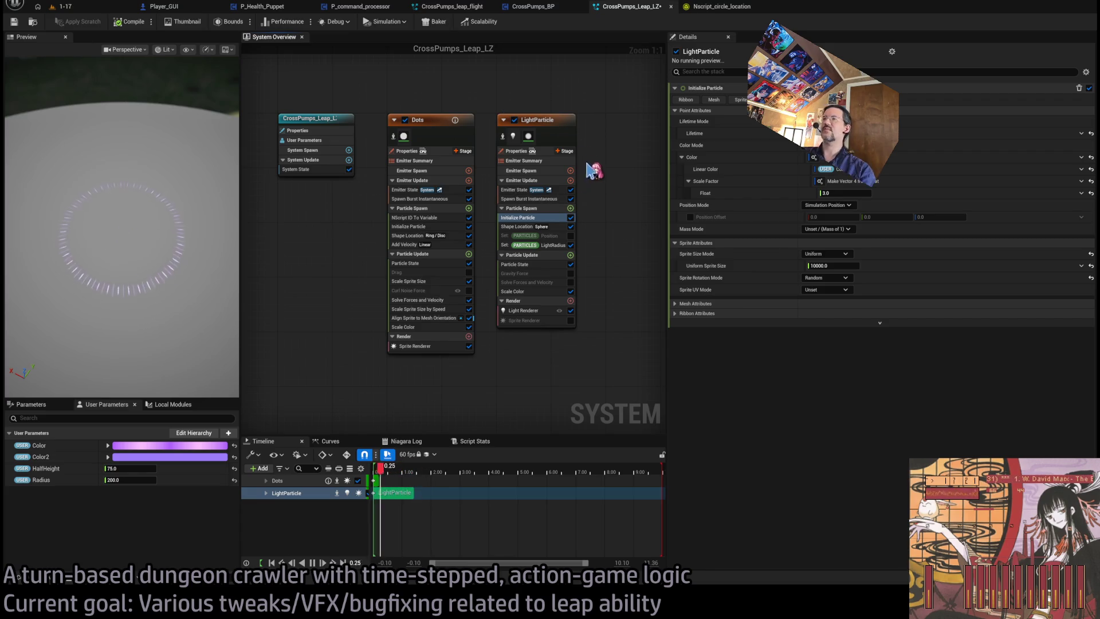
left_click(546, 123)
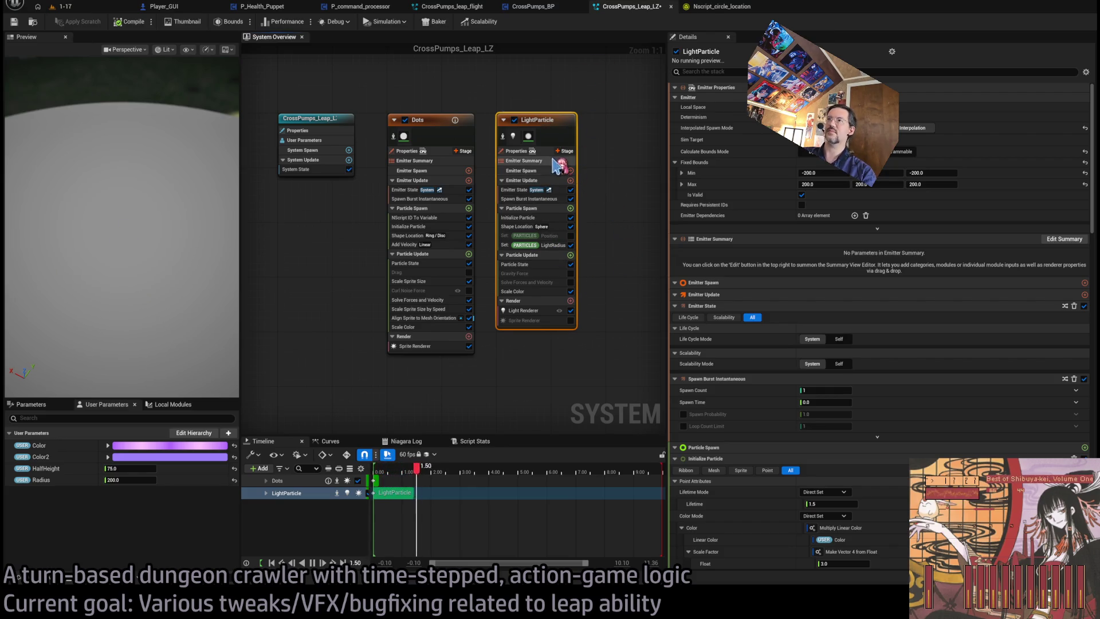
left_click(523, 310)
left_click(517, 218)
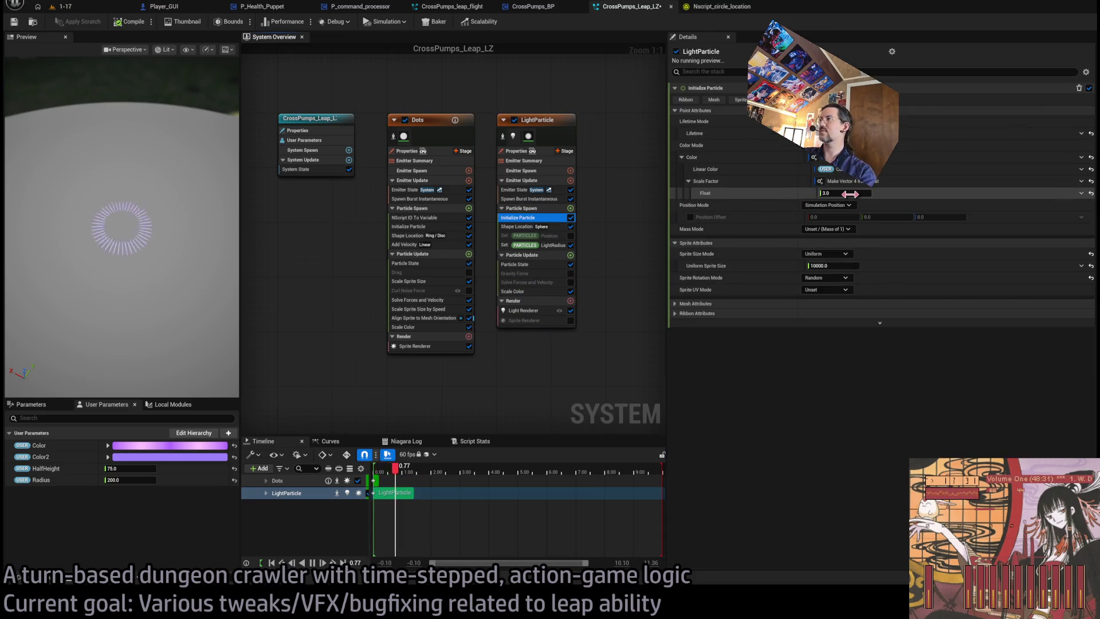
left_click(533, 199)
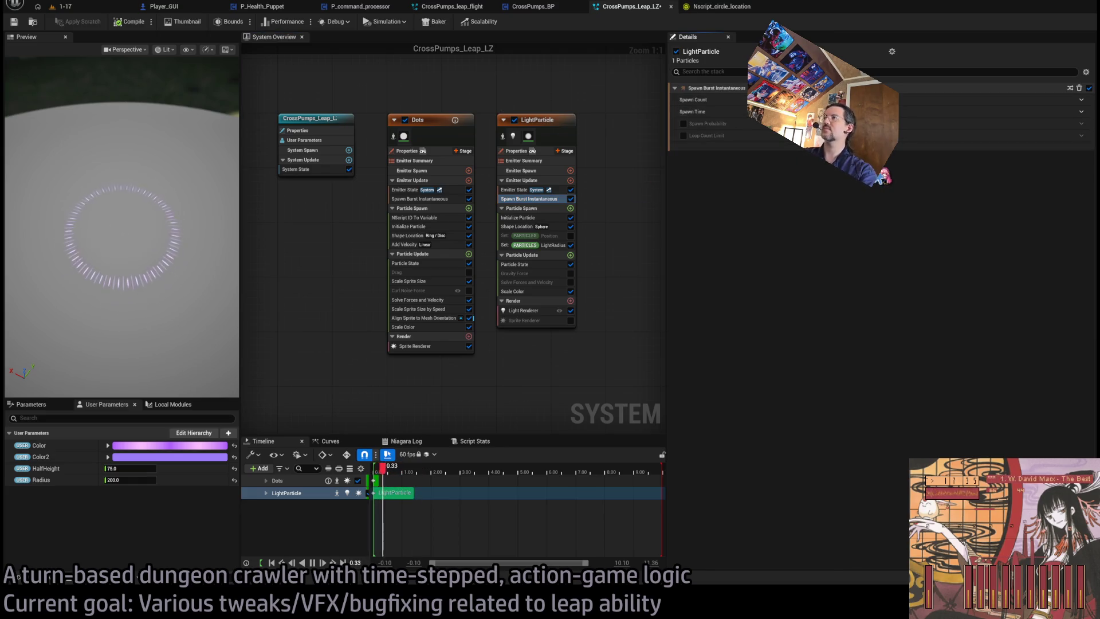
left_click(519, 217)
left_click(705, 133)
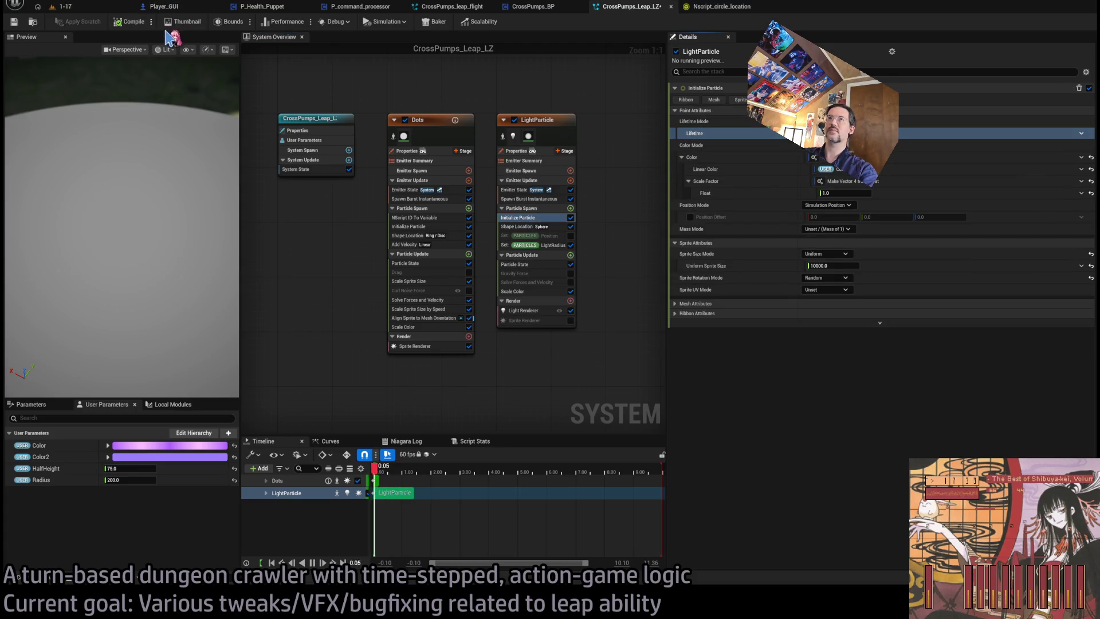
left_click(63, 7)
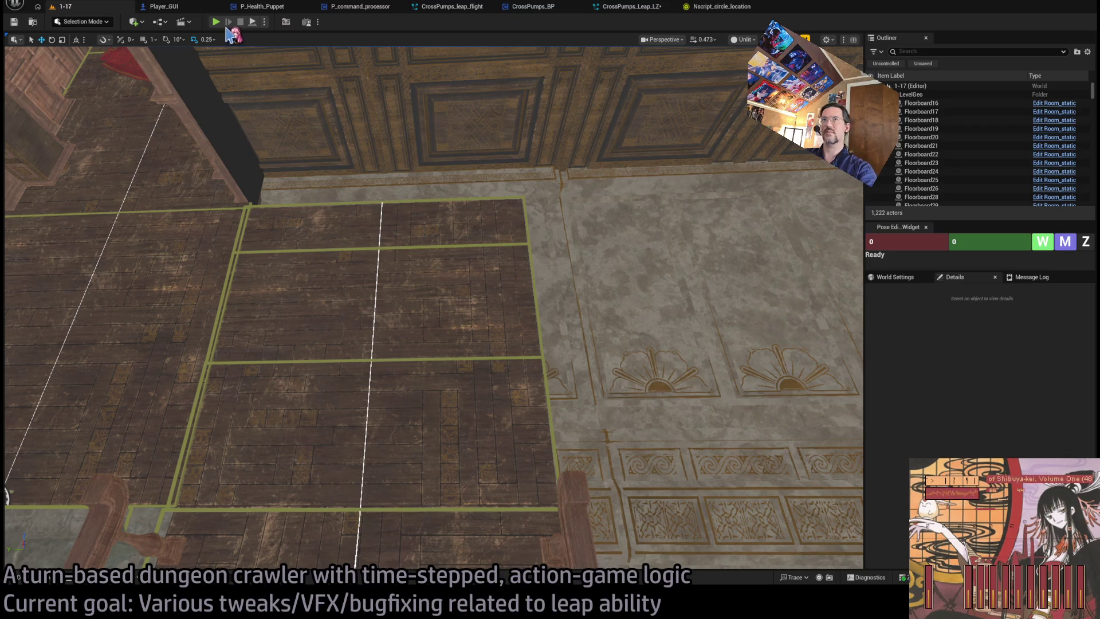
Play, trigger LeapPre to watch the purple landing ring, then stop and return to CrossPumps_Leap_LZ.
key("alt+p")
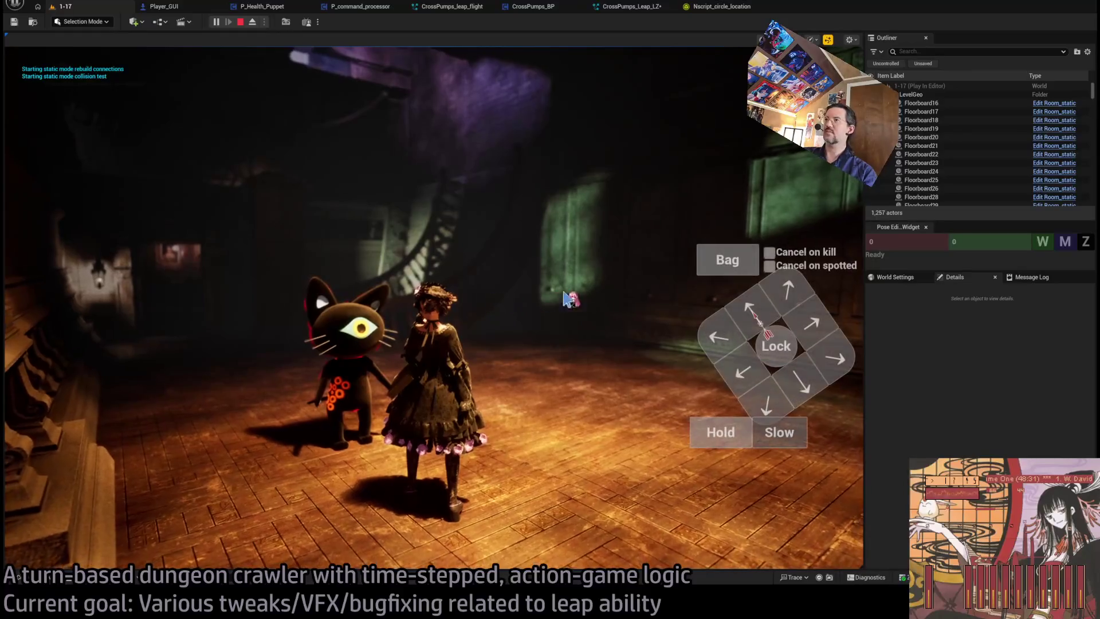
left_click(804, 232)
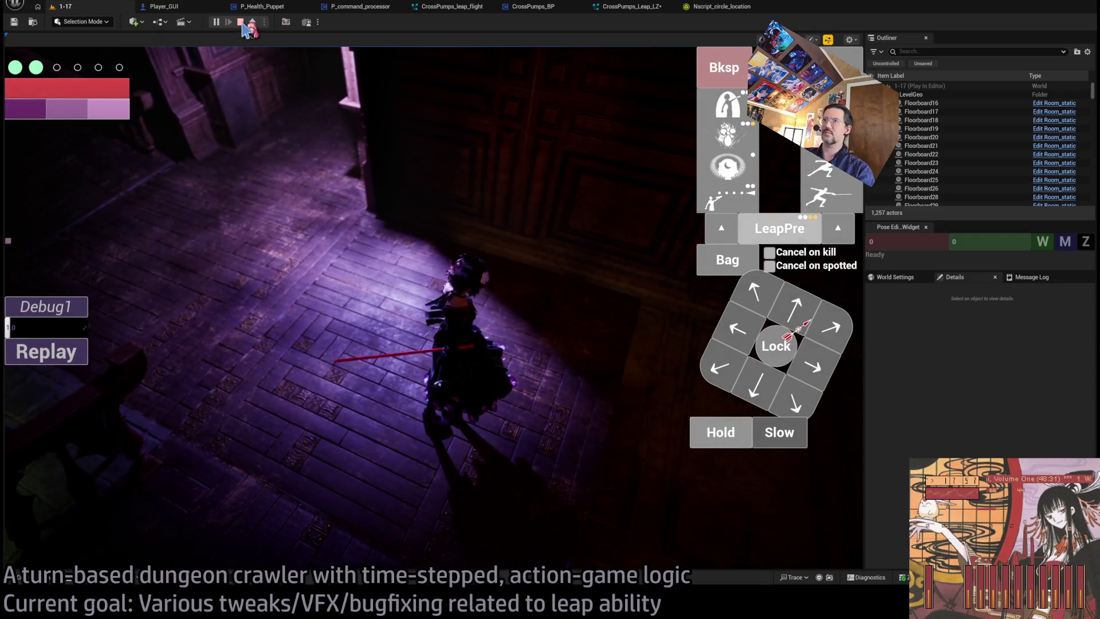
left_click(242, 22)
left_click(631, 7)
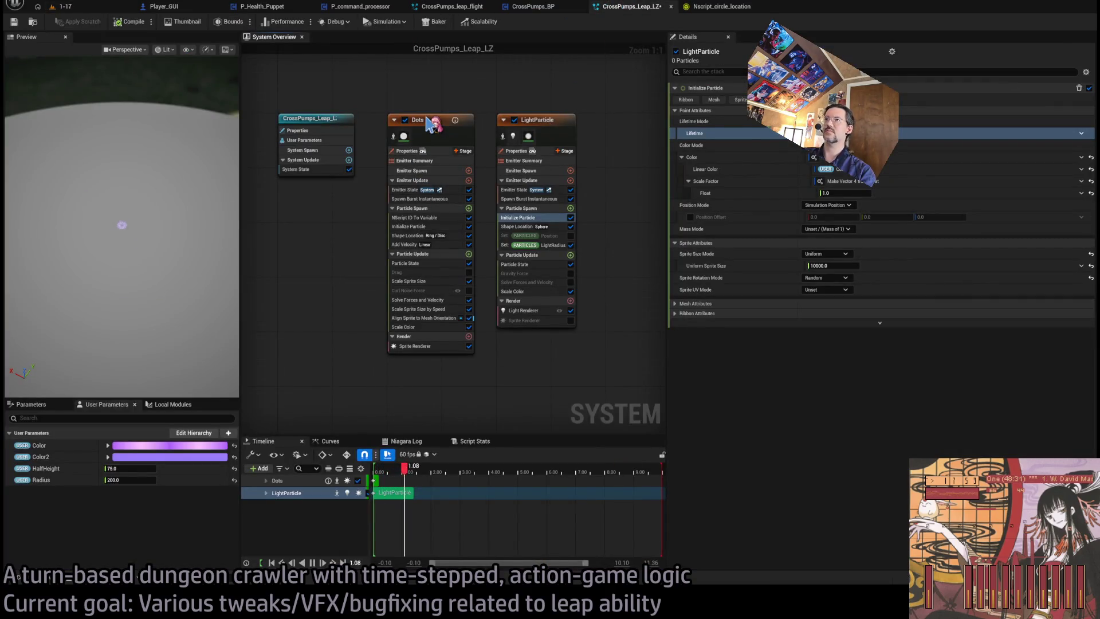
Look through the Dots modules and enter a fraction for Shape Location's yaw multiplier, giving 0.022222.
left_click(434, 125)
left_click(422, 199)
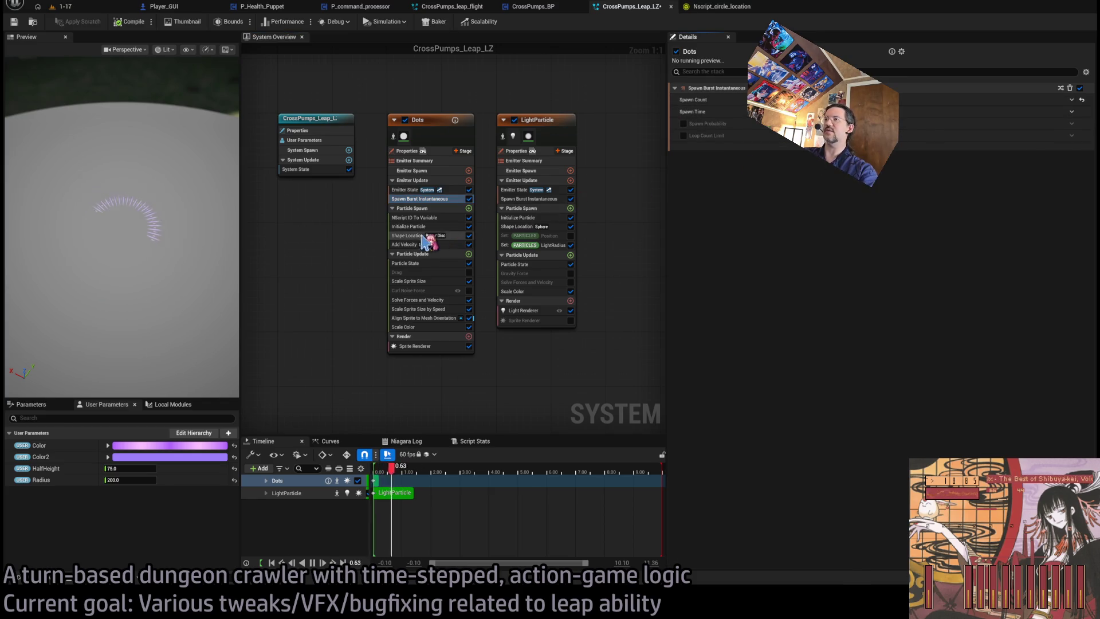
left_click(431, 218)
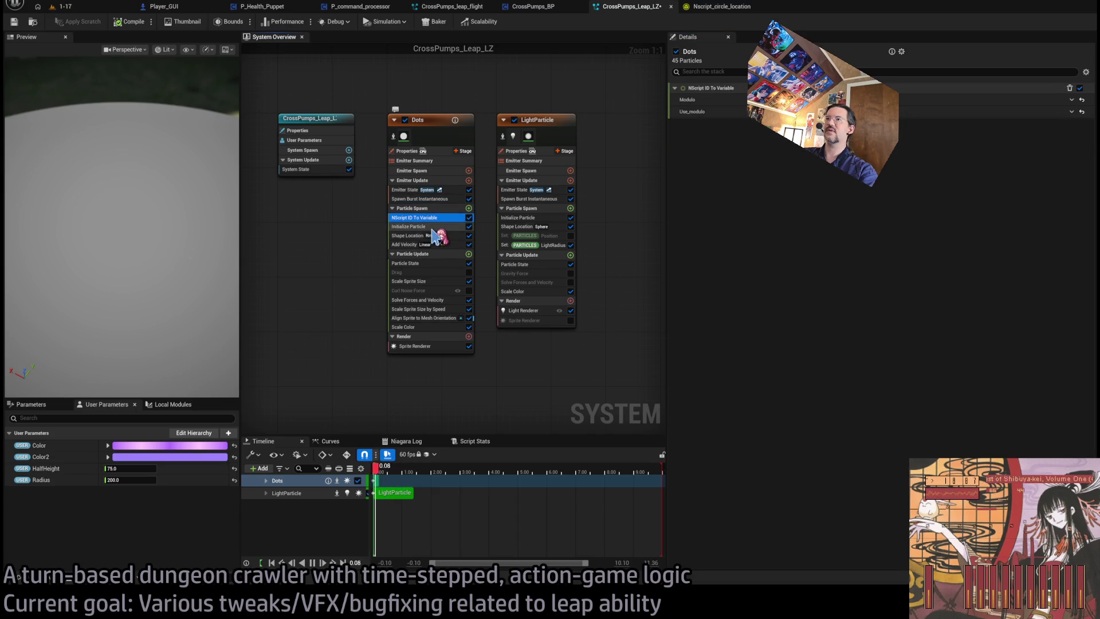
left_click(437, 226)
left_click(435, 218)
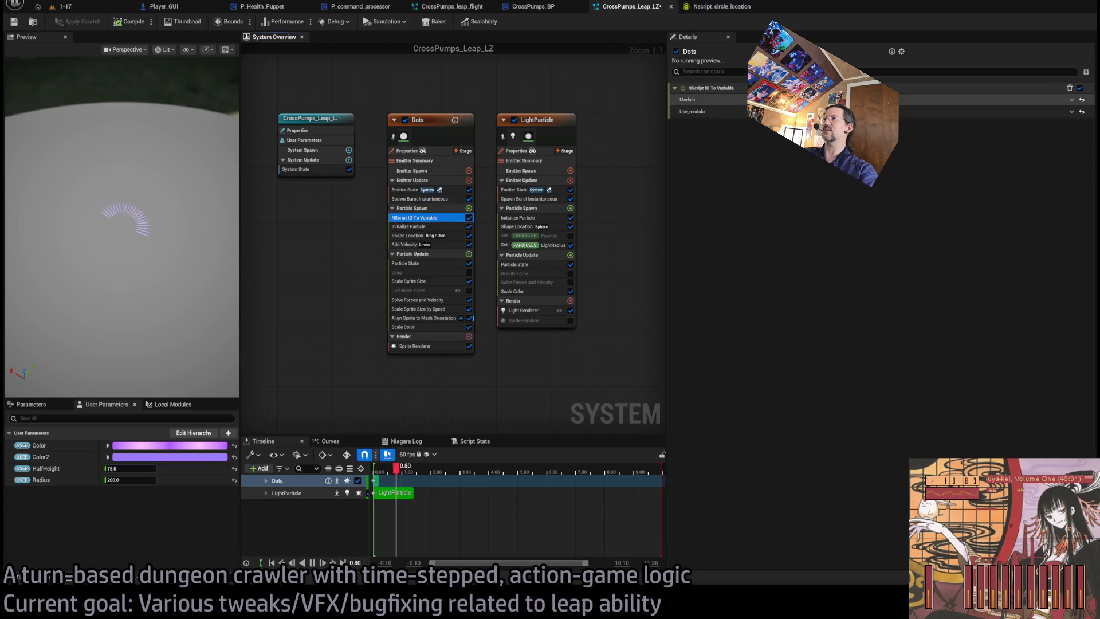
left_click(409, 227)
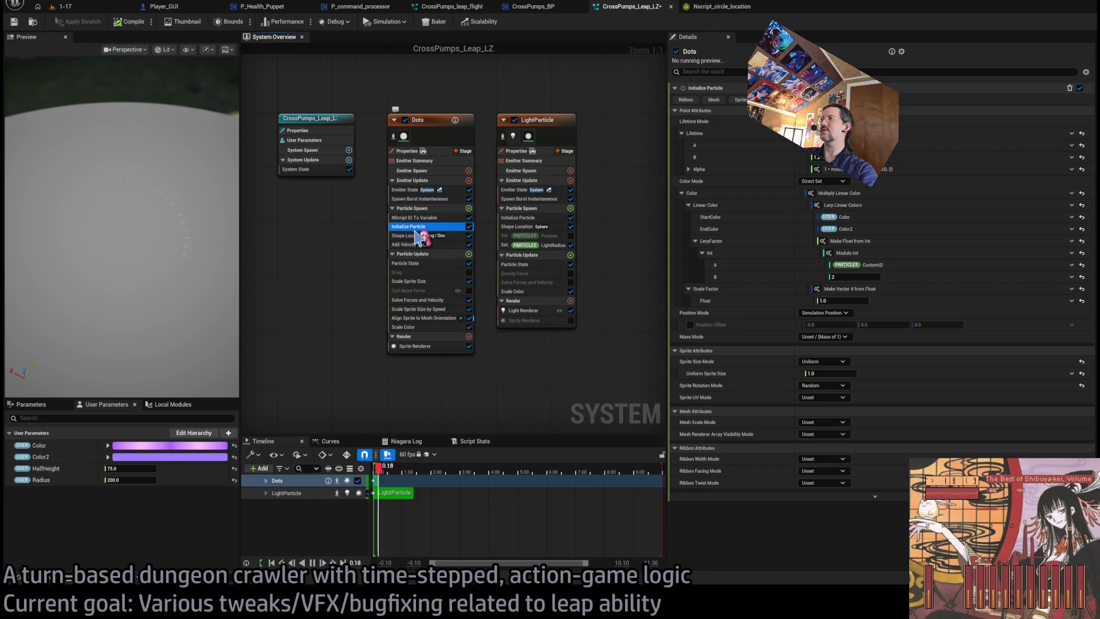
left_click(414, 235)
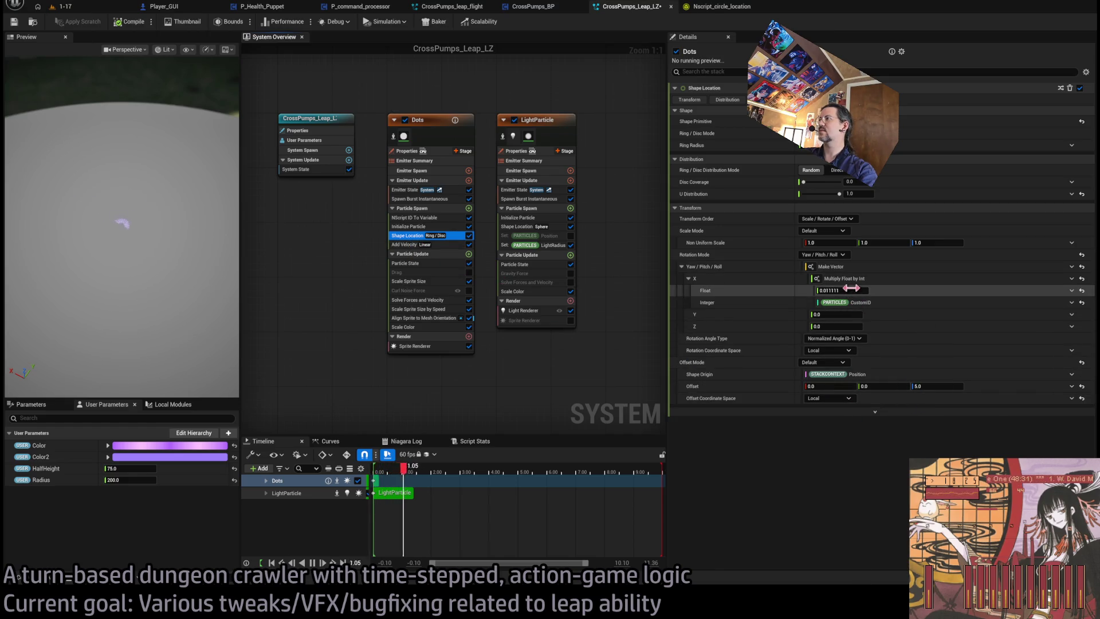
left_click(855, 289)
type("/")
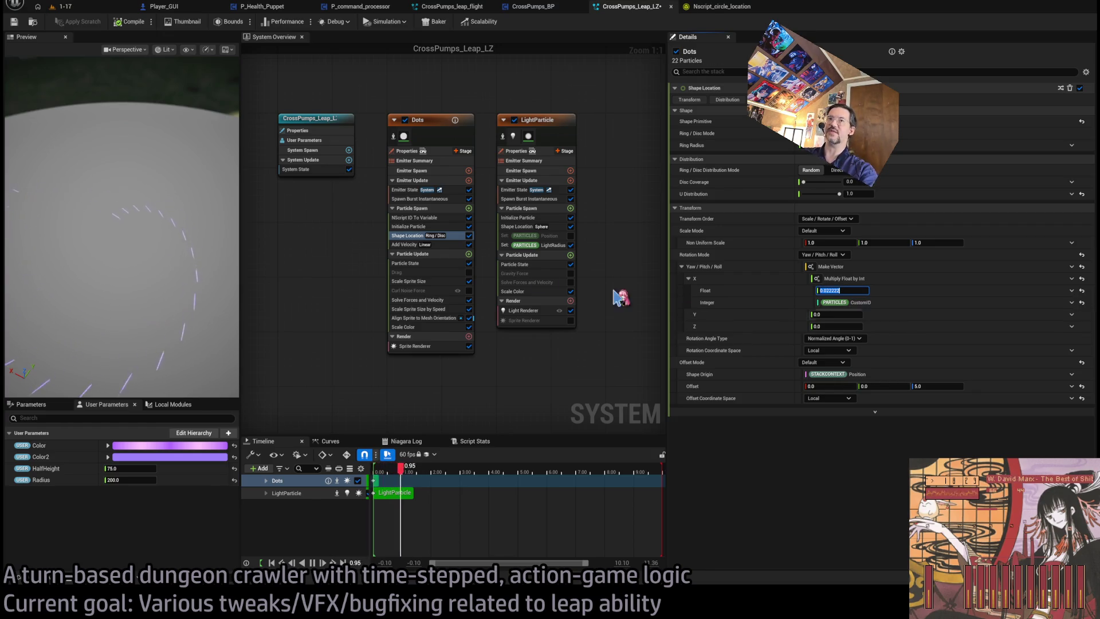
left_click(408, 245)
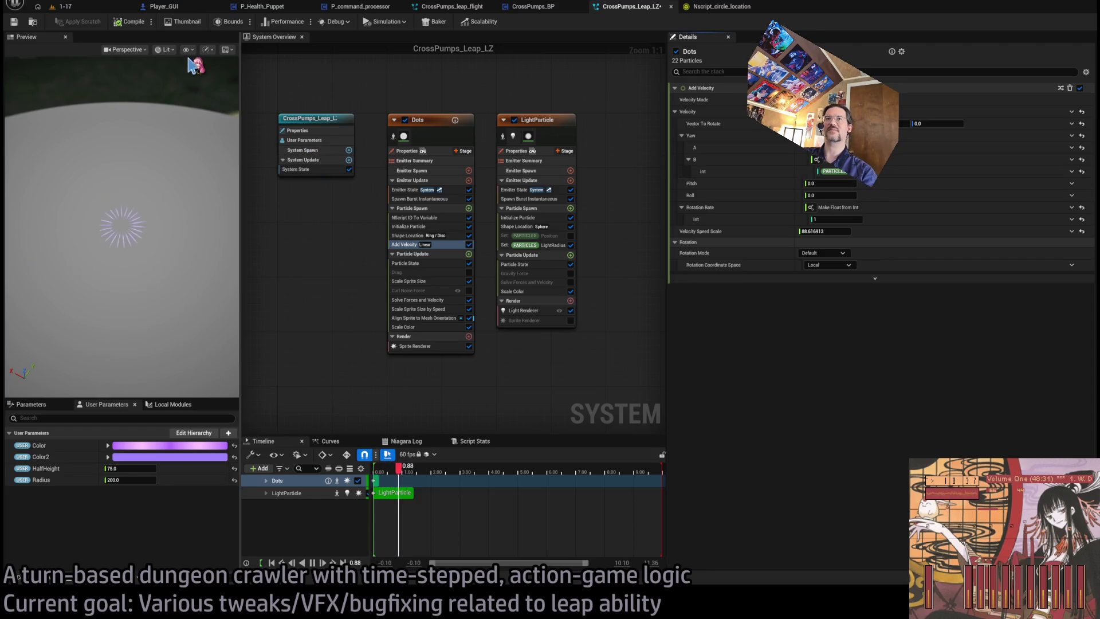
Set the Dots Initialize Particle Uniform Sprite Size to 2.0.
left_click(419, 326)
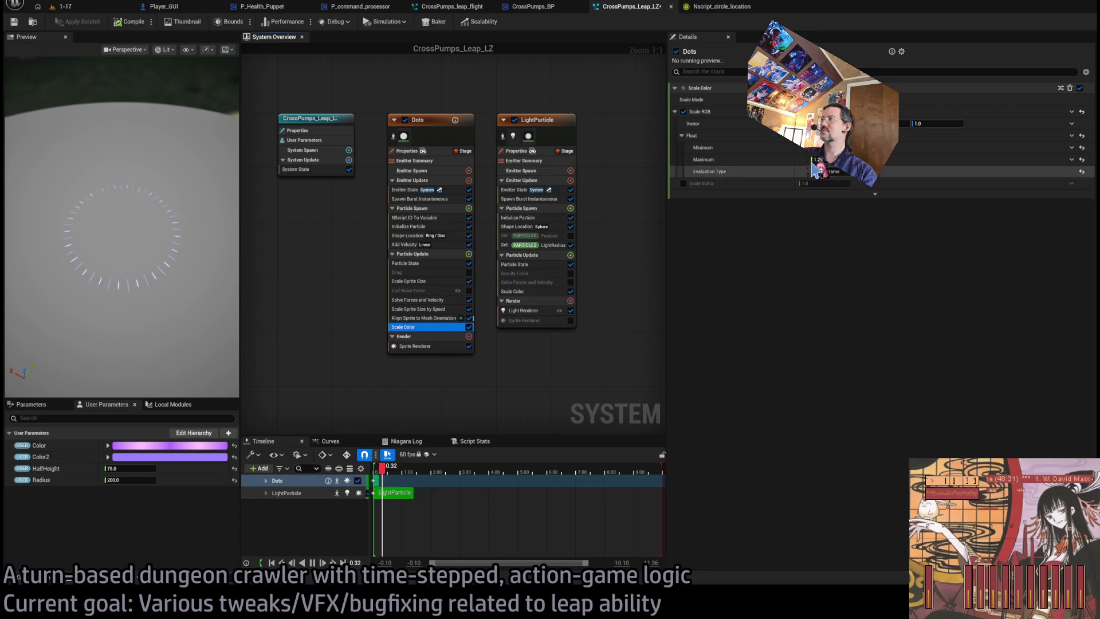
left_click(447, 309)
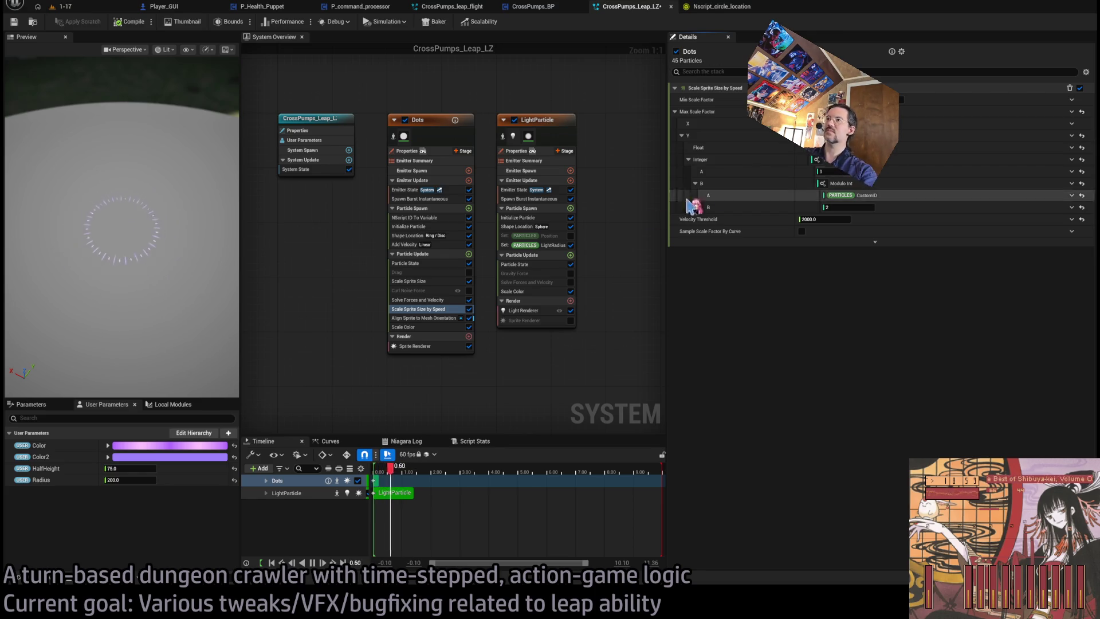
left_click(421, 227)
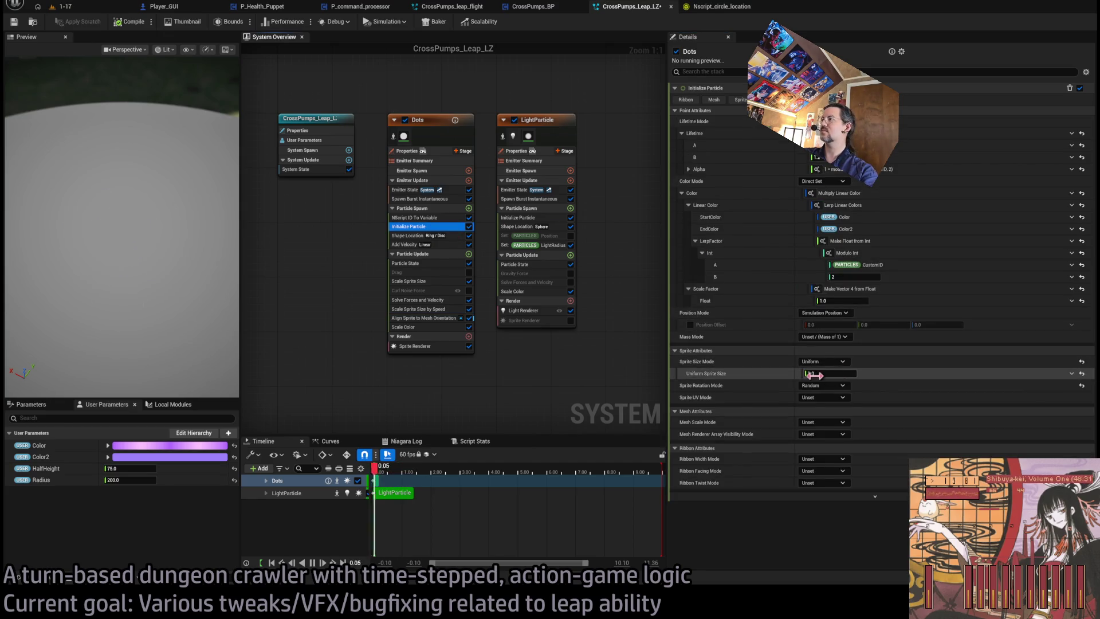
left_click(842, 373)
type("2")
key("Return")
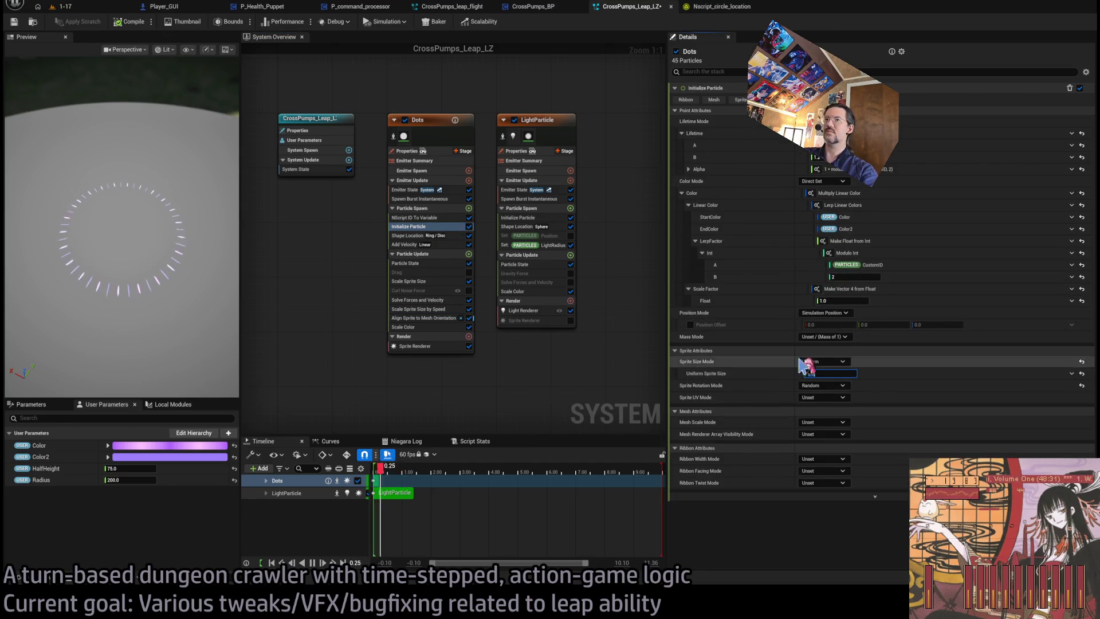
Recheck speed-based sprite scaling, compile the Niagara system and return to level 1-17.
left_click(422, 309)
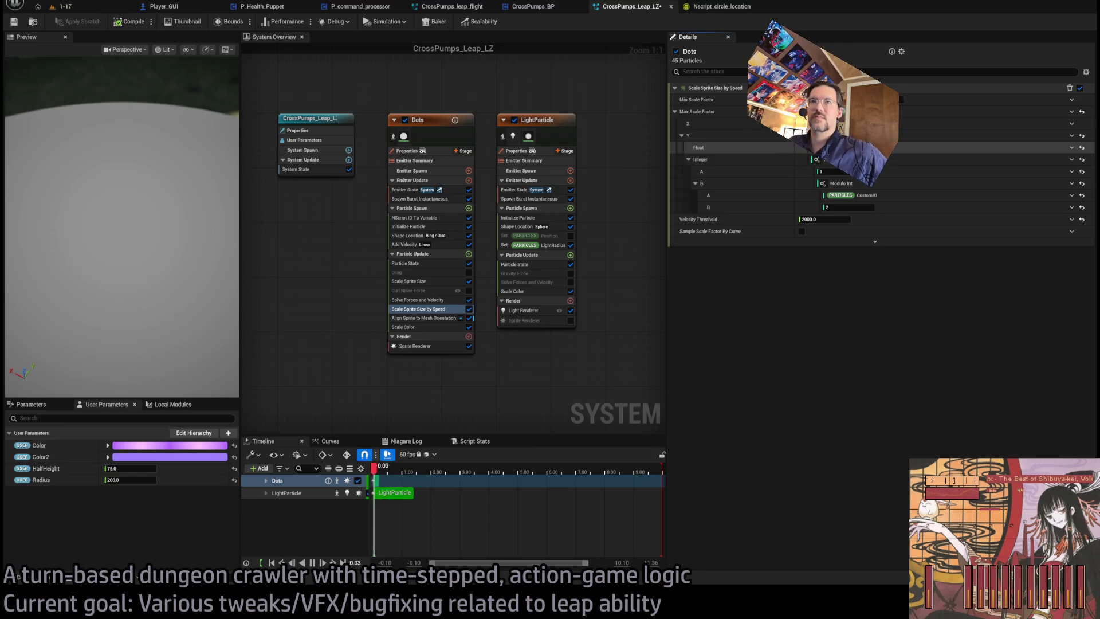
left_click(150, 23)
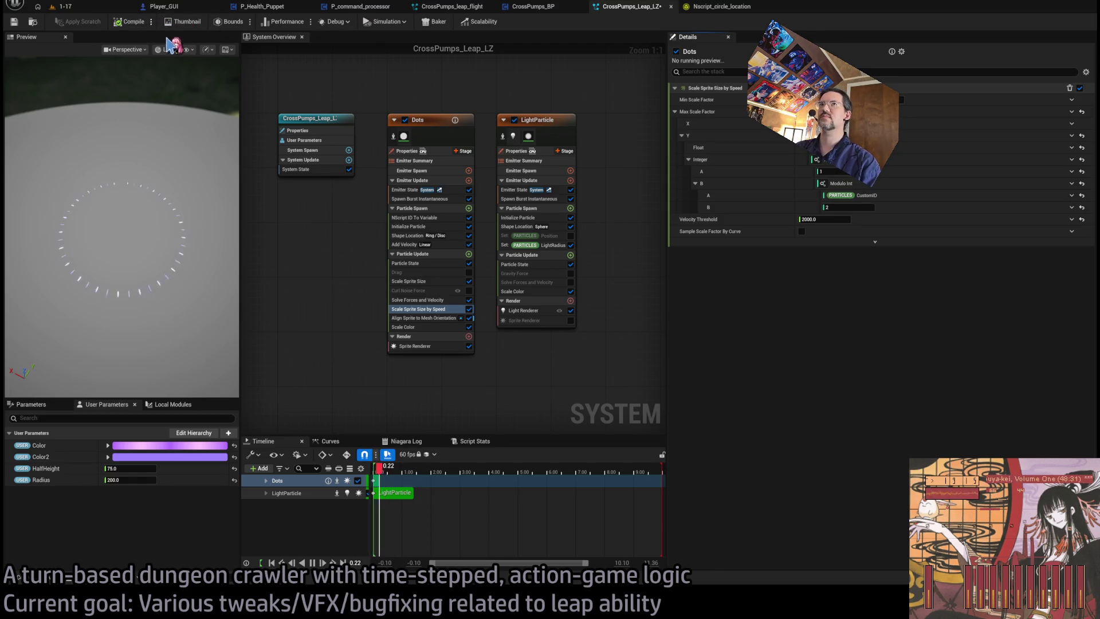
key("ctrl+Tab")
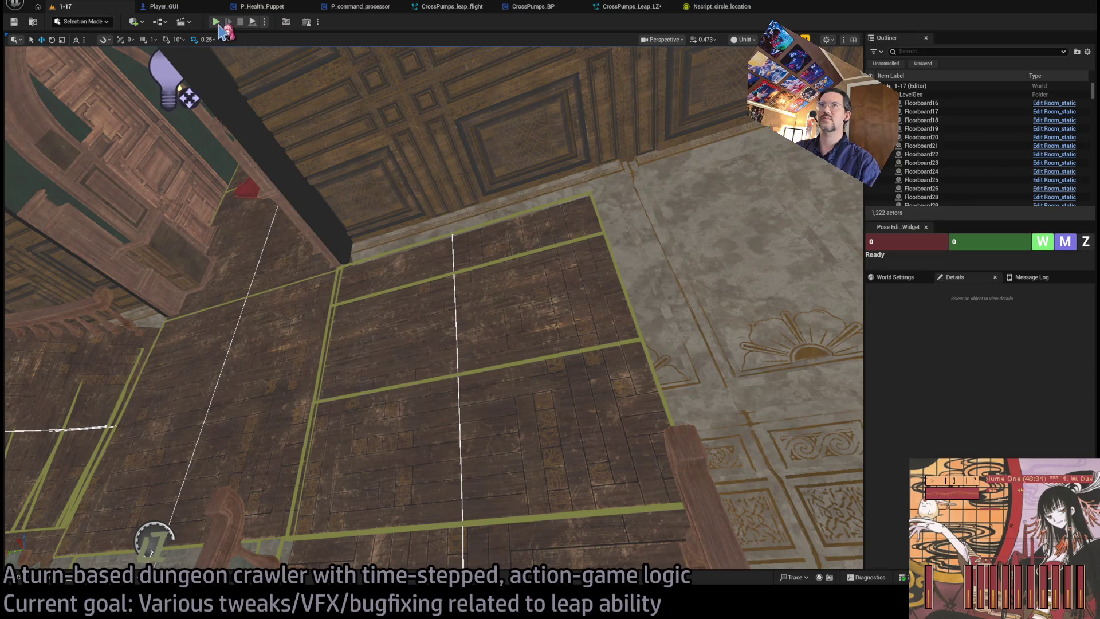
Play level 1-17, perform the leap, watch its replay twice, then return to CrossPumps_Leap_LZ.
key("alt+p")
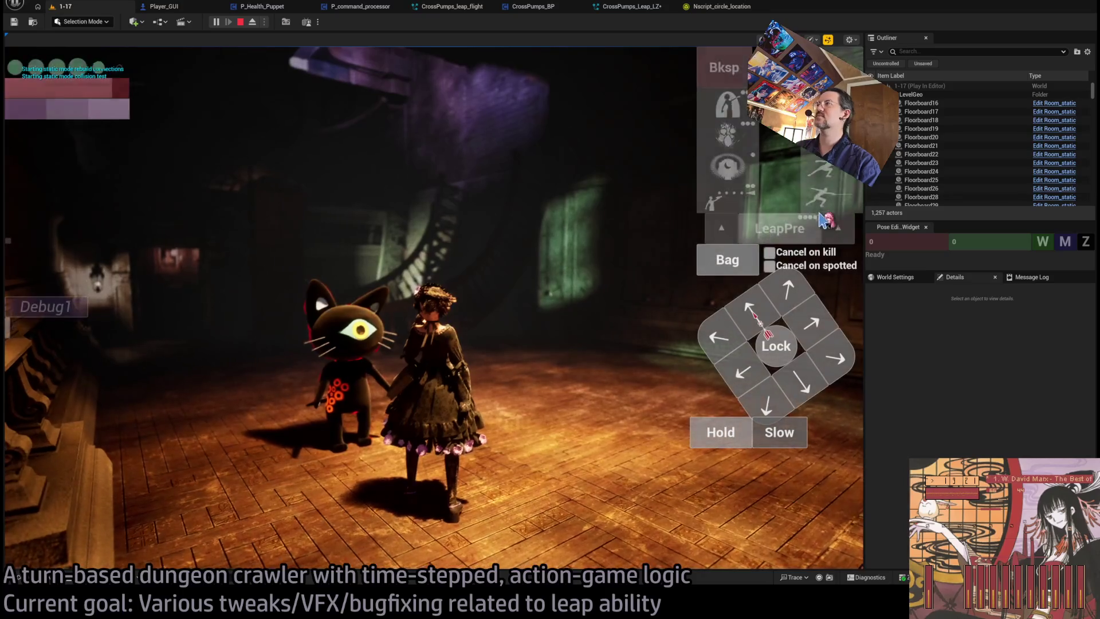
key("Return")
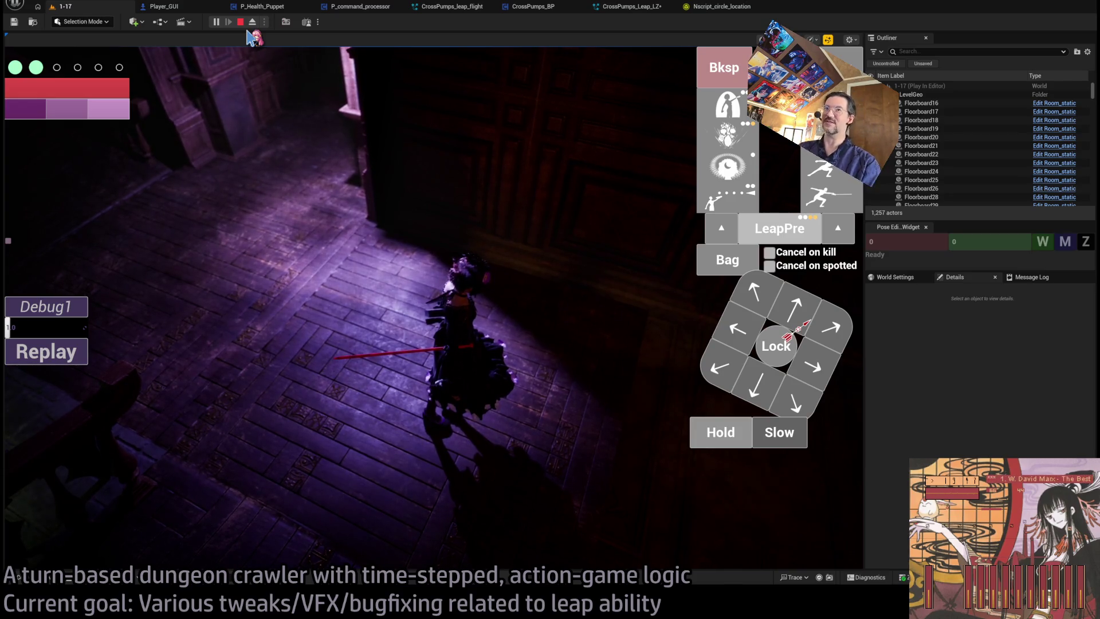
left_click(69, 344)
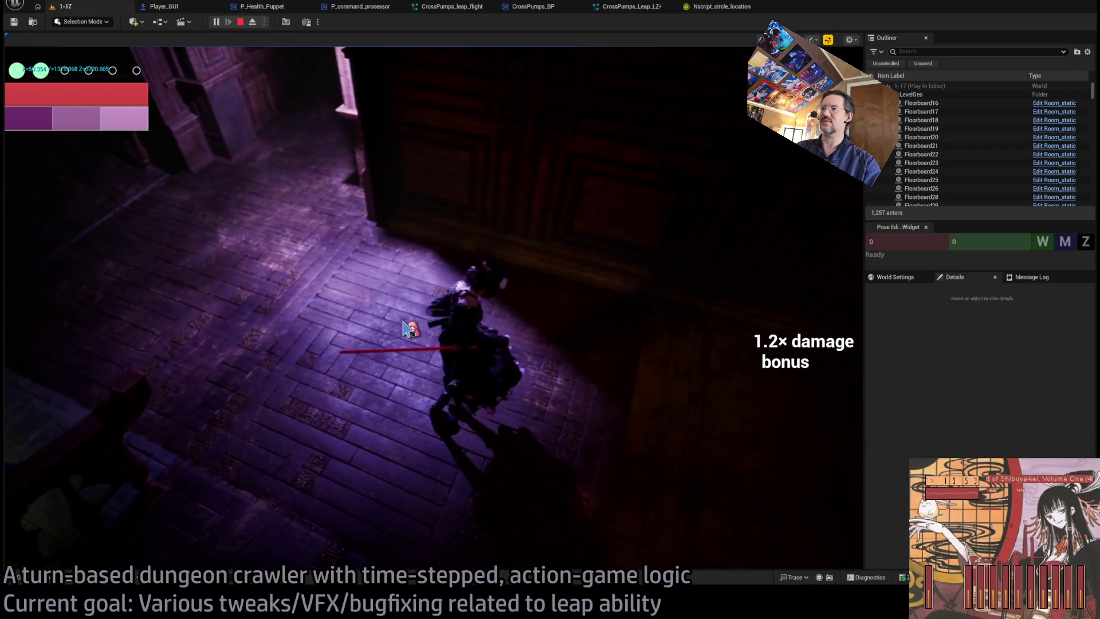
left_click(73, 360)
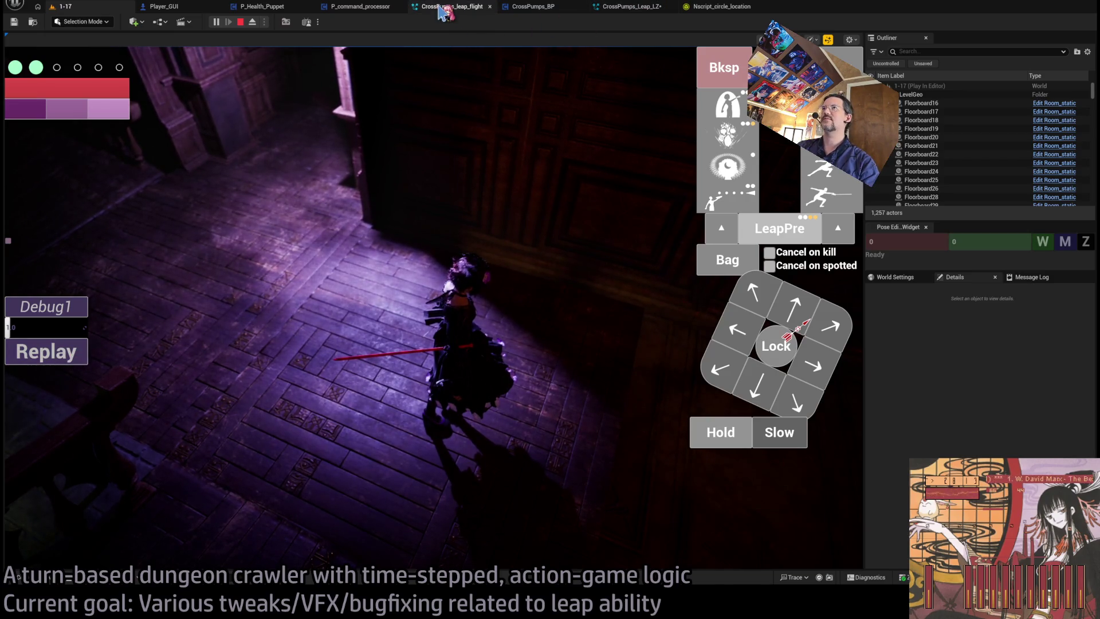
left_click(444, 12)
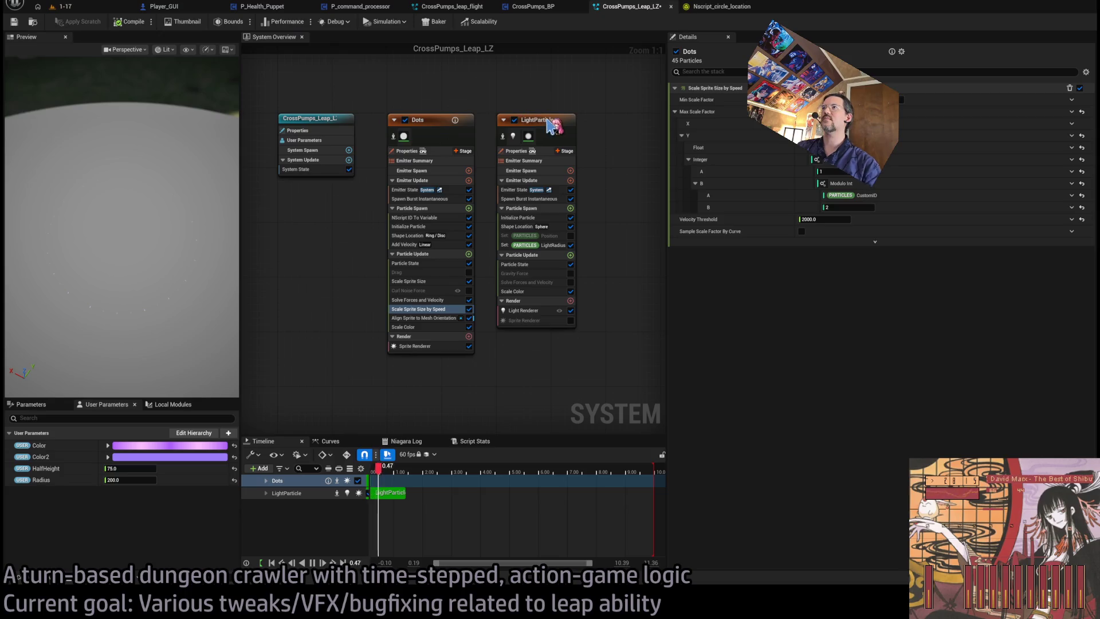
Compare the Tracer and LightParticle emitters in CrossPumps_leap_flight, including Initialize Particle and LightRadius.
left_click(455, 12)
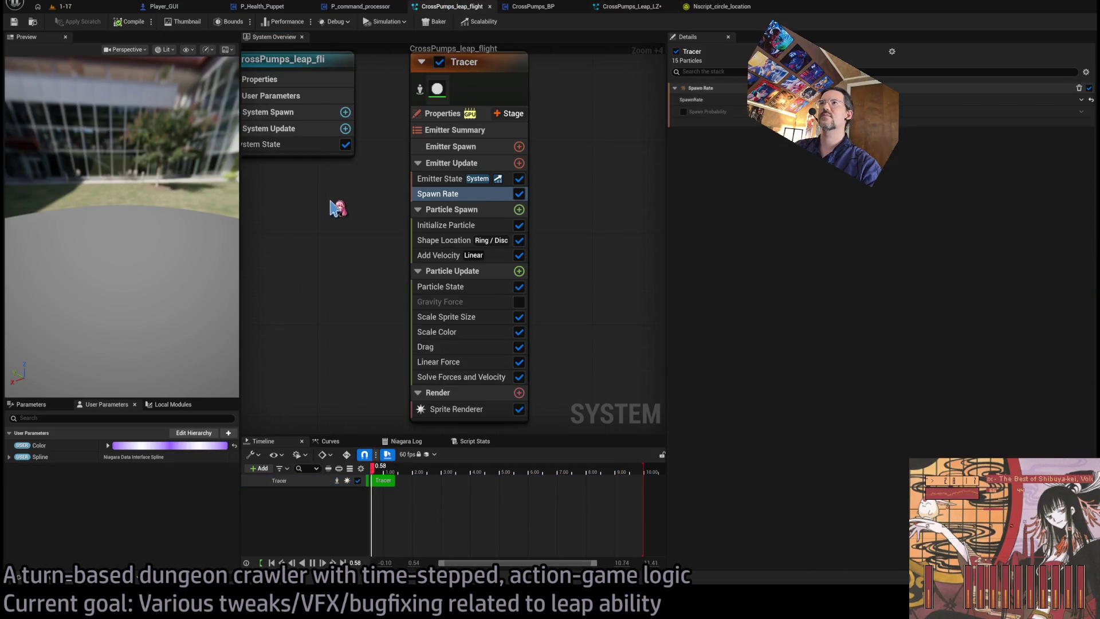
left_click_drag(160, 262, 171, 221)
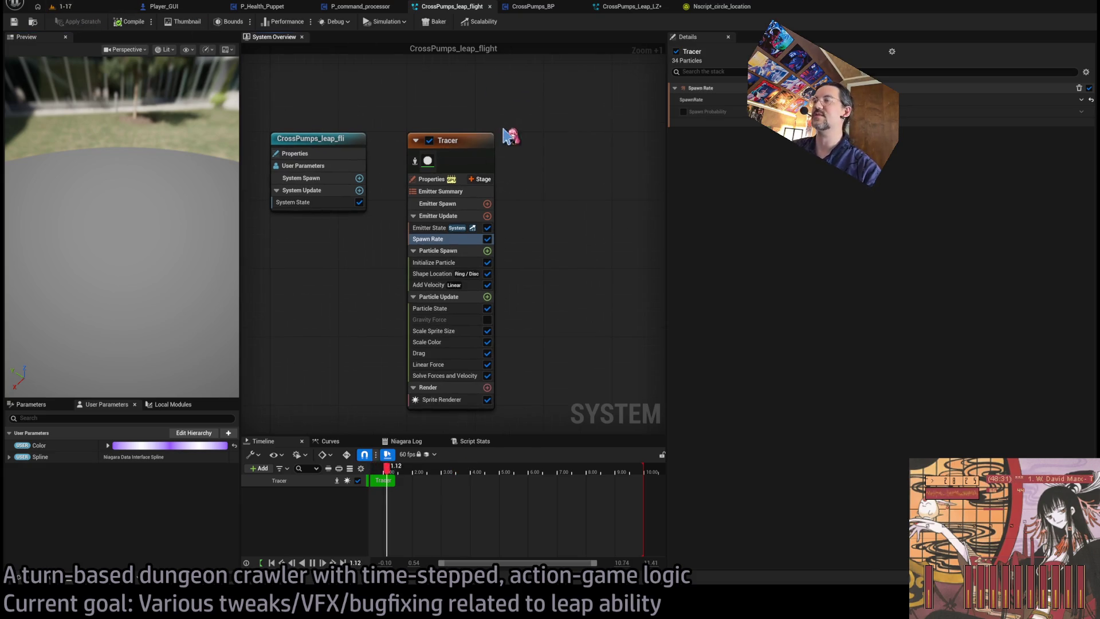
left_click(492, 151)
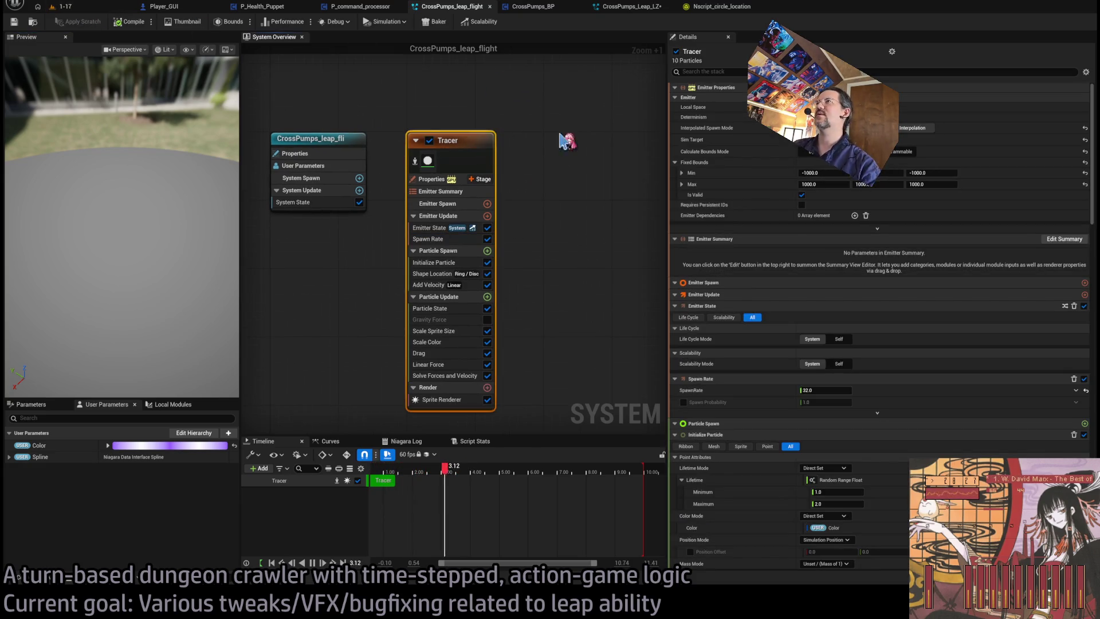
left_click(636, 7)
left_click(453, 6)
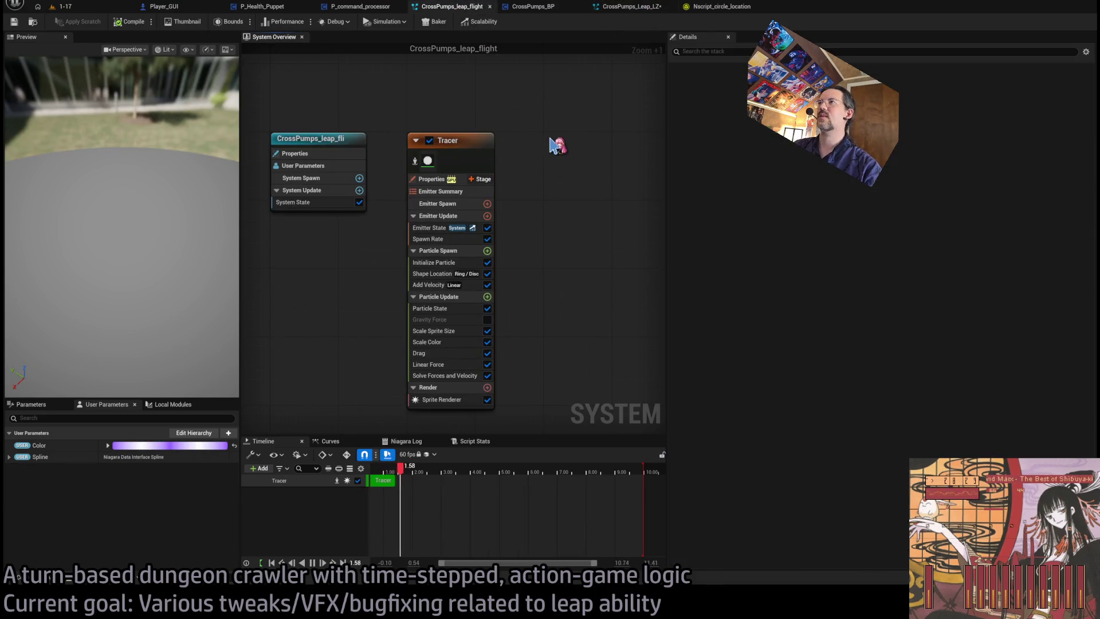
left_click(613, 148)
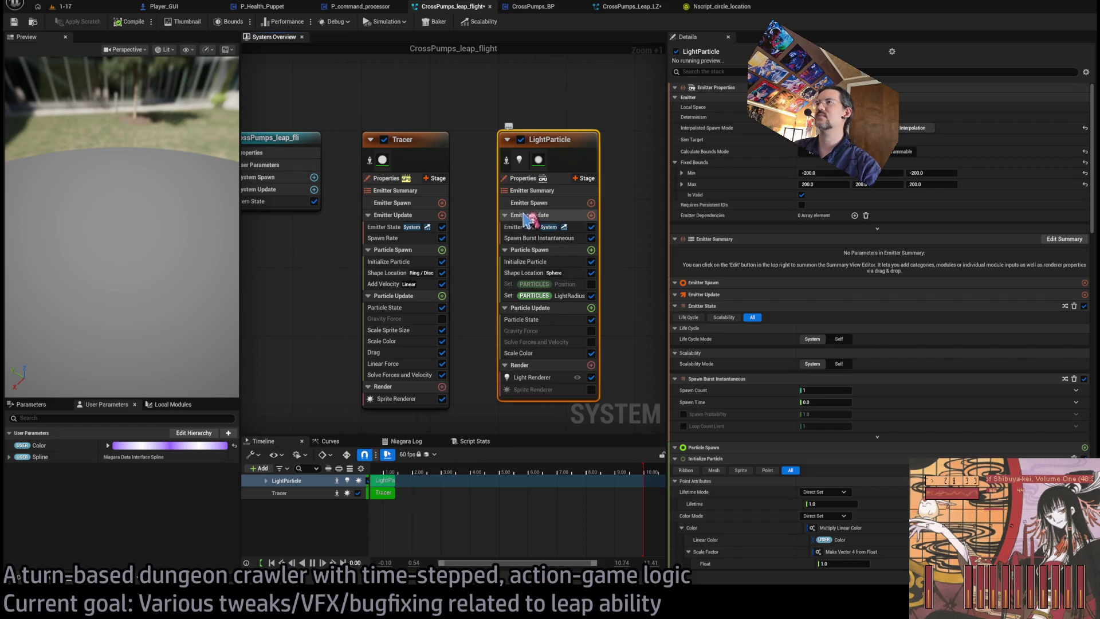
left_click(525, 262)
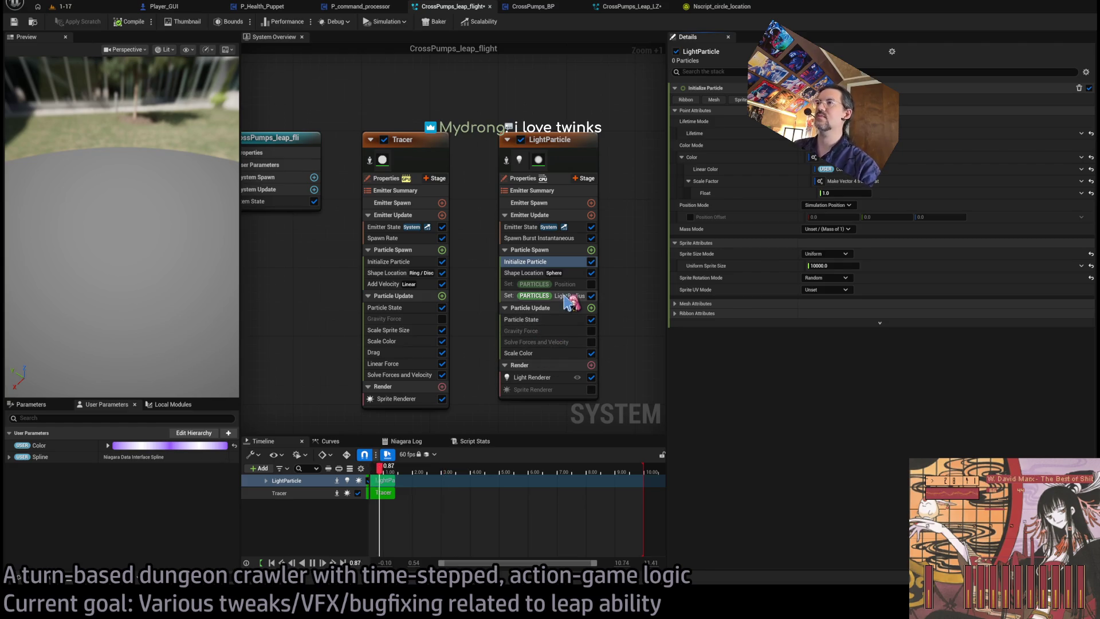
left_click(570, 296)
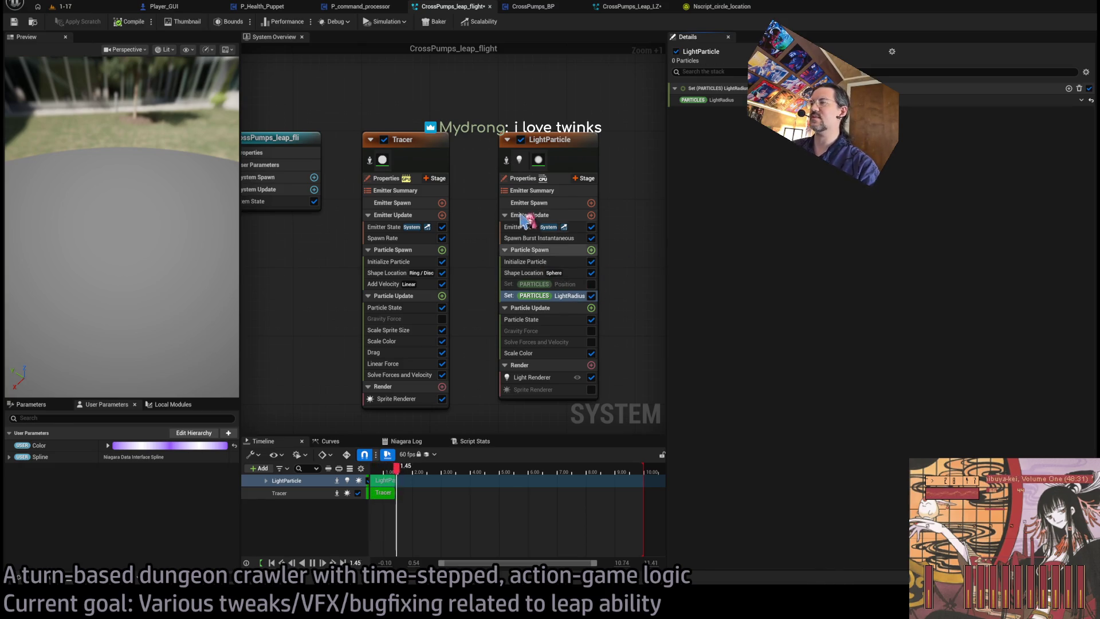
Replace LightParticle's sphere Shape Location with Tracer's ring/disc one and remove Set Position.
left_click(402, 274)
left_click(530, 273)
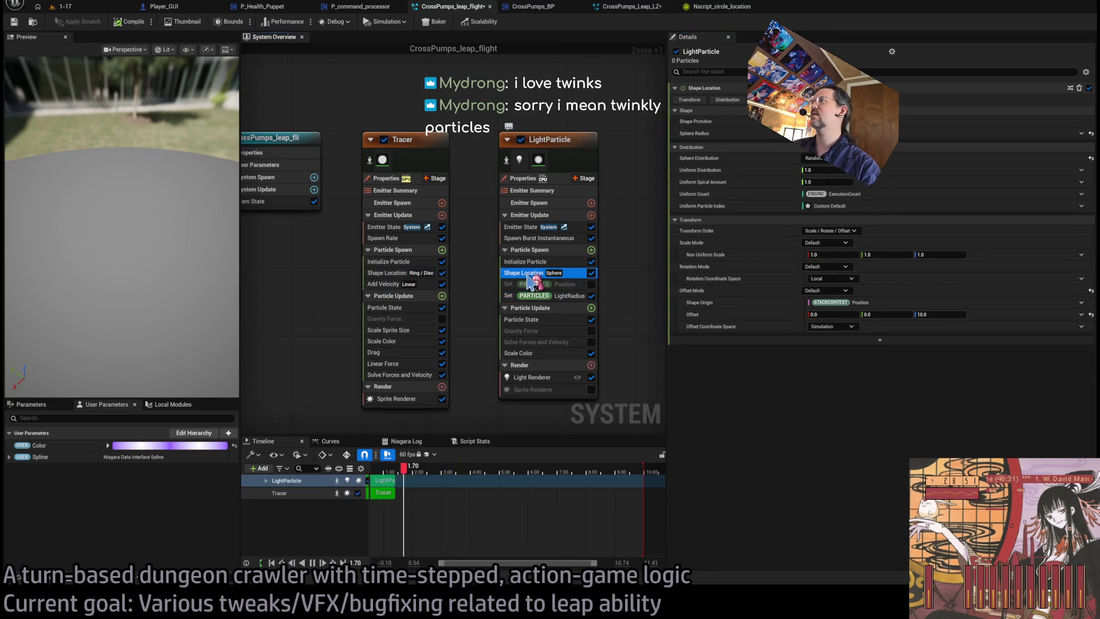
key("Delete")
mouse_move(396, 272)
left_mouse_down()
mouse_move(430, 283)
mouse_move(533, 275)
mouse_move(563, 296)
left_mouse_up()
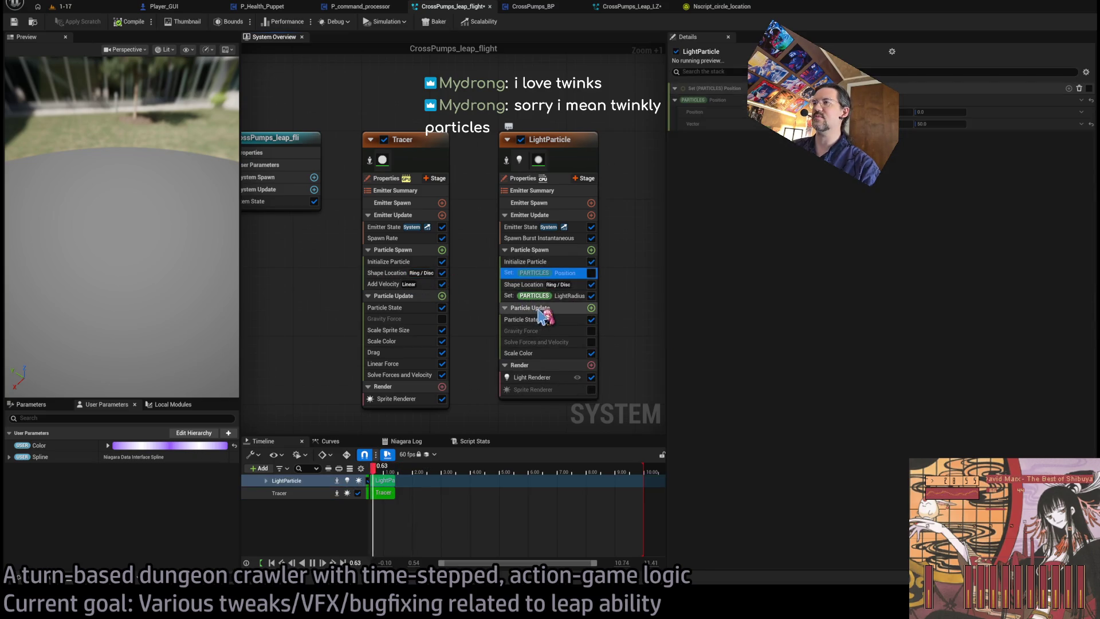
left_click(556, 285)
left_click(568, 273)
key("Delete")
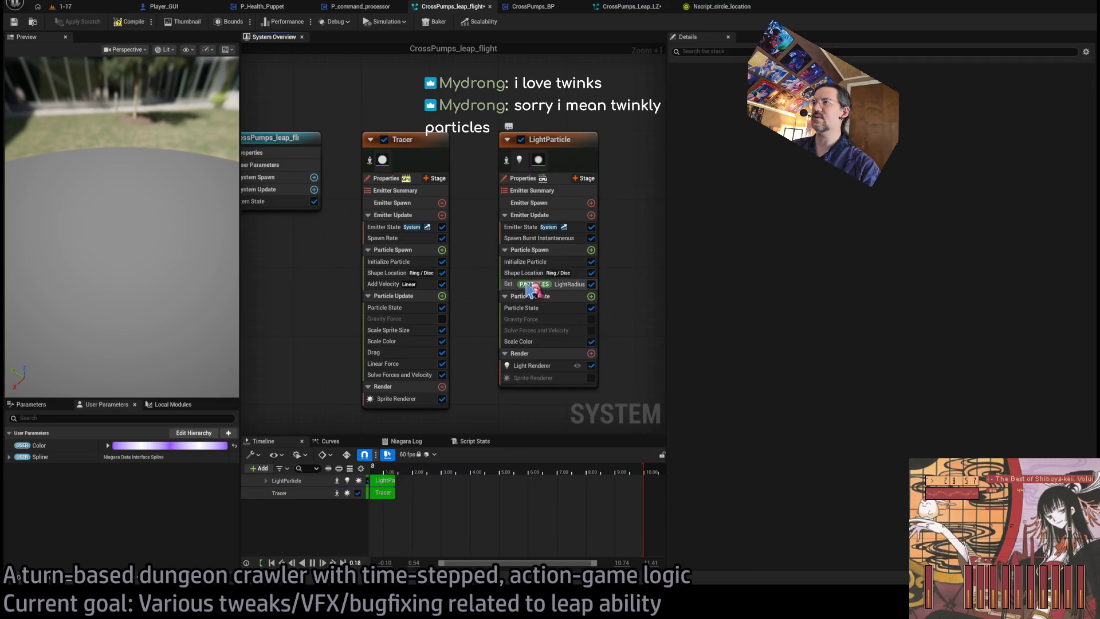
left_click(532, 274)
Swap LightParticle's one-shot Spawn Burst Instantaneous for a copy of Tracer's Spawn Rate.
mouse_move(115, 172)
left_mouse_down()
mouse_move(155, 201)
mouse_move(172, 240)
left_mouse_up()
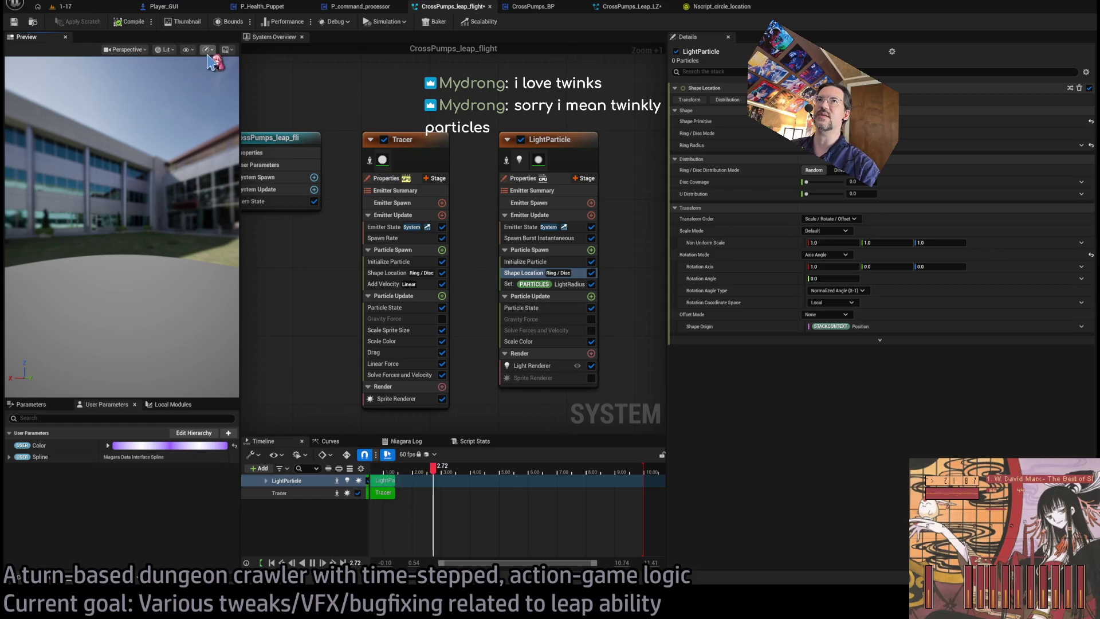
left_click(22, 406)
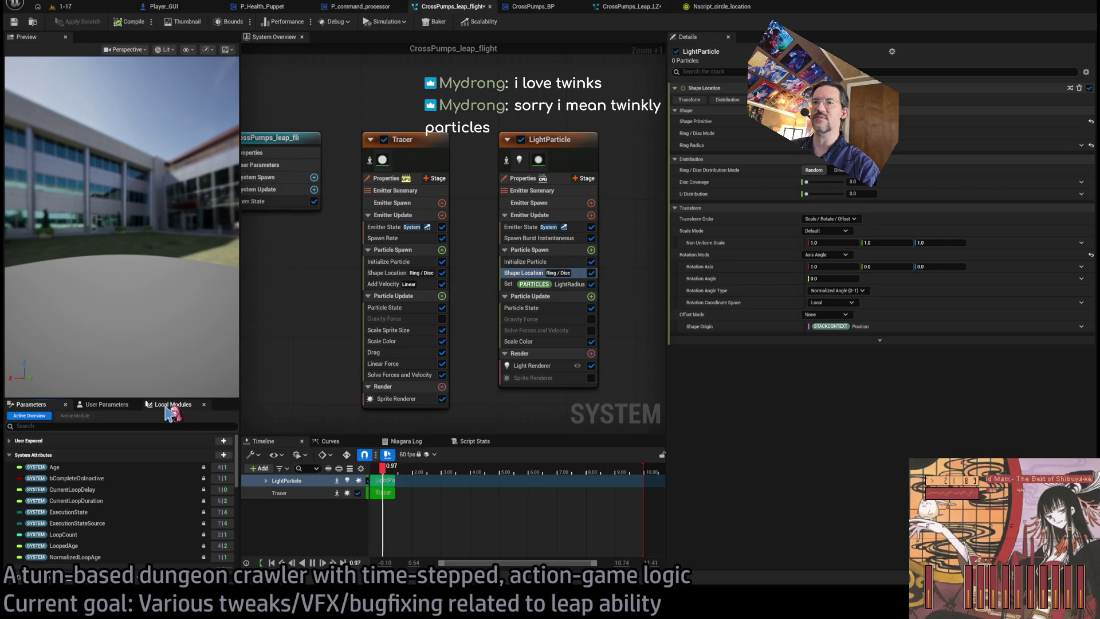
left_click(105, 405)
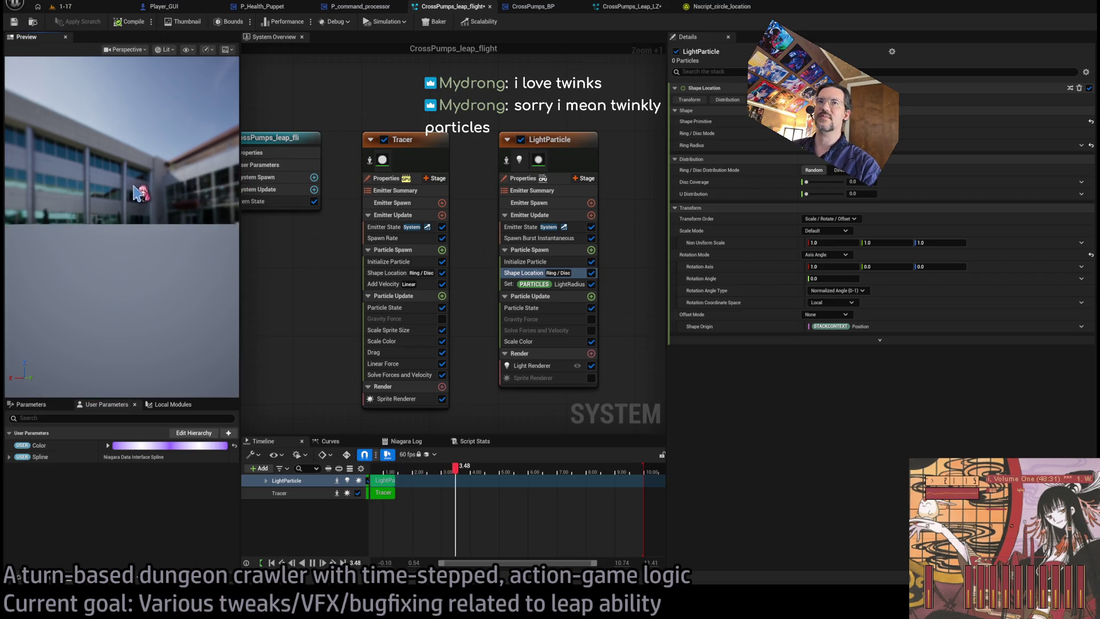
left_click_drag(137, 194, 166, 172)
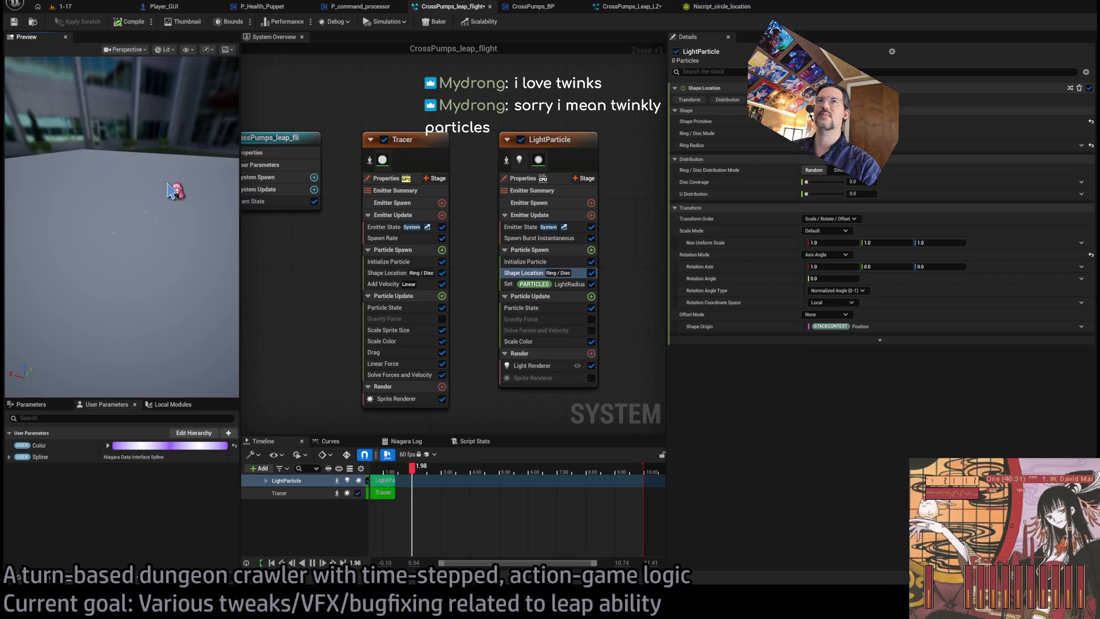
left_click(577, 239)
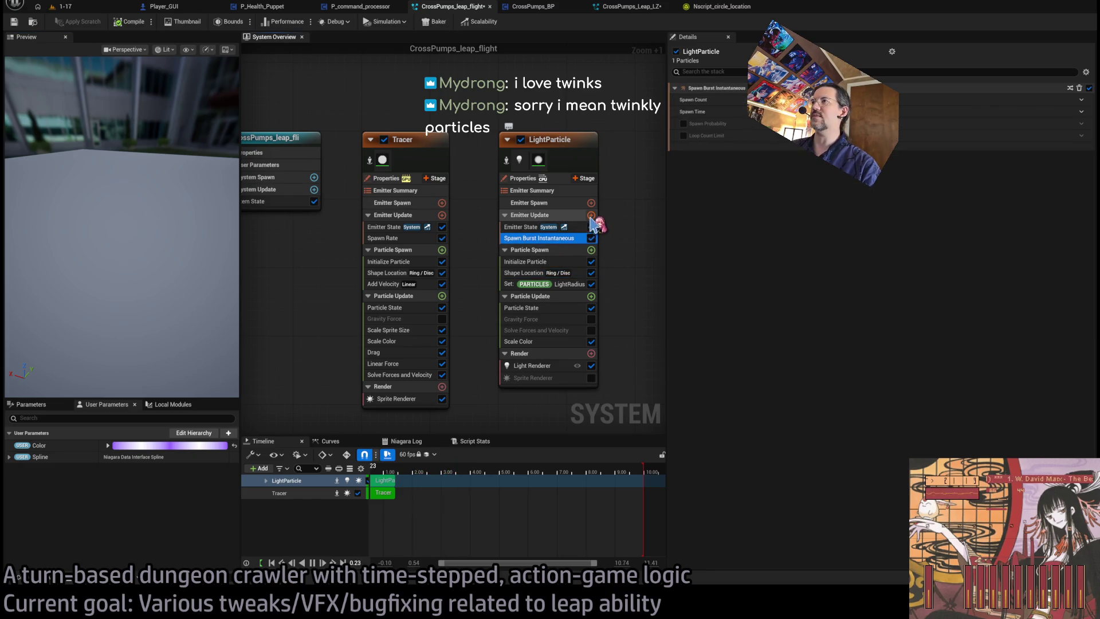
left_click(390, 238)
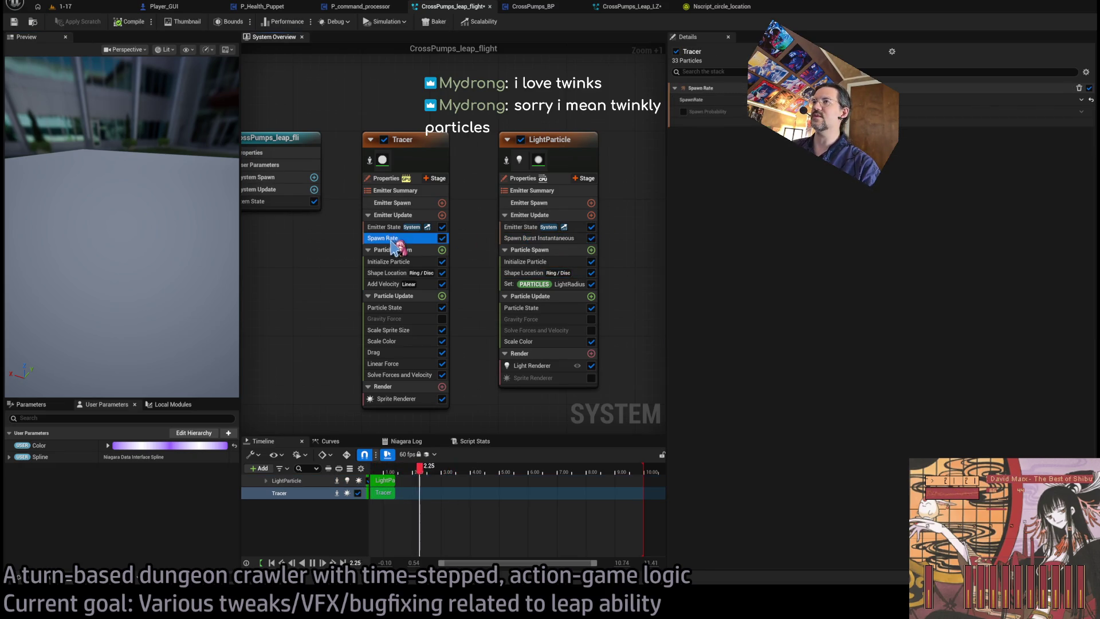
left_click(568, 238)
key("Delete")
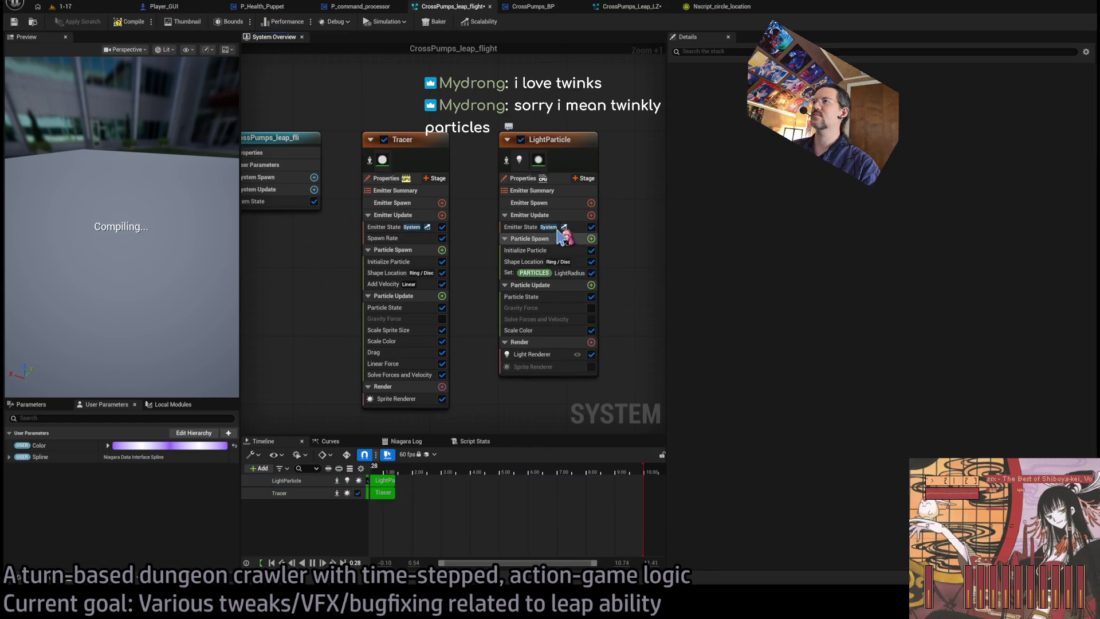
left_click_drag(547, 243, 550, 239)
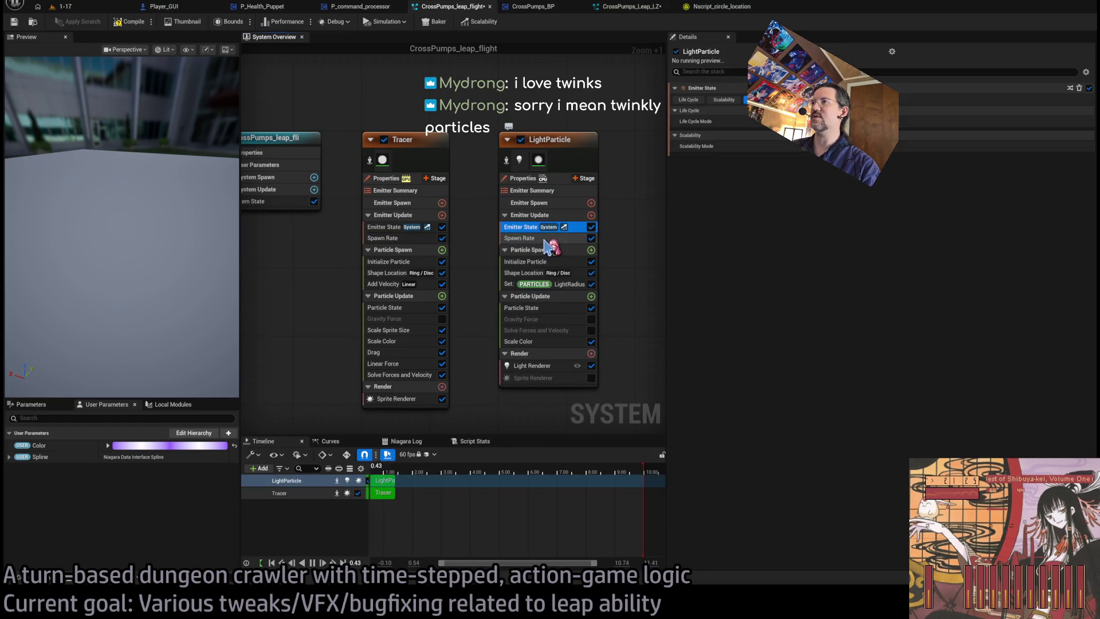
Review LightParticle's emitter stack and spawn rate while watching the purple glow in the preview.
mouse_move(132, 275)
left_mouse_down()
mouse_move(148, 312)
mouse_move(140, 274)
left_mouse_up()
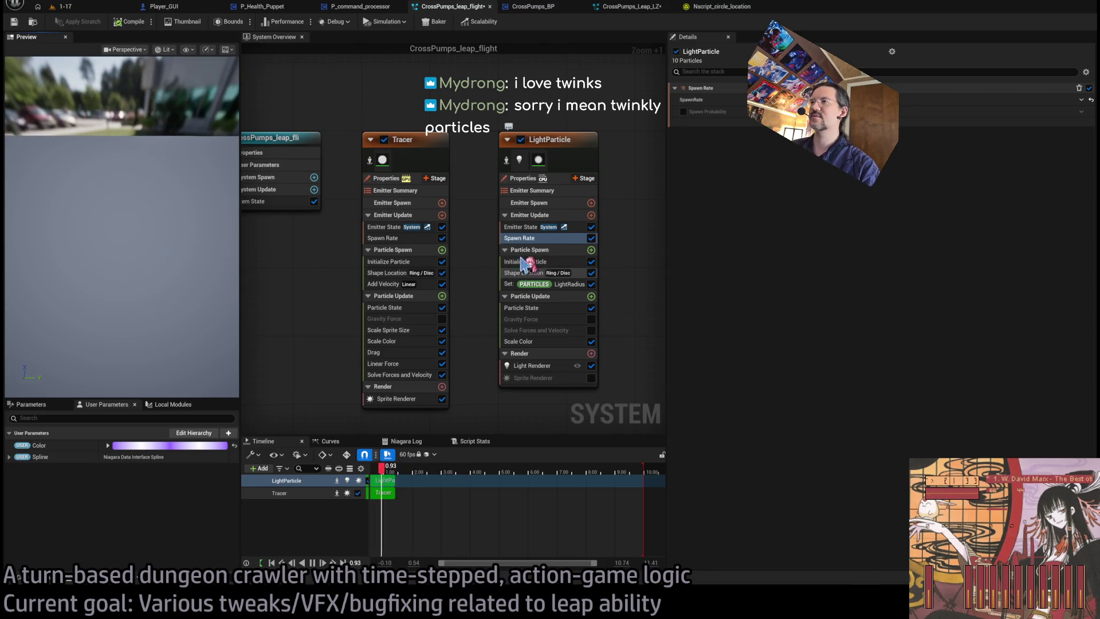
left_click(519, 228)
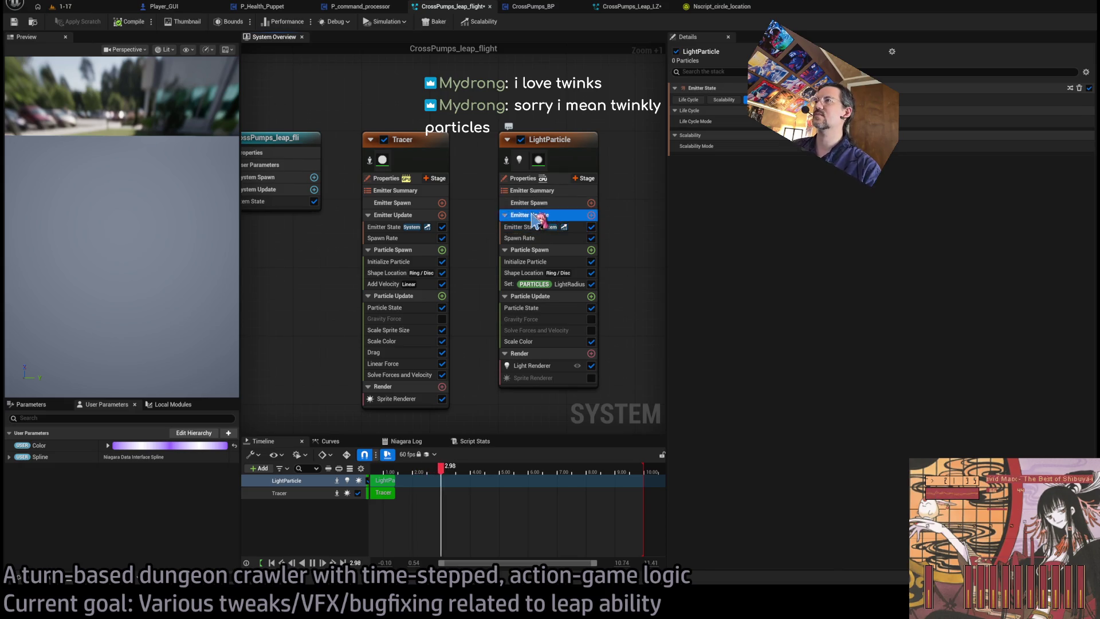
left_click(555, 202)
left_click(560, 191)
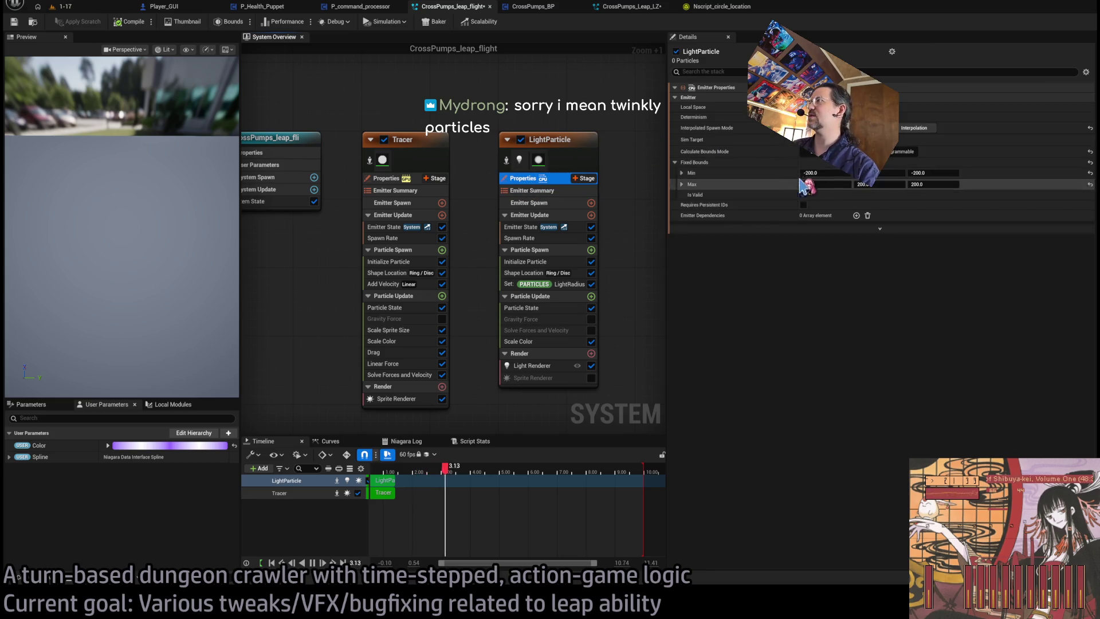
left_click(554, 152)
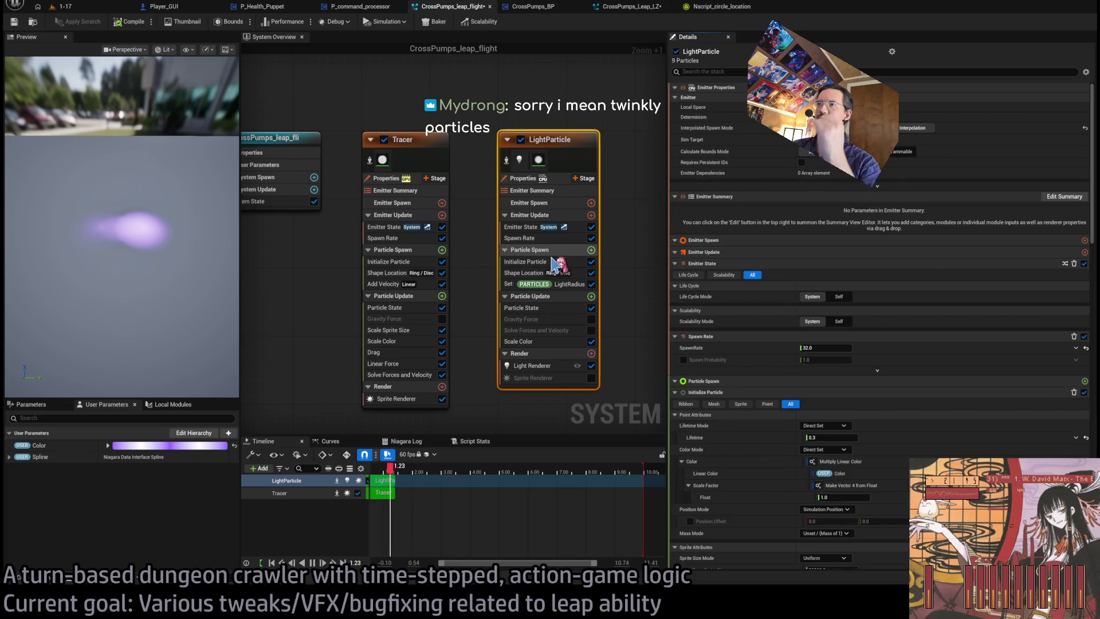
left_click_drag(120, 257, 166, 100)
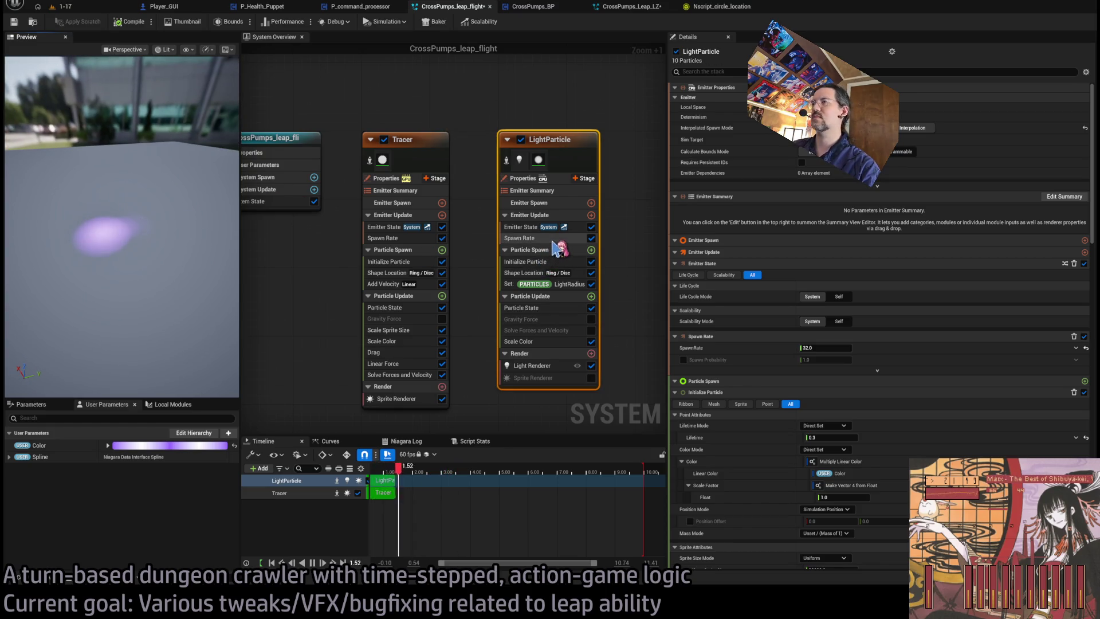
left_click(519, 229)
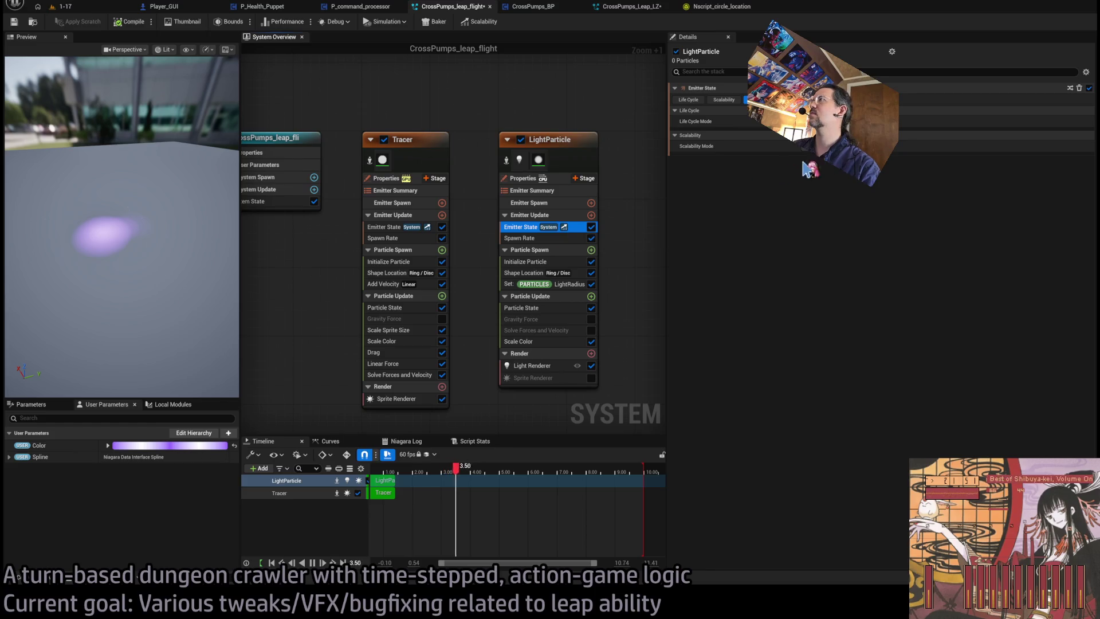
left_click(383, 237)
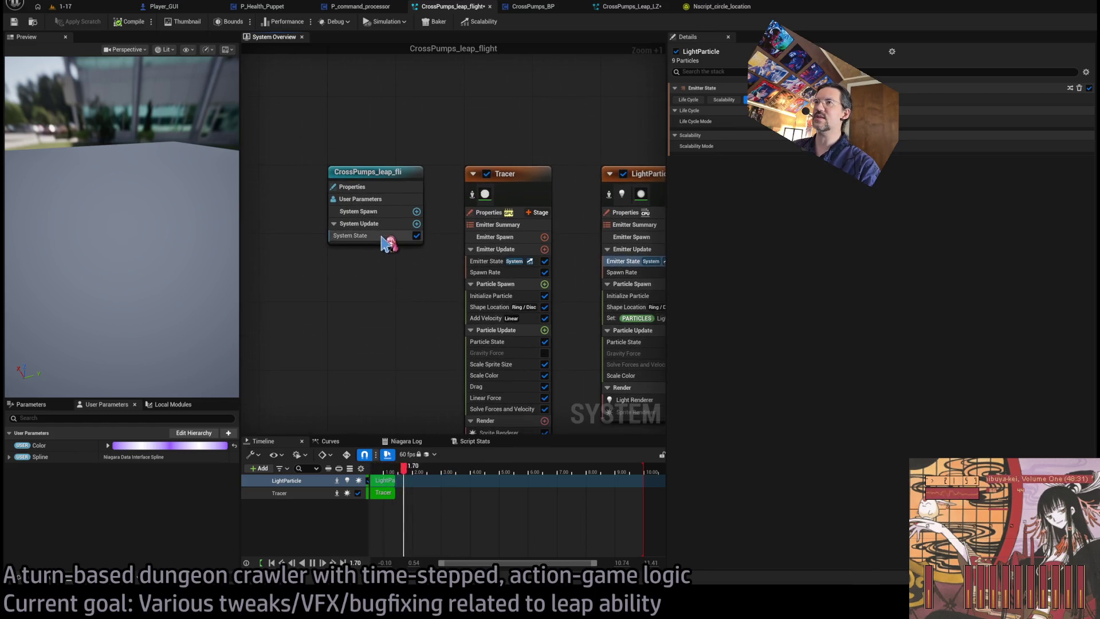
left_click(619, 273)
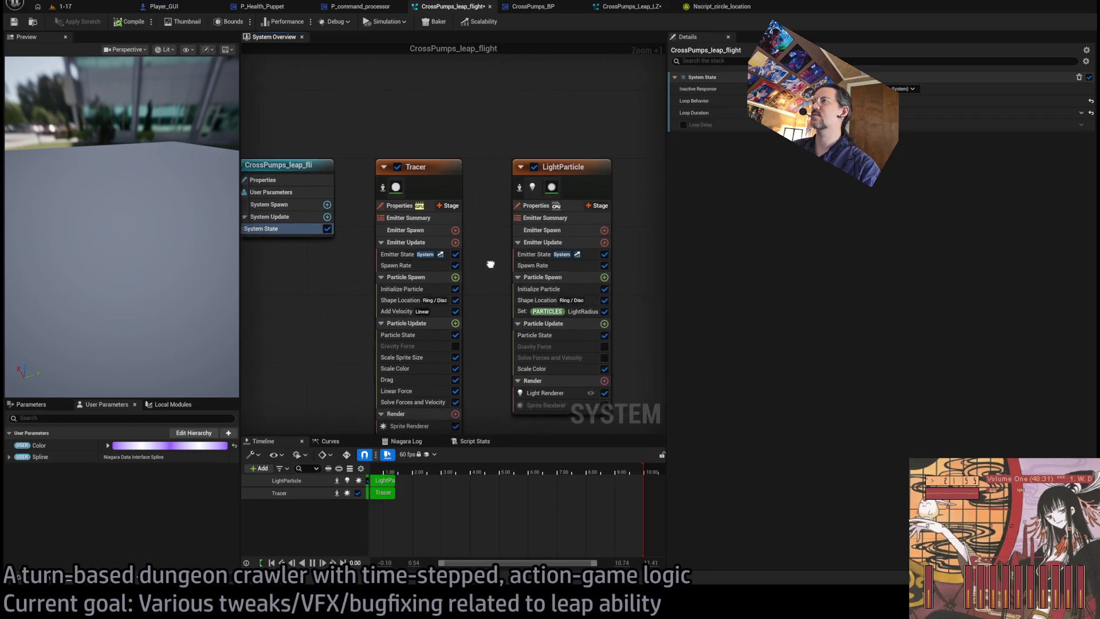
left_click(540, 288)
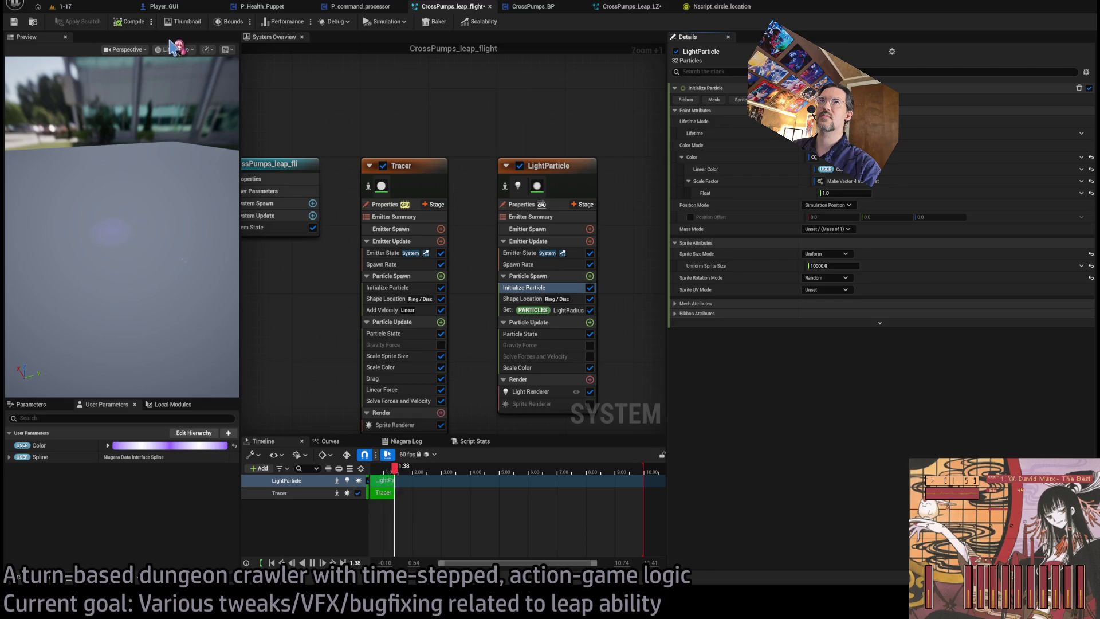
left_click(92, 7)
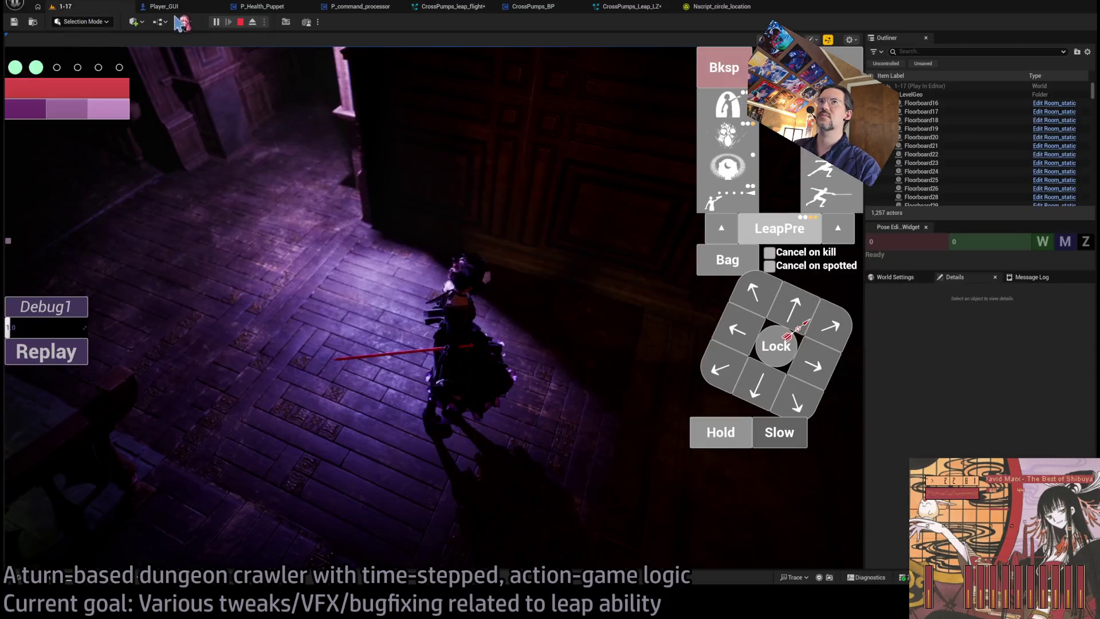
left_click(70, 356)
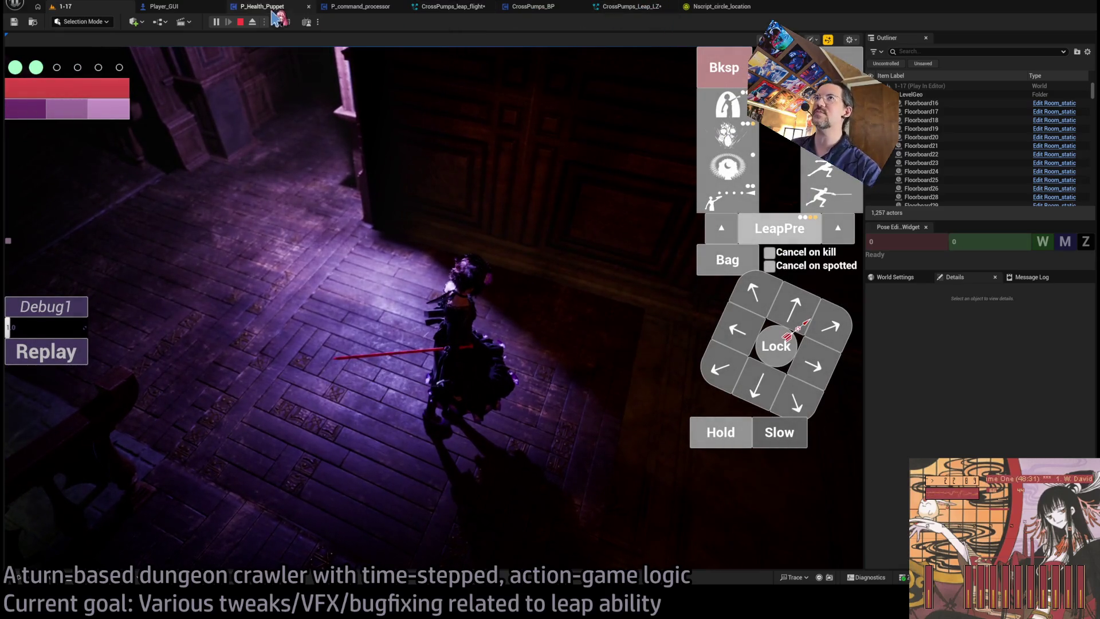
left_click(643, 8)
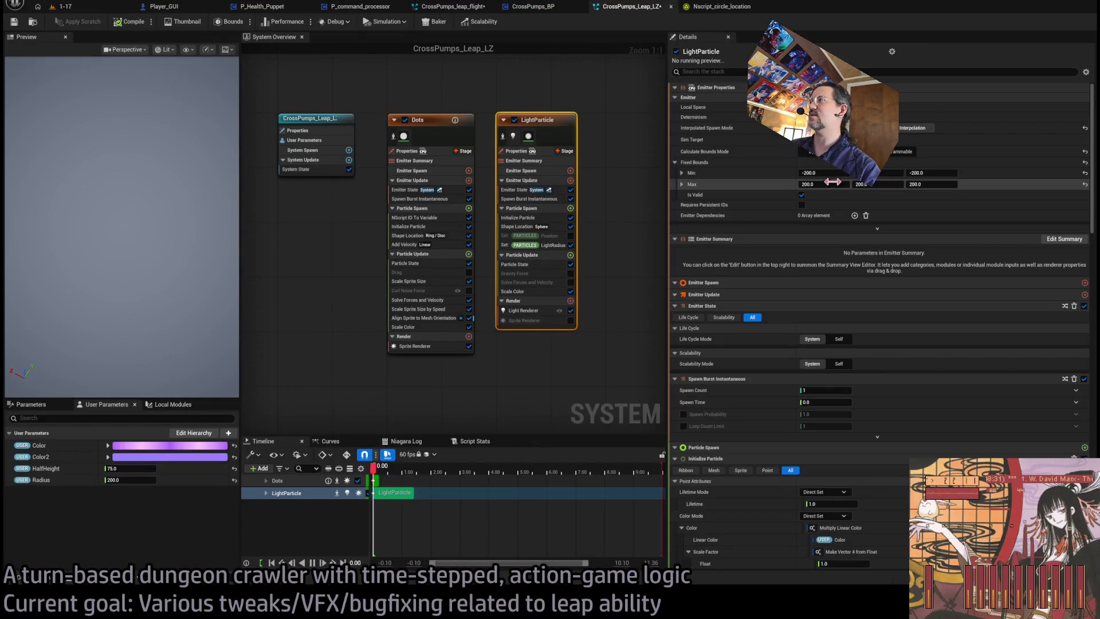
left_click(536, 244)
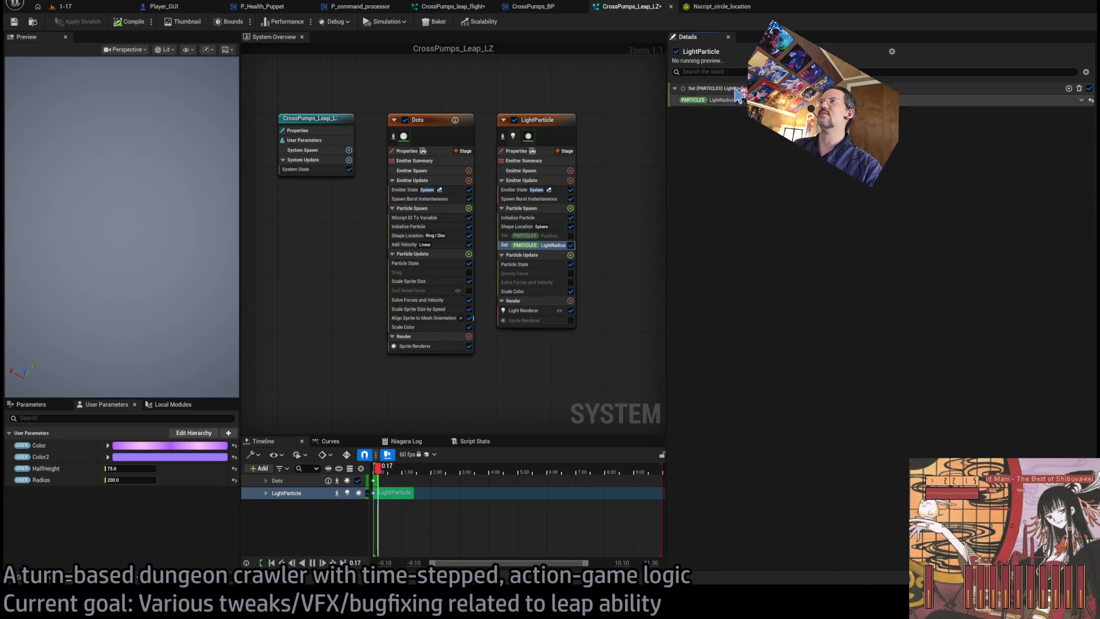
left_click(479, 8)
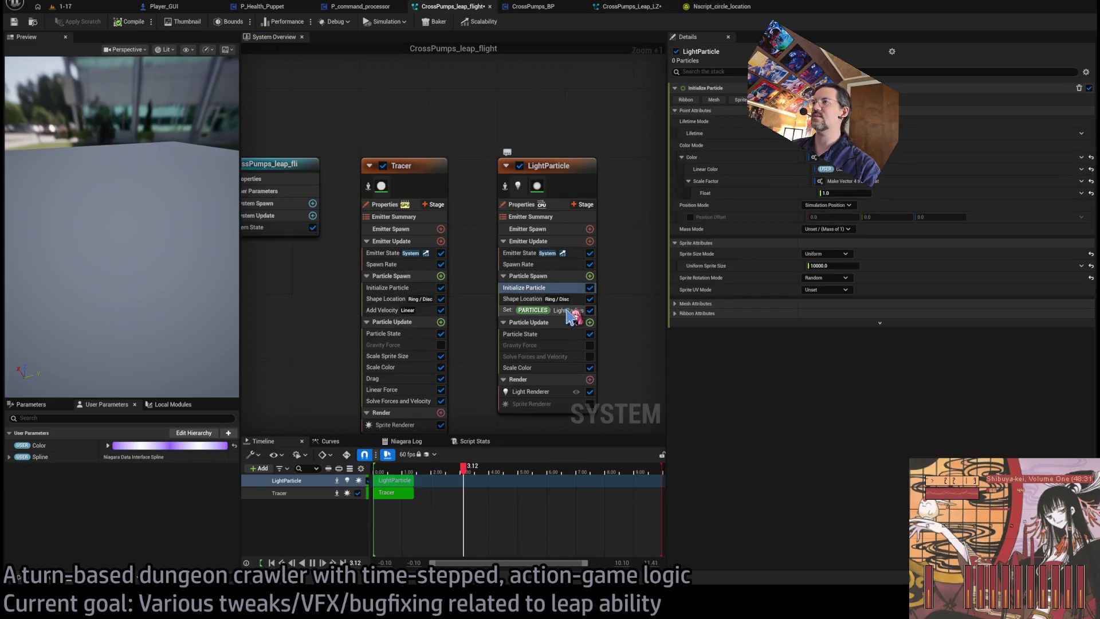
left_click(571, 312)
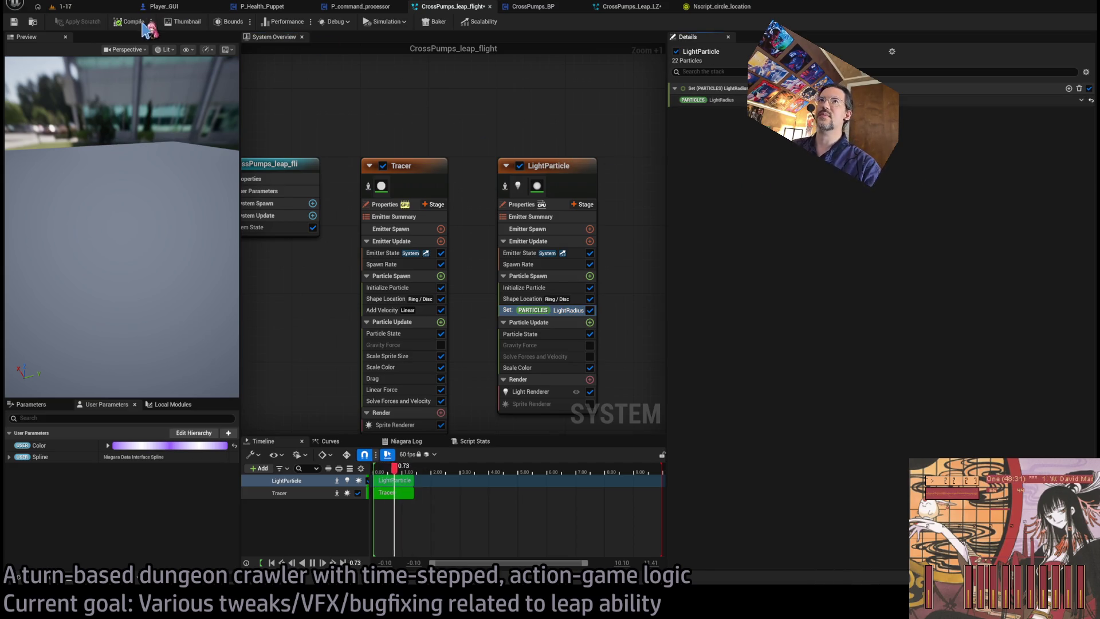
left_click(66, 6)
left_click(81, 350)
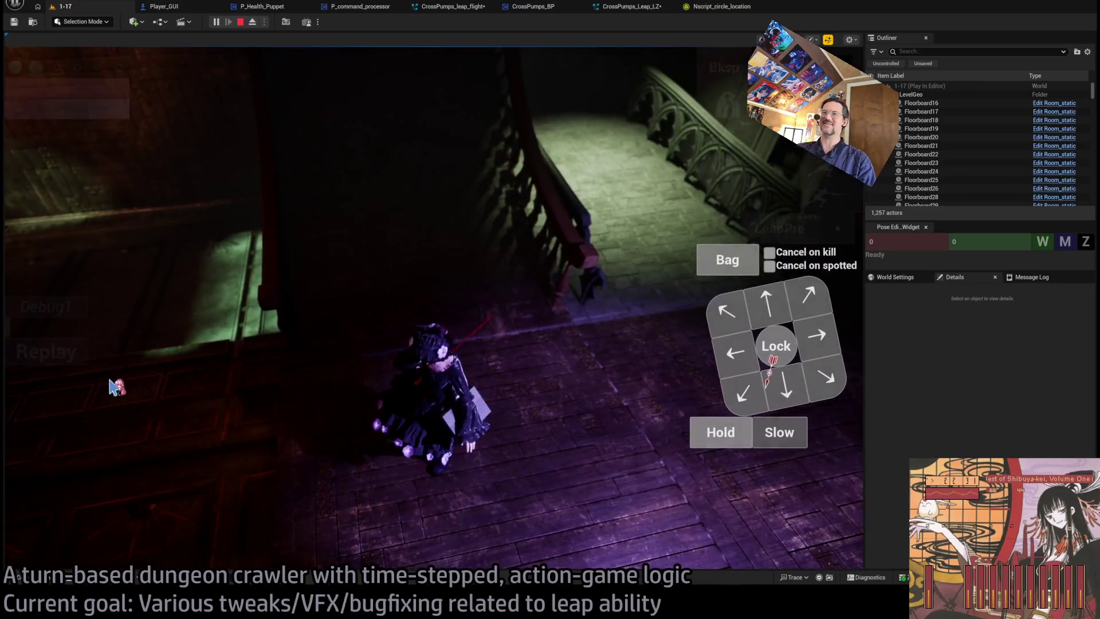
Restart the leap replay and compare LightParticle's Spawn Rate between Leap_LZ and leap_flight.
left_click(78, 350)
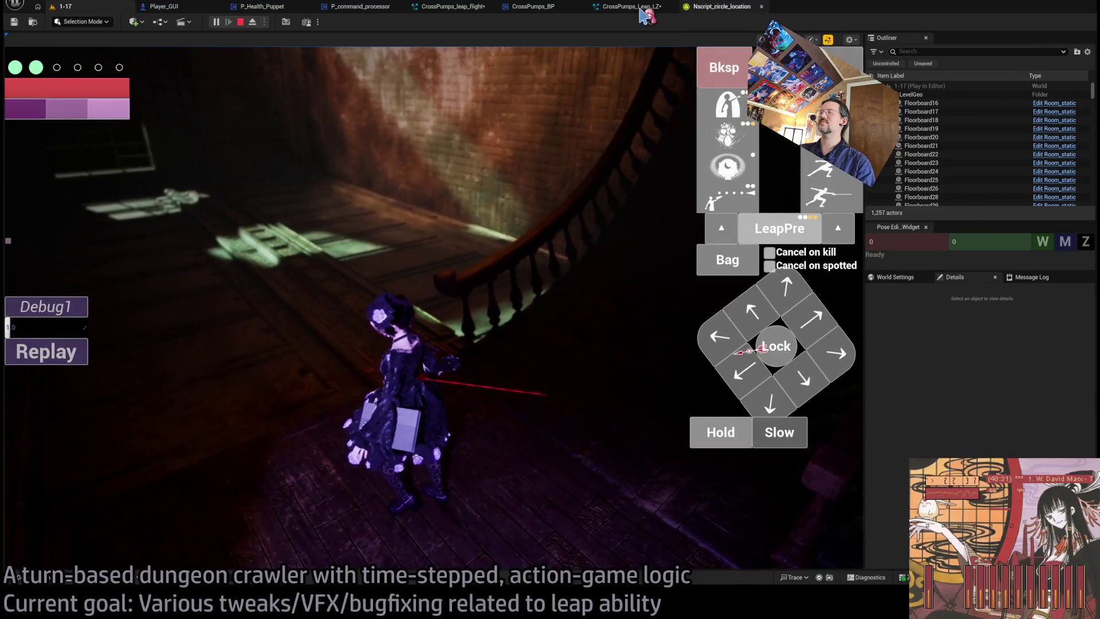
left_click(627, 8)
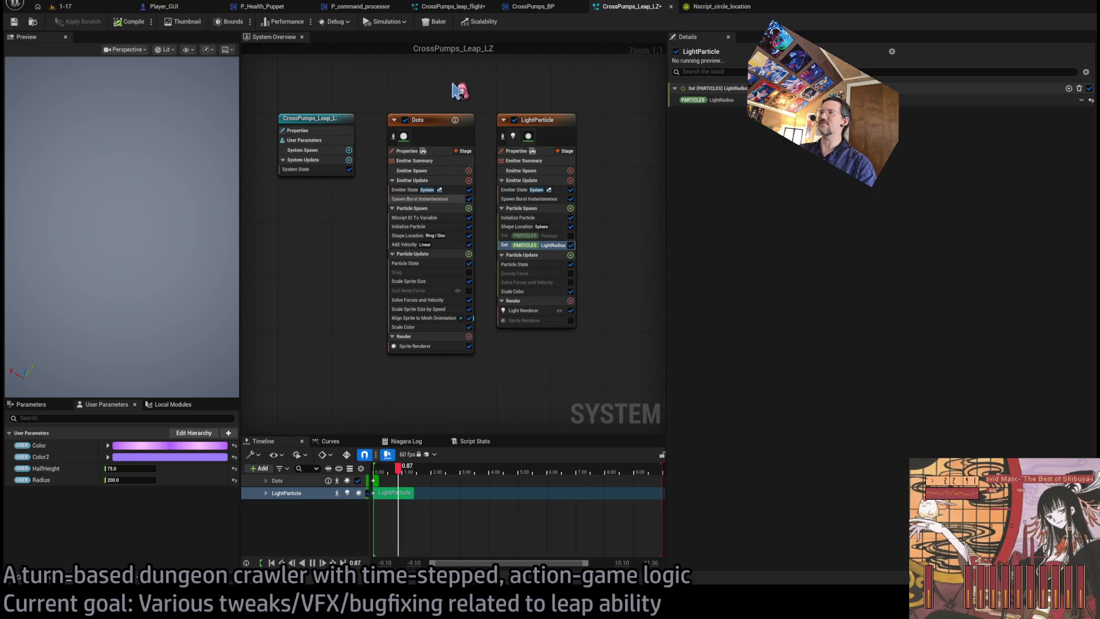
left_click(453, 7)
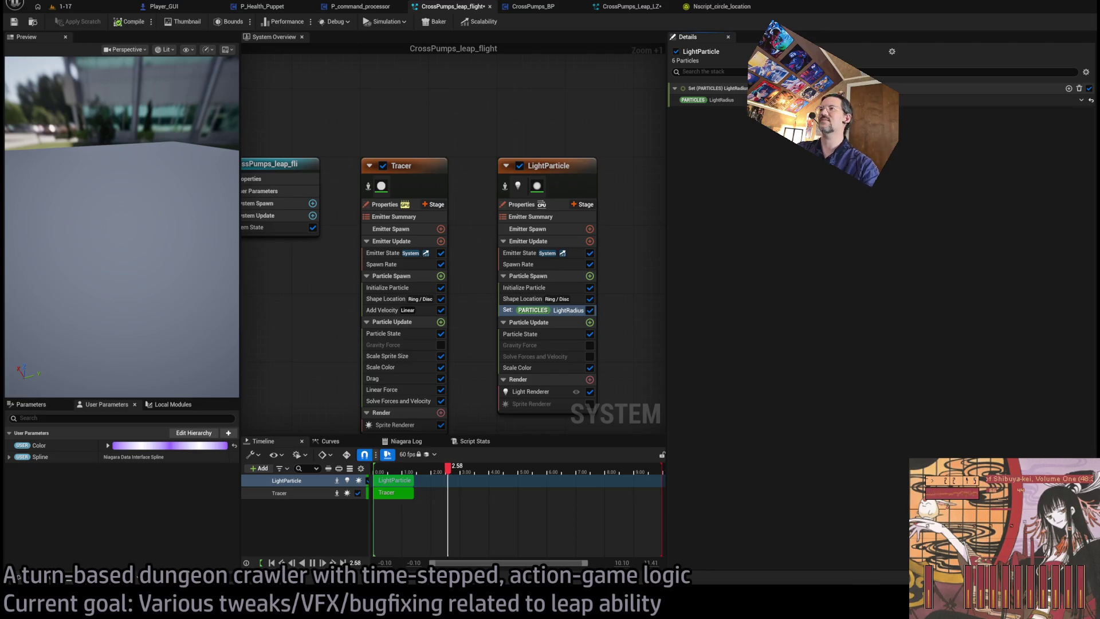
left_click(550, 265)
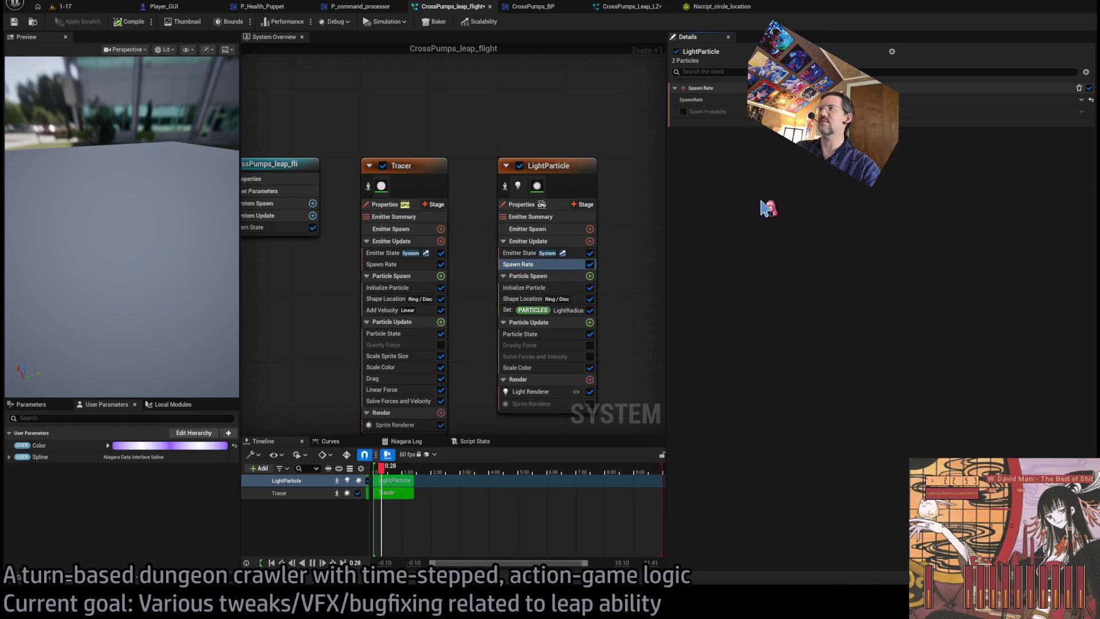
Test the leap in 1-17, then compare LightParticle's Initialize Particle settings across both systems.
left_click(96, 12)
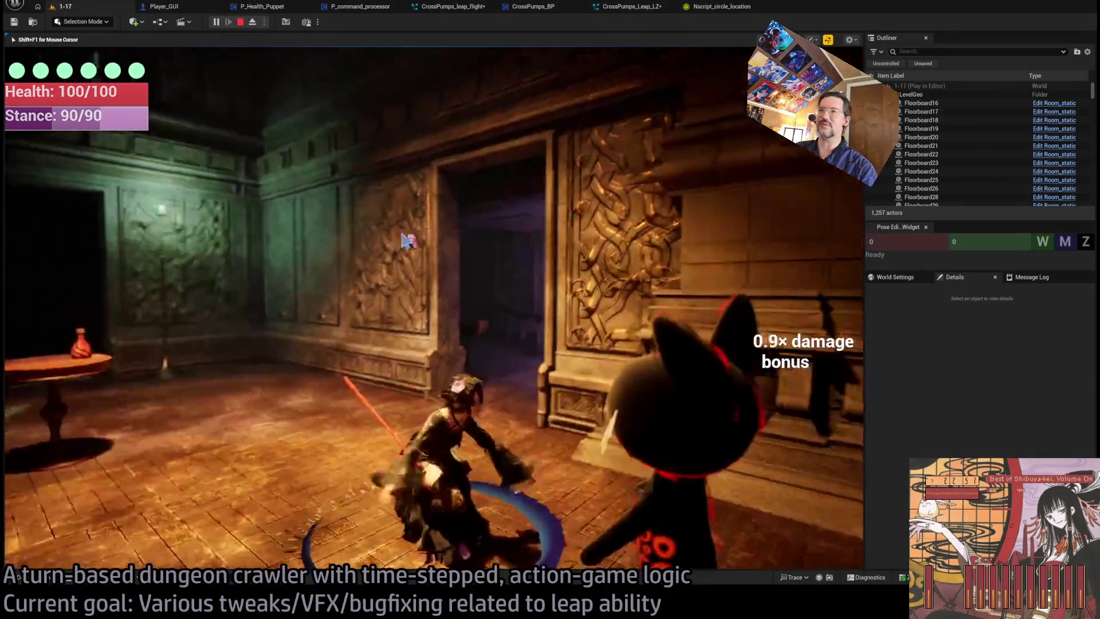
left_click(407, 240)
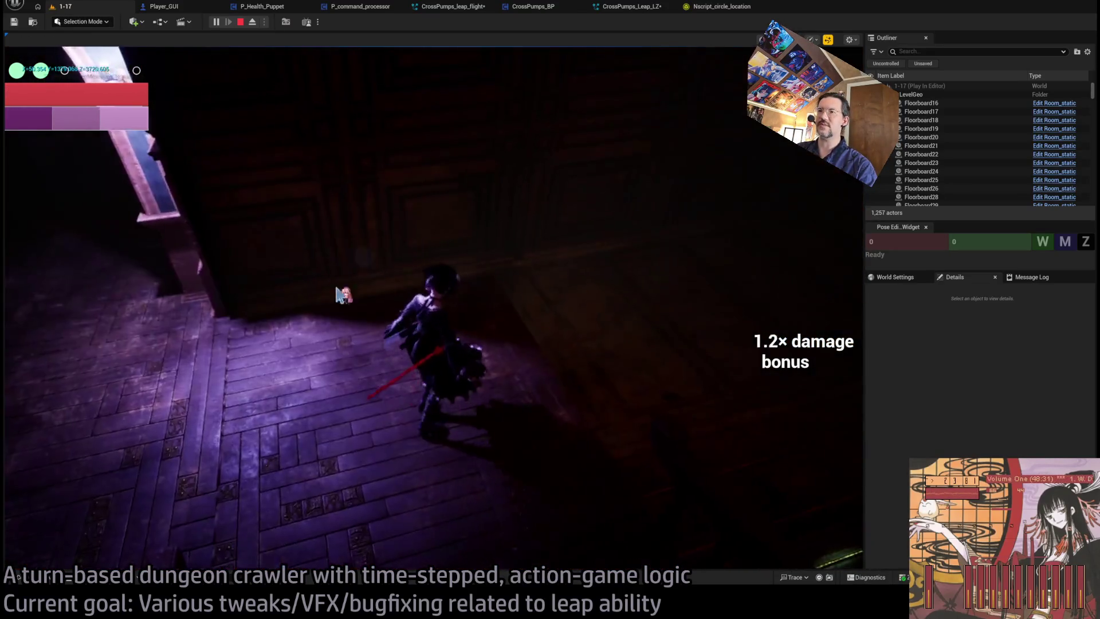
left_click(620, 8)
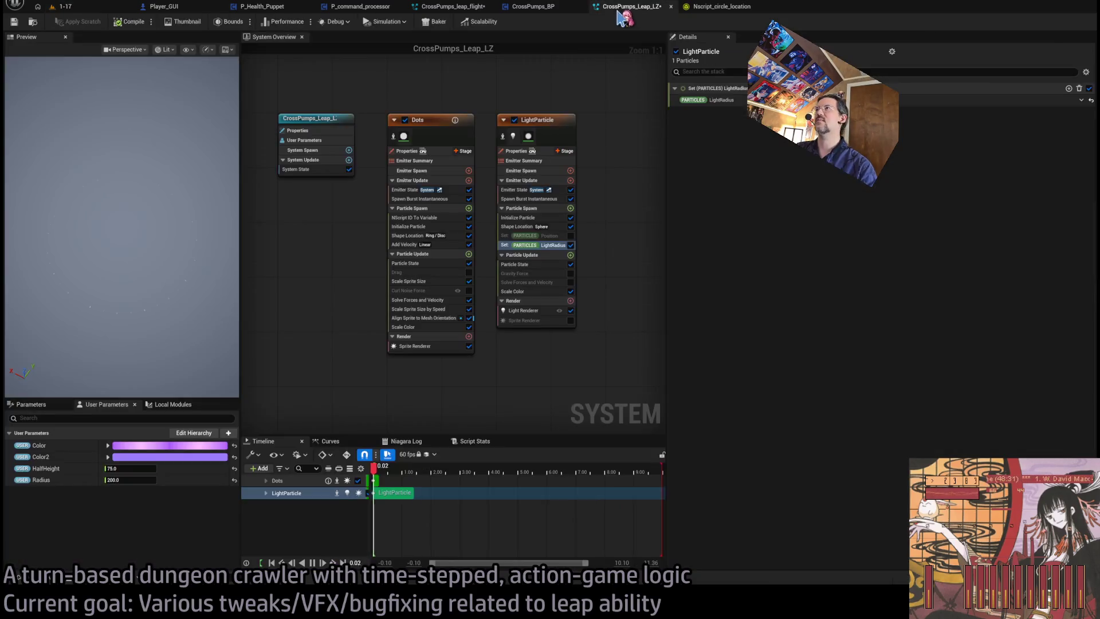
left_click(548, 218)
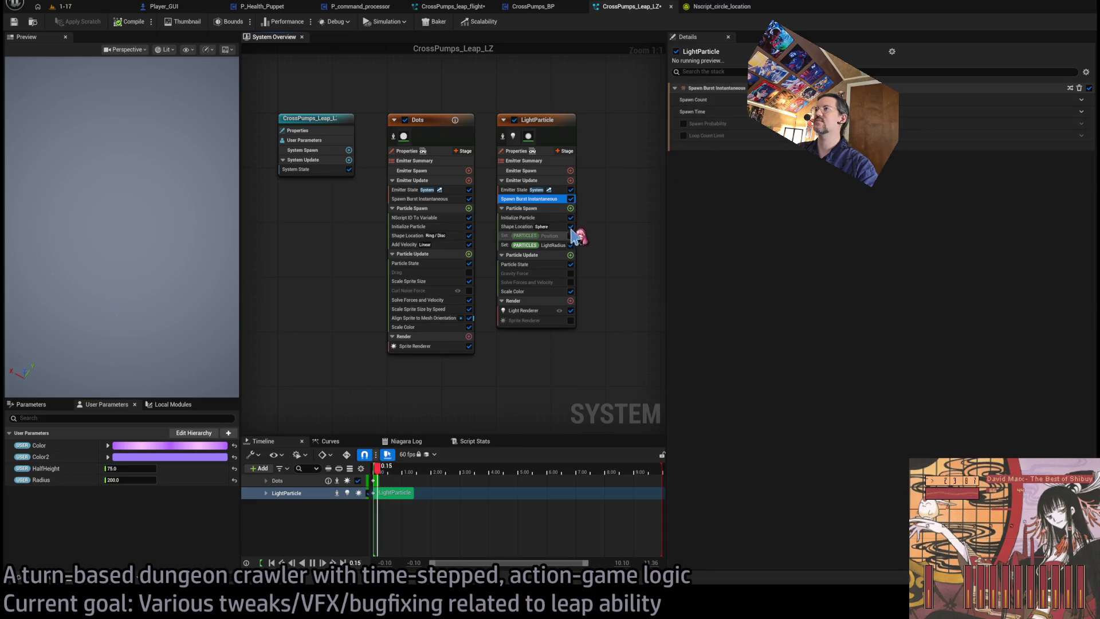
left_click(449, 7)
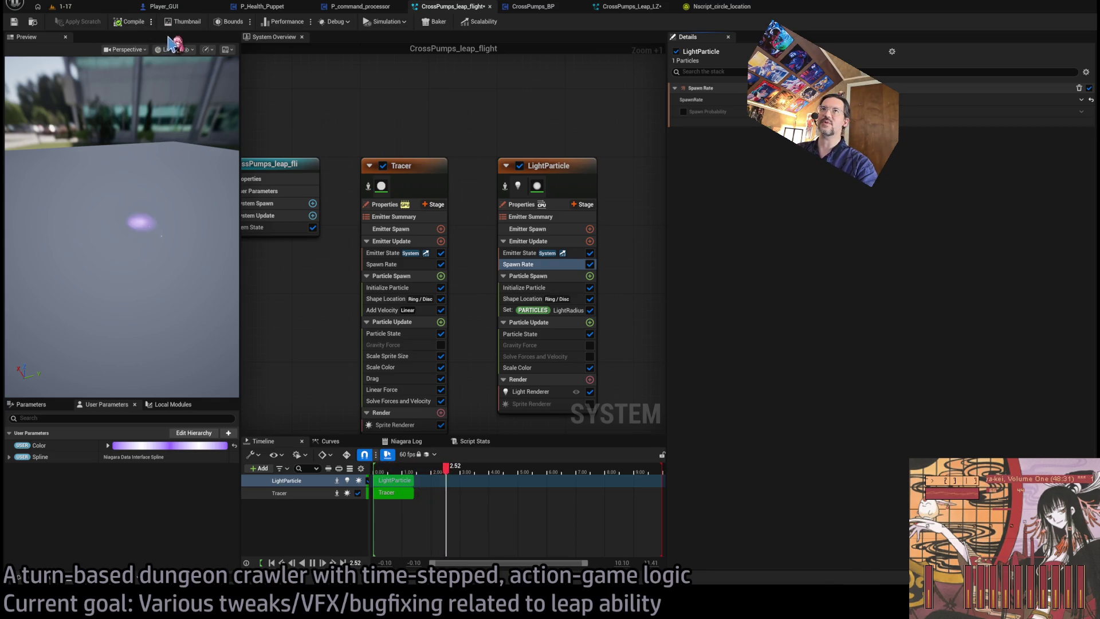
left_click(99, 11)
Replay the leap three times and execute two more leaps in 1-17, then stop playing.
left_click(45, 350)
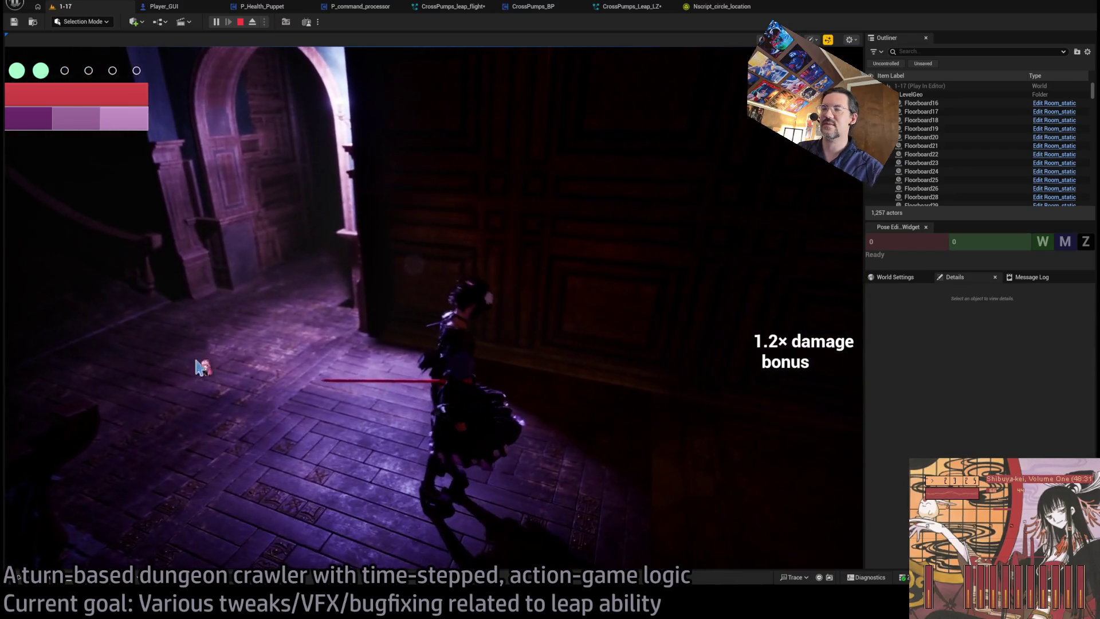
left_click(71, 359)
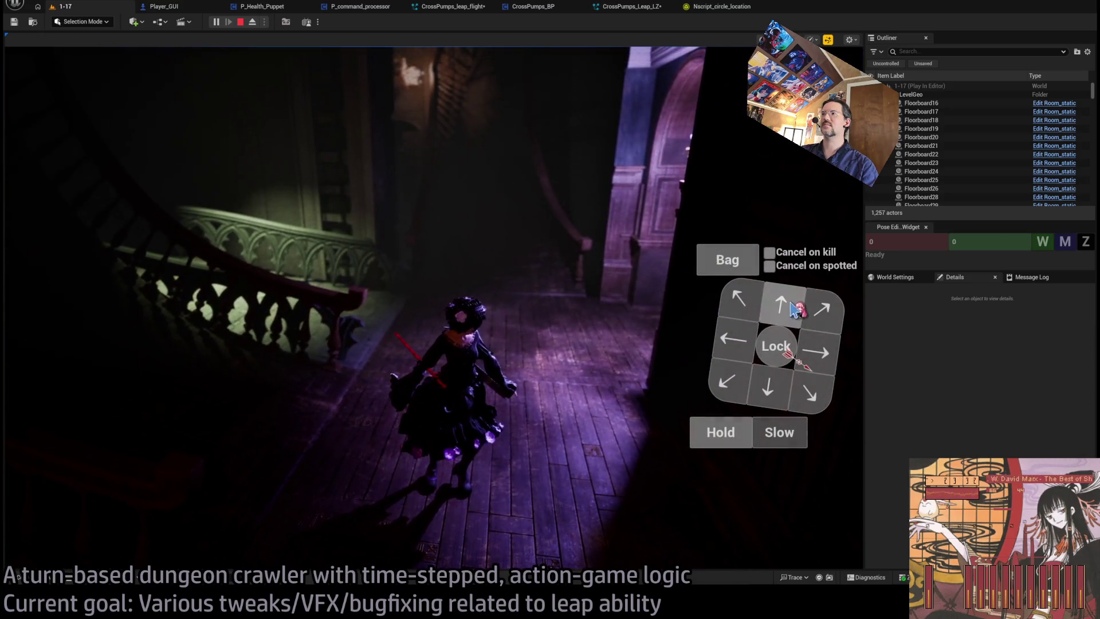
left_click(796, 309)
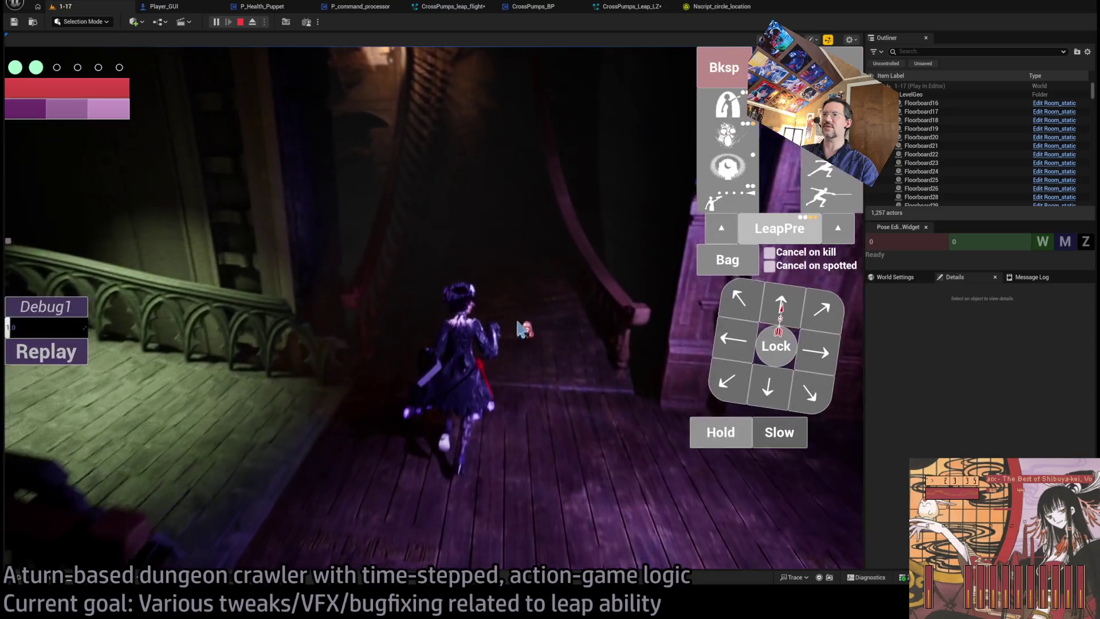
left_click(781, 311)
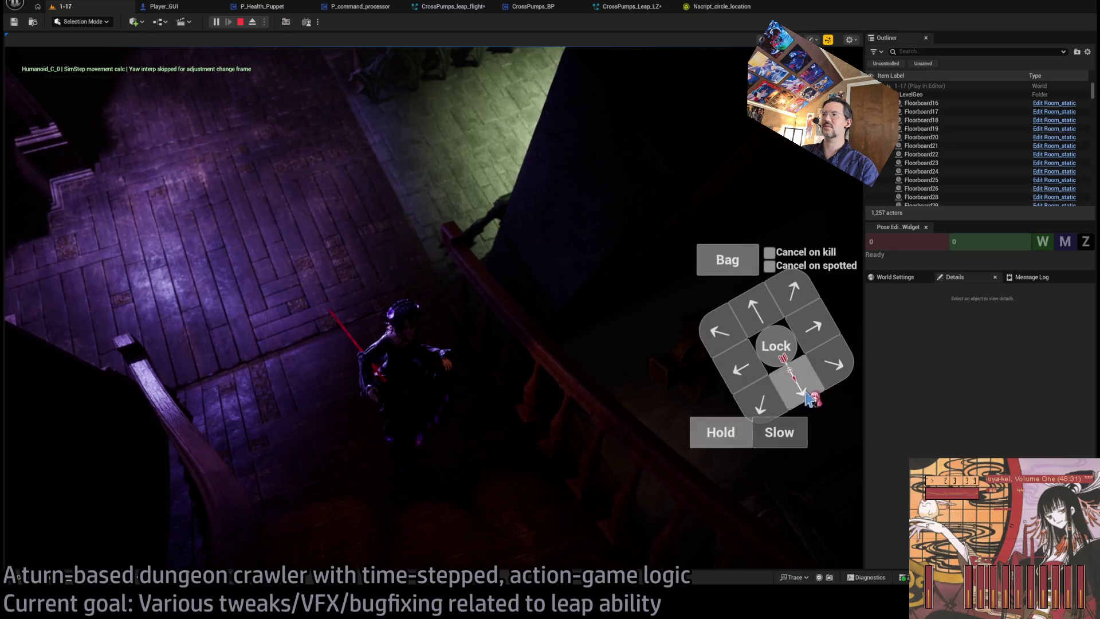
left_click(807, 397)
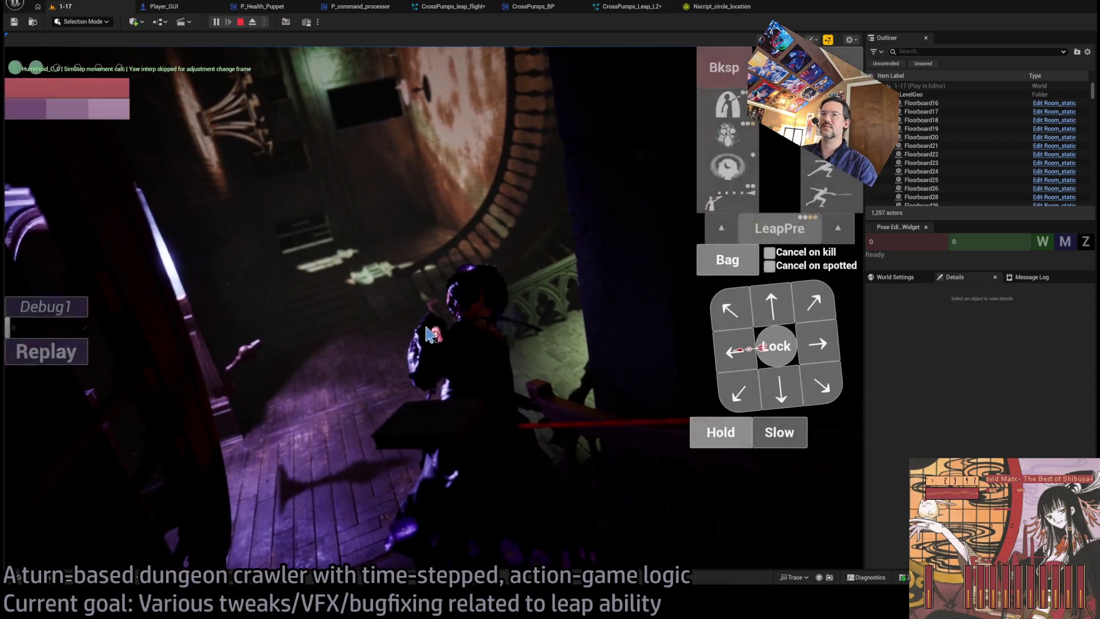
left_click(751, 227)
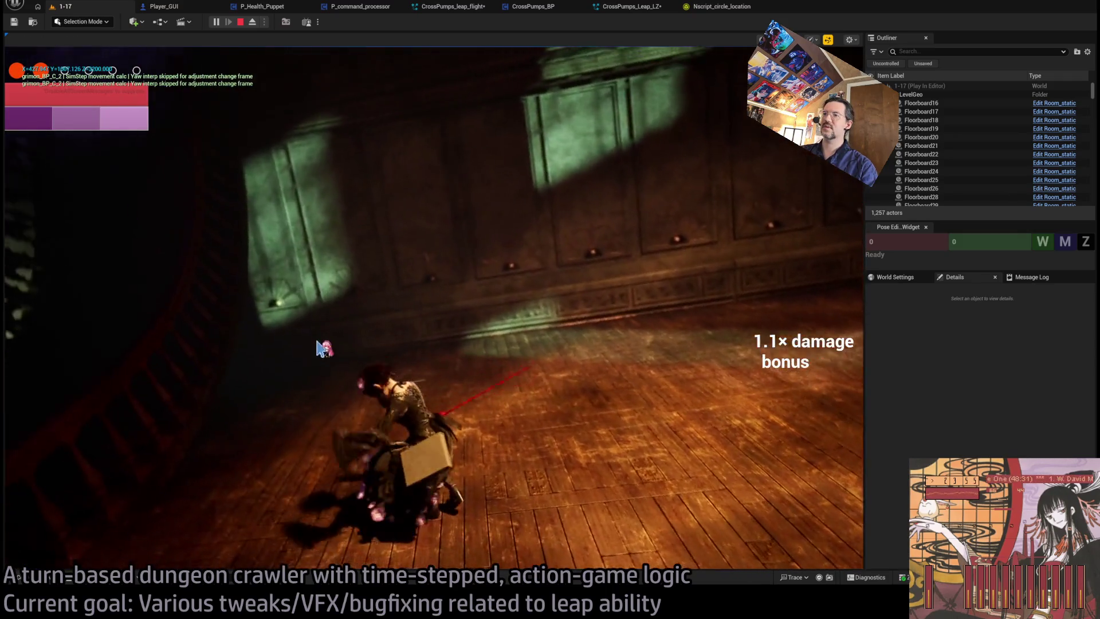
left_click(95, 366)
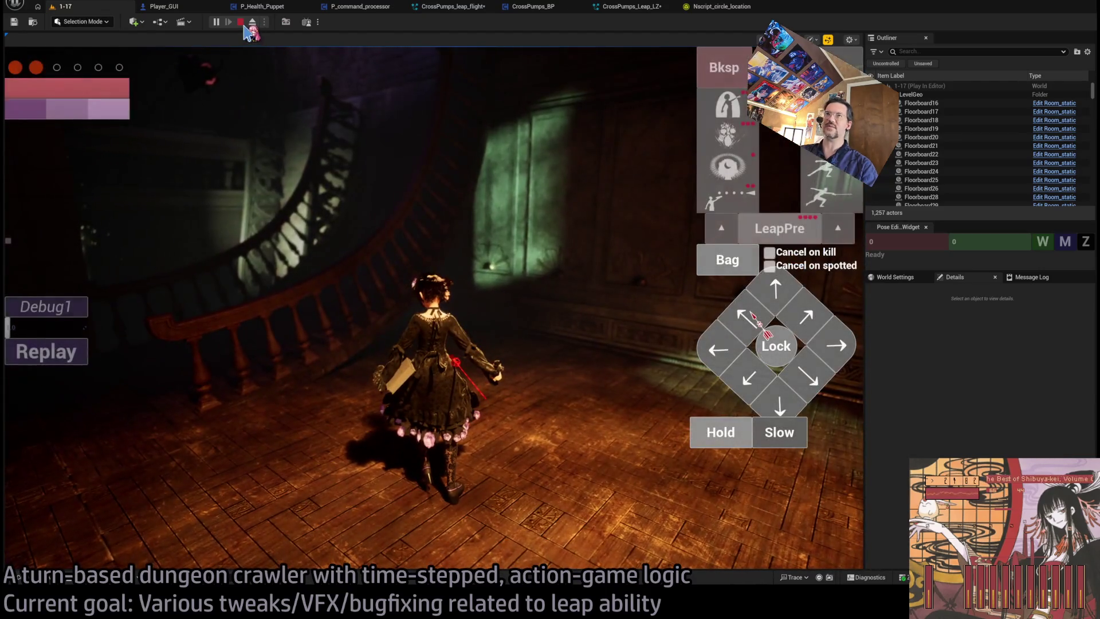
left_click(241, 23)
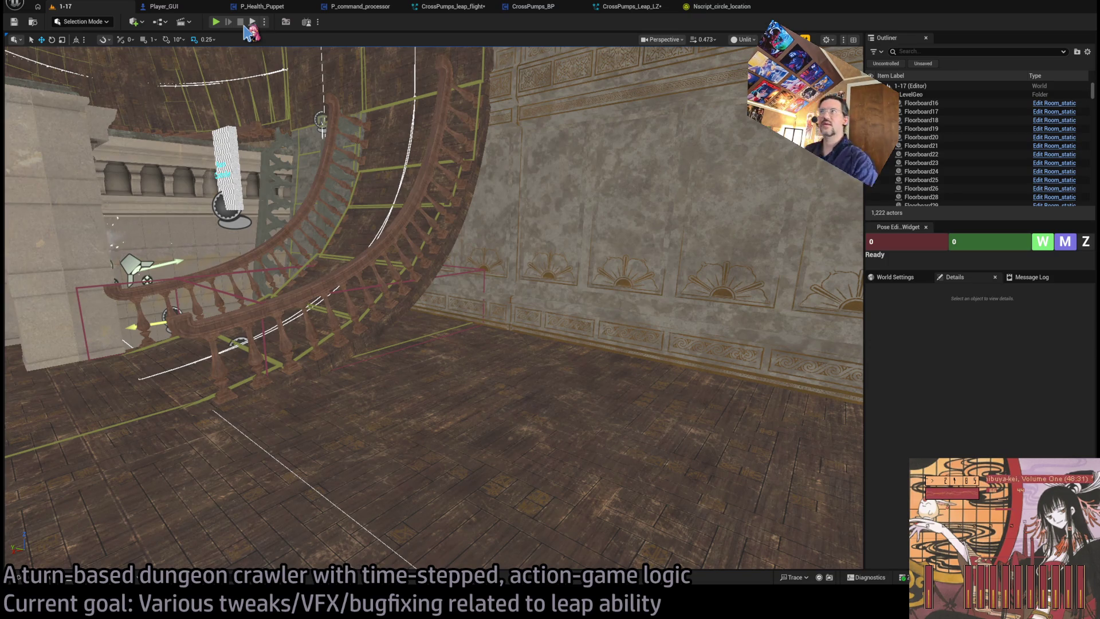
Review LightParticle's Initialize Particle, Spawn Rate, LightRadius and Shape Location modules, then play 1-17 again.
left_click(415, 6)
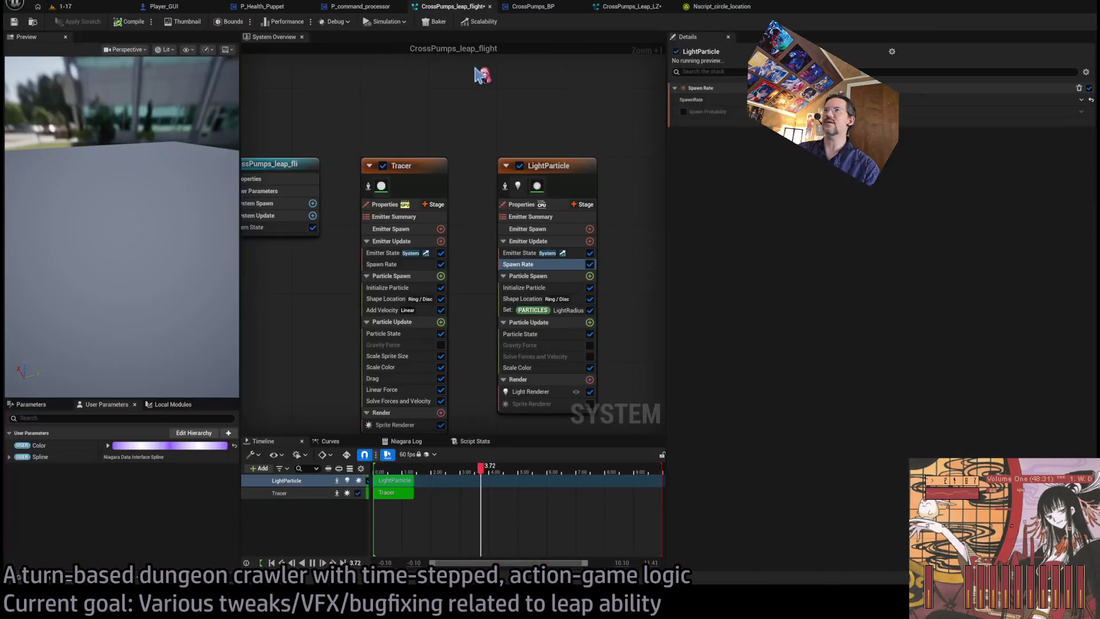
left_click(547, 289)
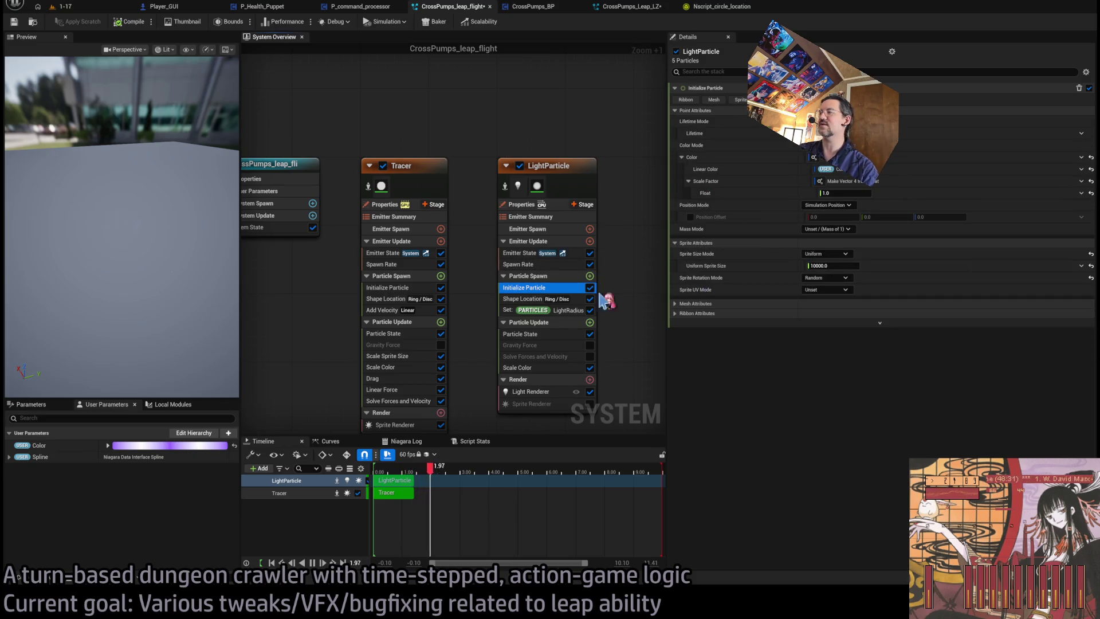
left_click(557, 265)
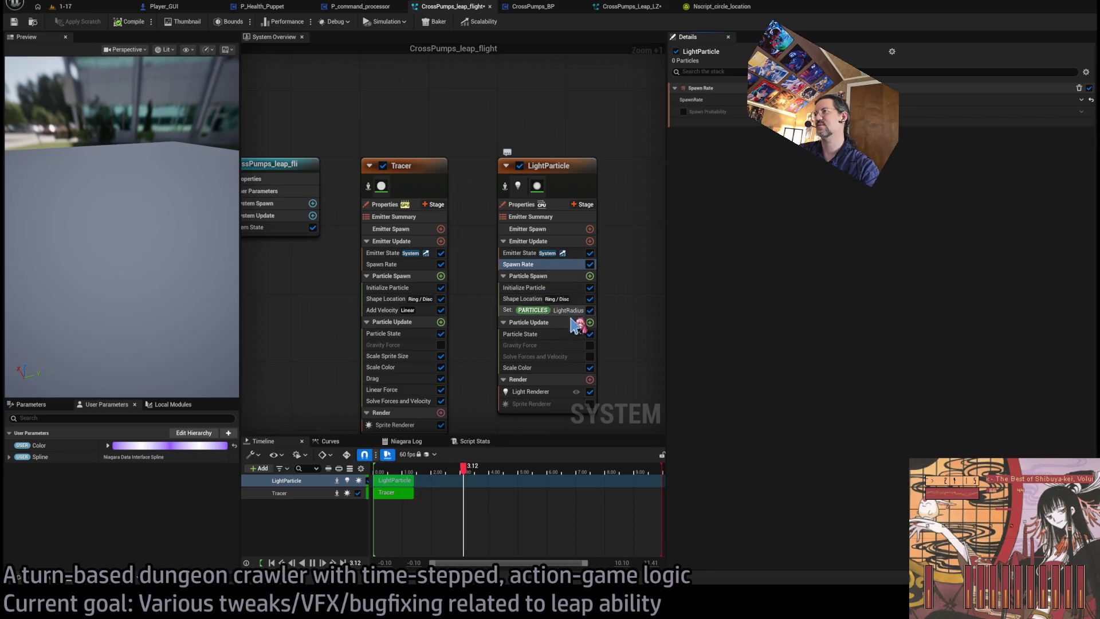
left_click(571, 311)
left_click(534, 299)
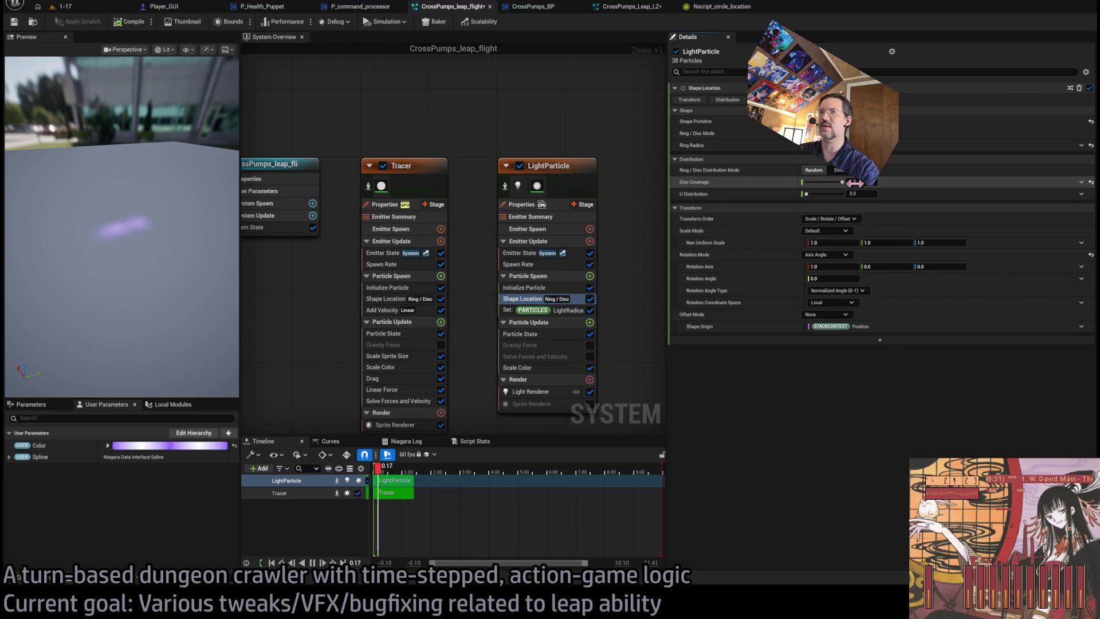
left_click(569, 312)
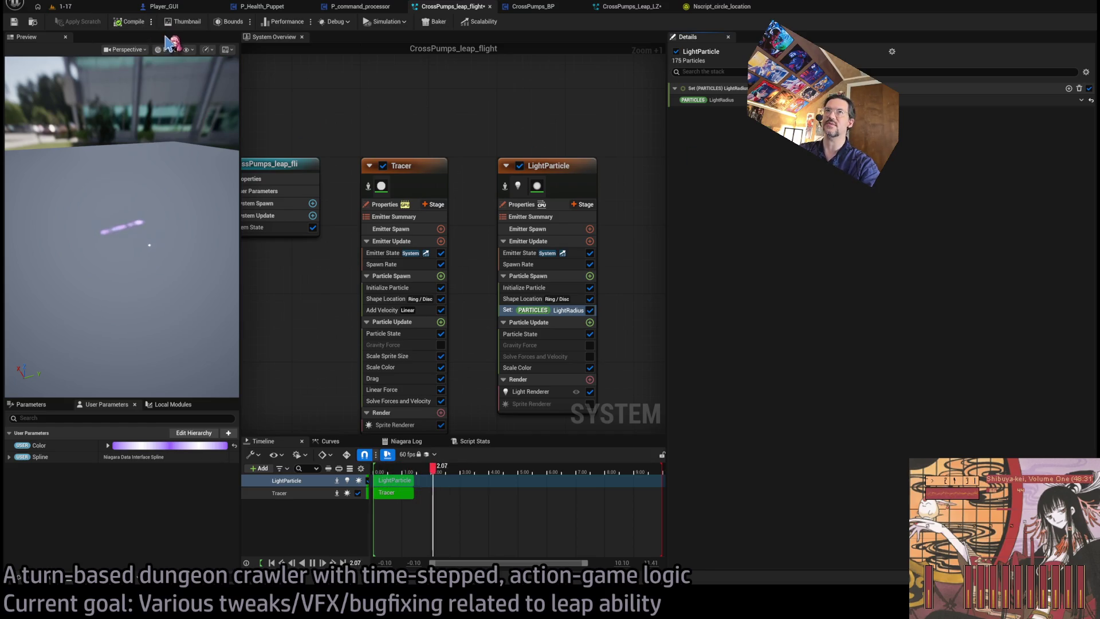
left_click_drag(115, 258, 140, 229)
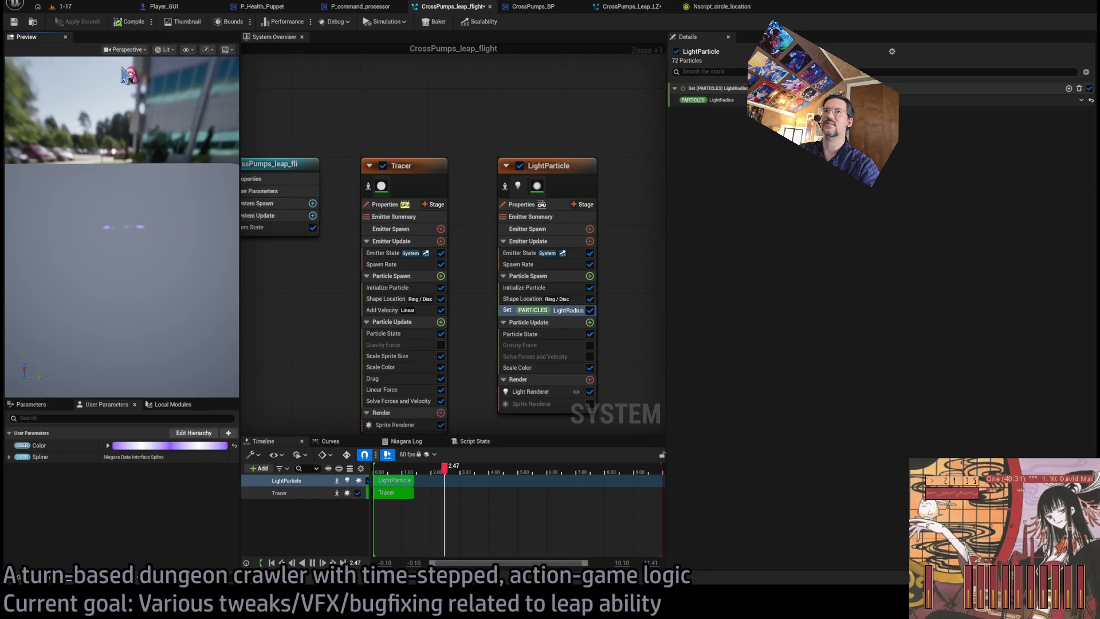
left_click(64, 6)
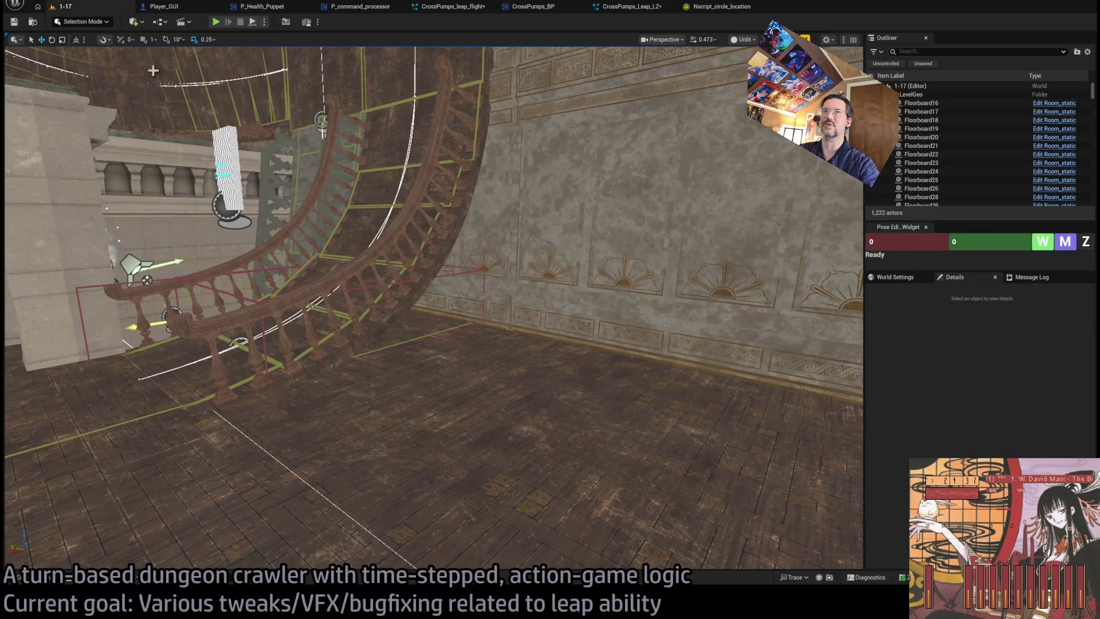
key("alt+p")
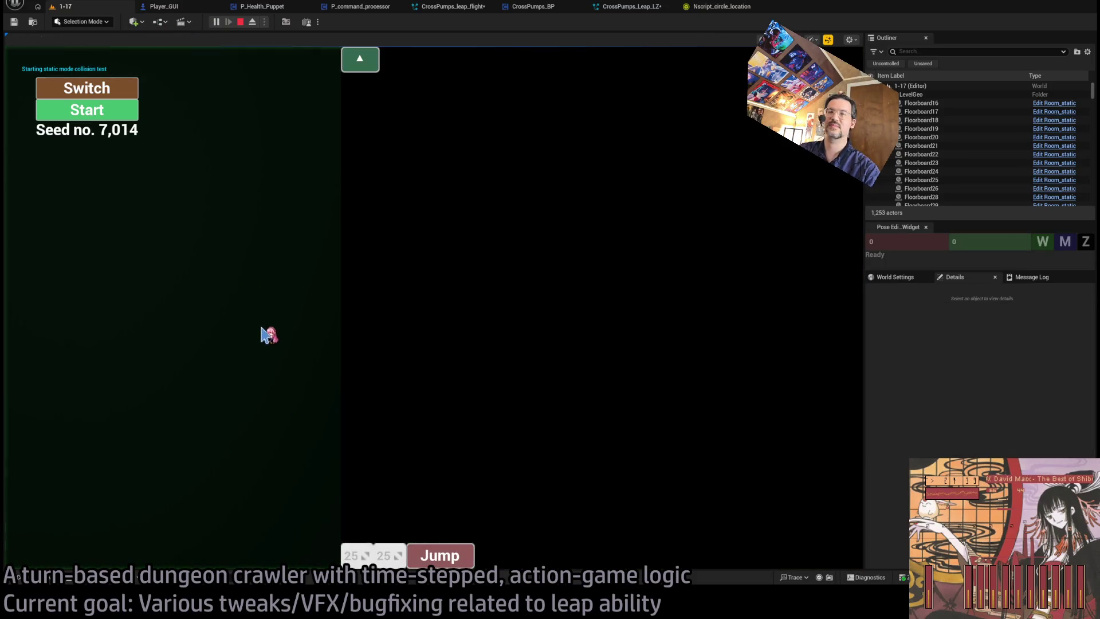
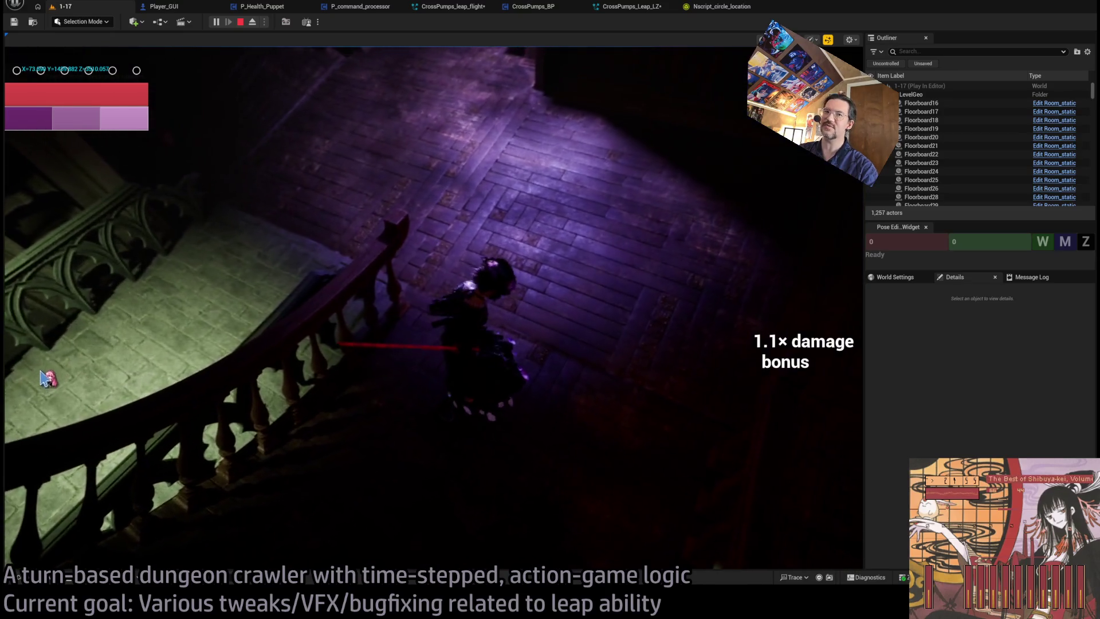
Replay the leap, stop PIE, and review the leap flight LightParticle's Initialize Particle and Spawn Rate.
left_click(54, 360)
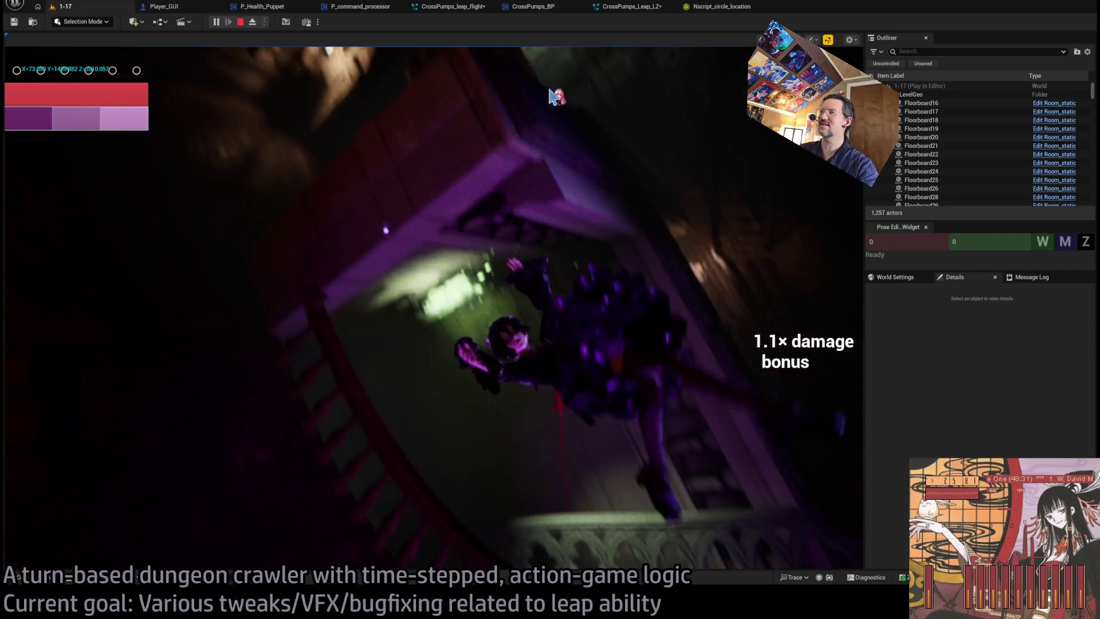
key("Escape")
left_click(480, 8)
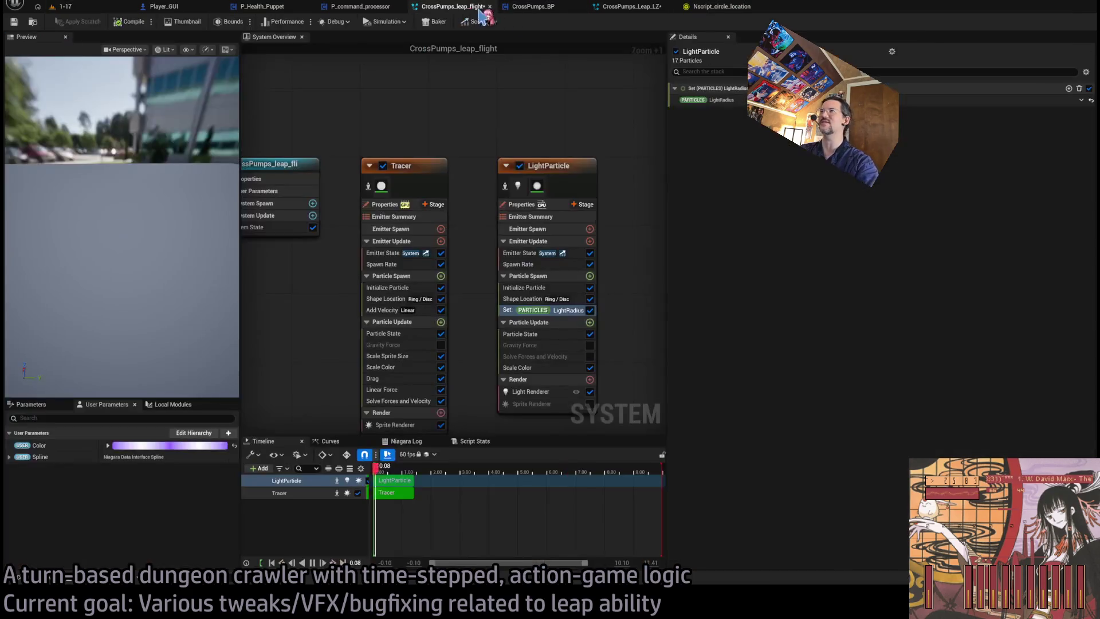
left_click(536, 288)
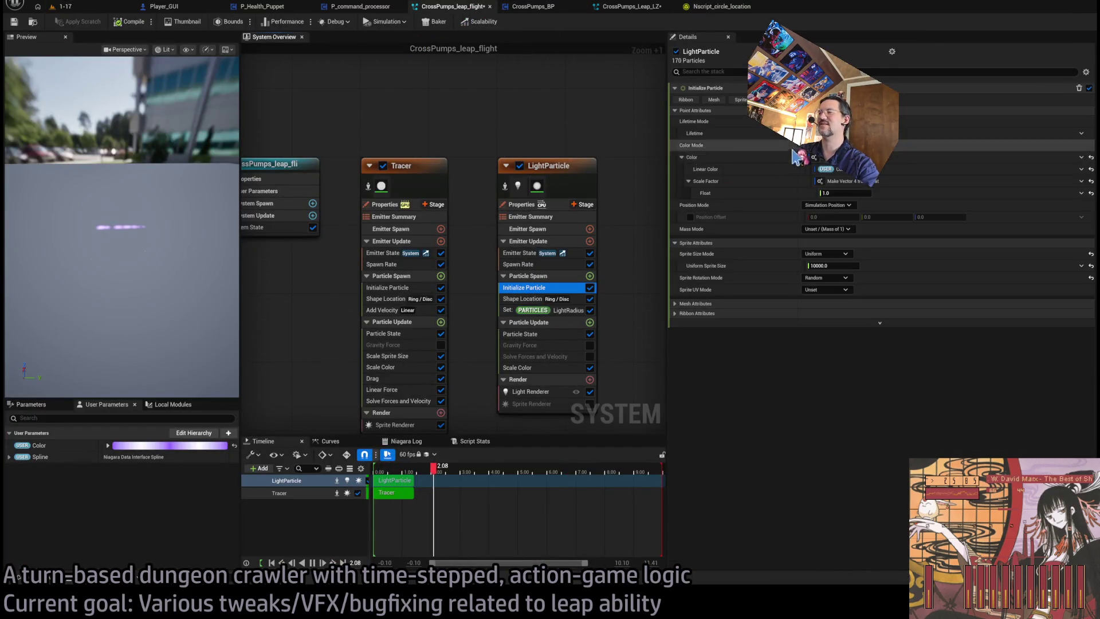
left_click(528, 265)
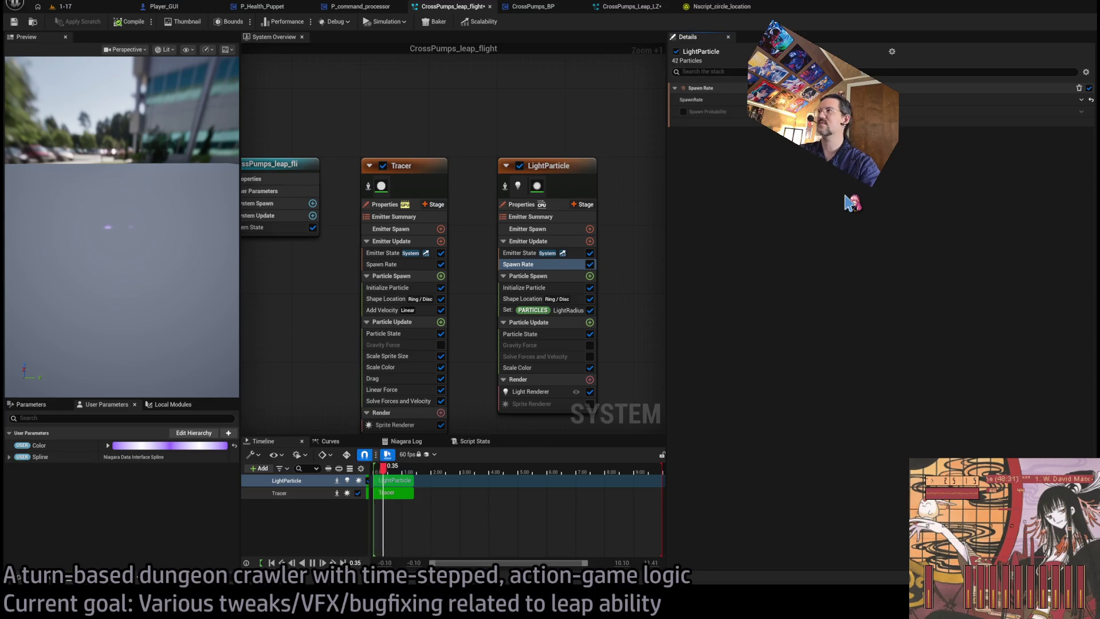
left_click(96, 8)
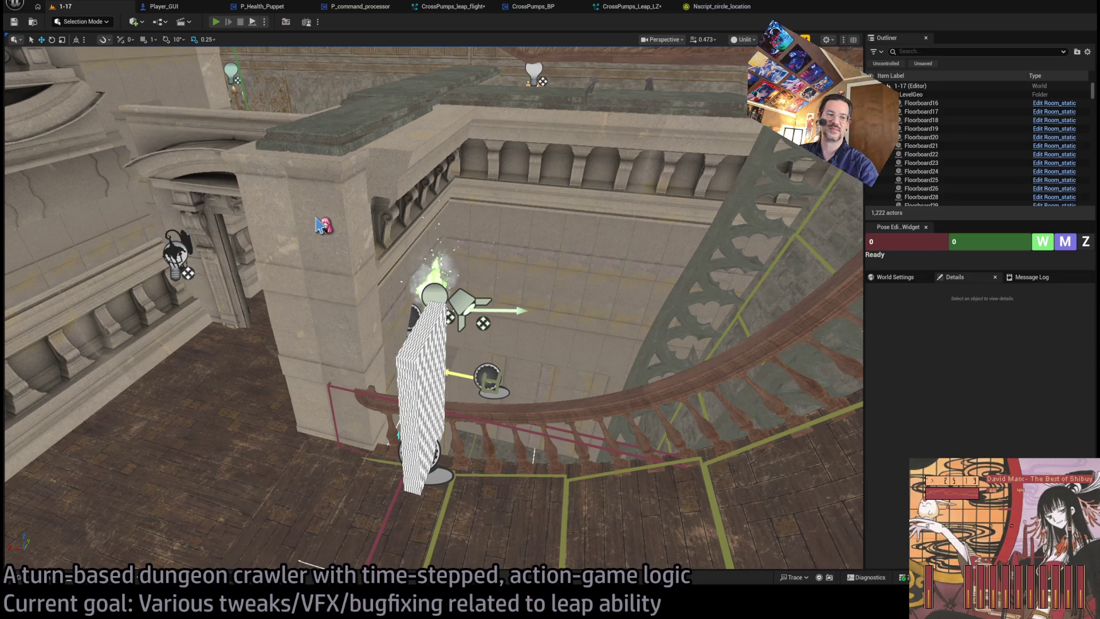
Play-test three leap attacks, including down-left and upper-left ones, then exit play with Esc.
key("alt+p")
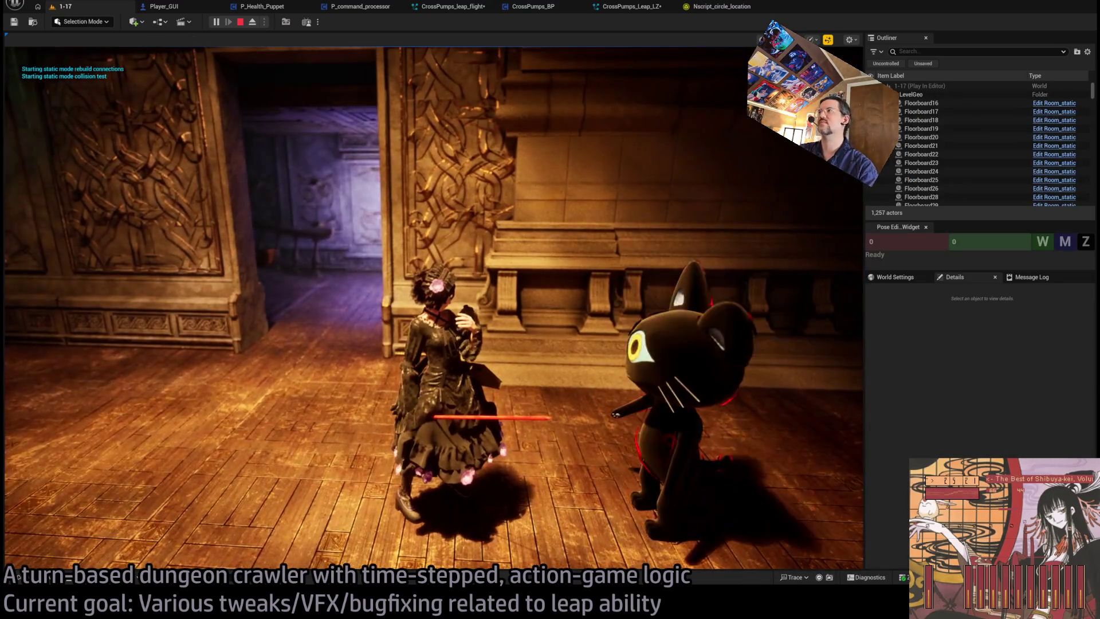
left_click(808, 321)
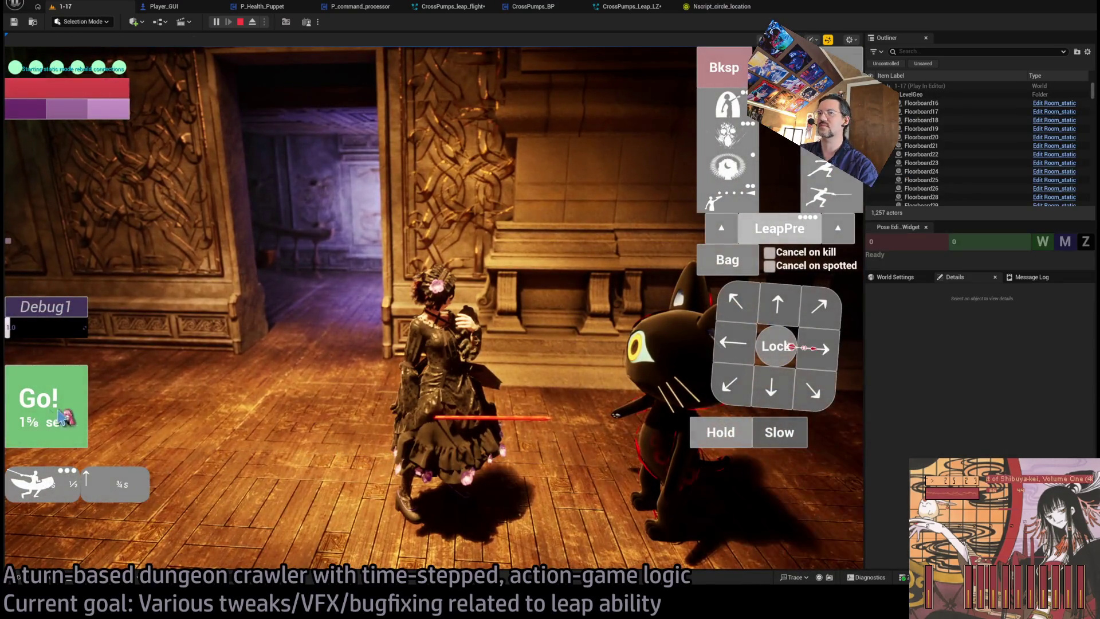
left_click(68, 416)
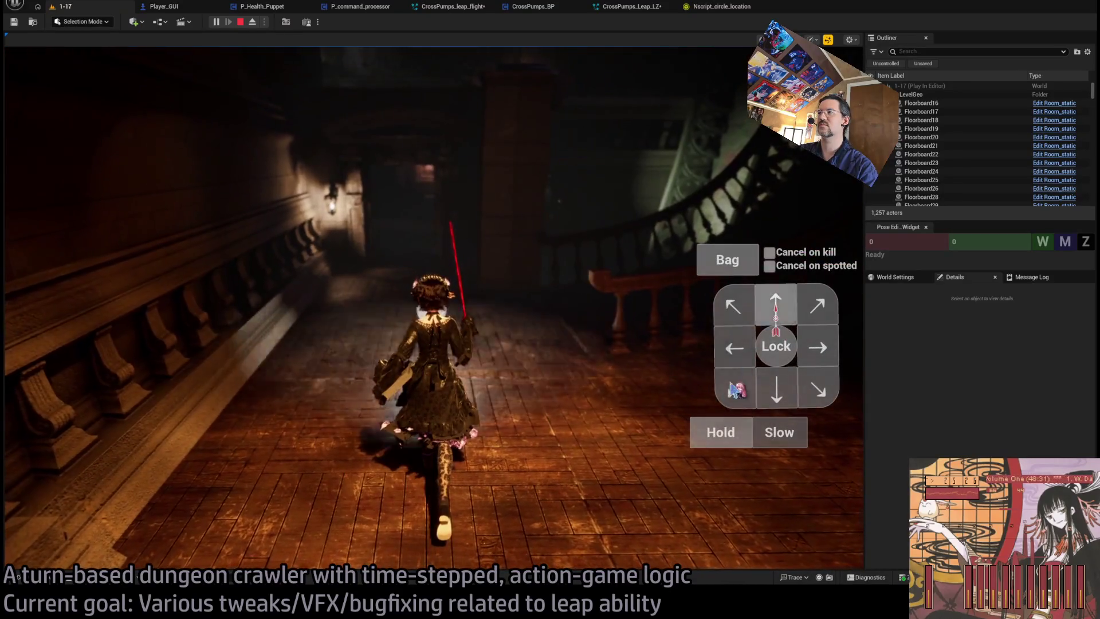
left_click(732, 387)
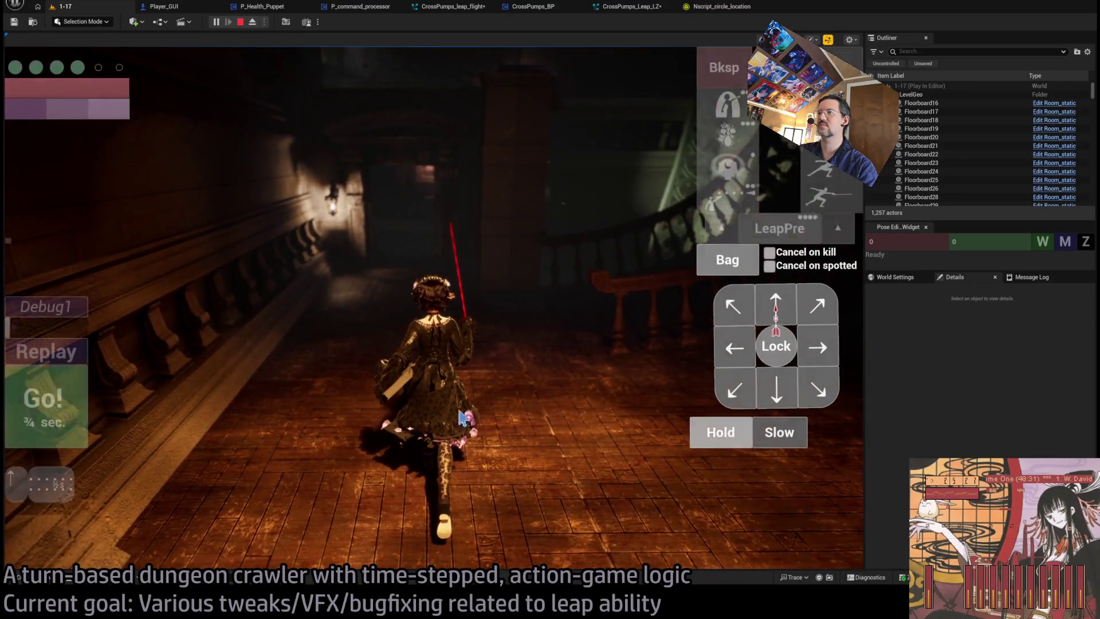
left_click(43, 401)
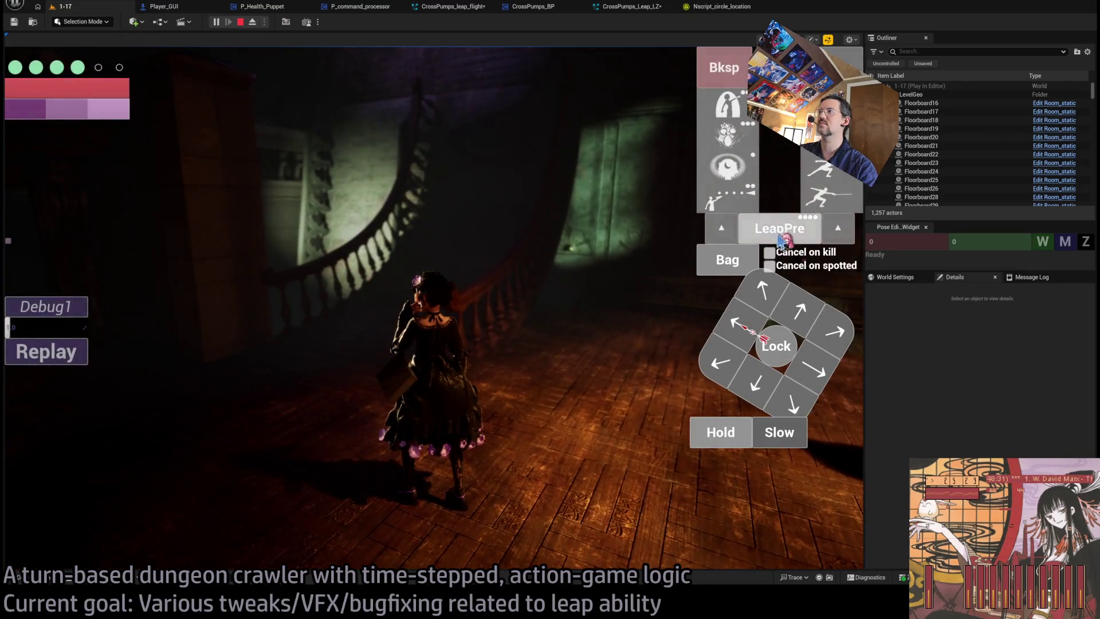
left_click(737, 324)
left_click(49, 383)
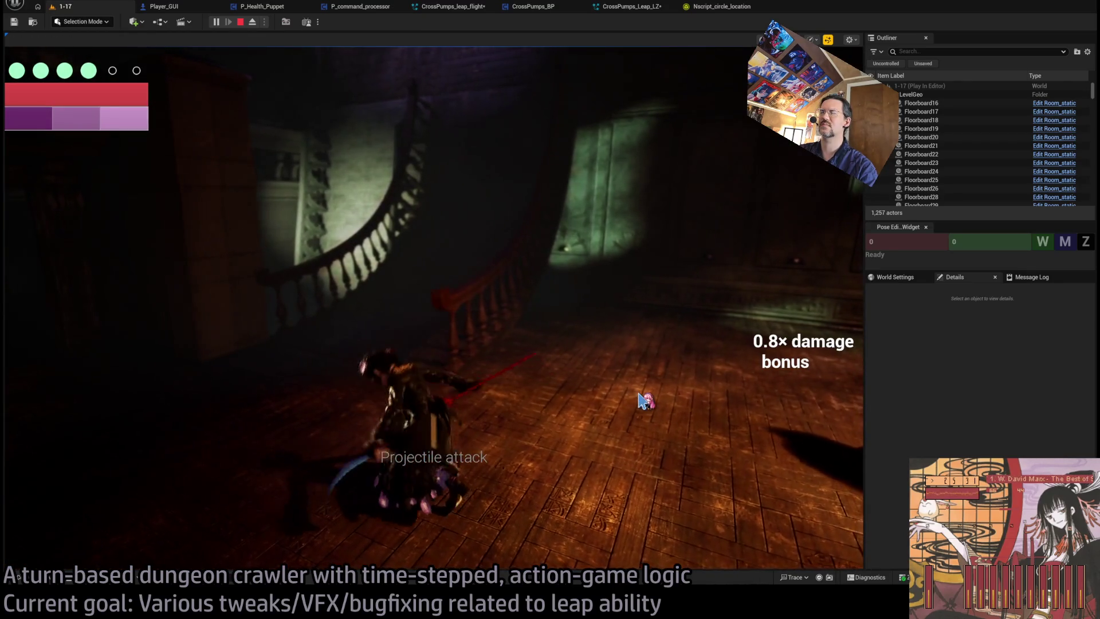
key("Escape")
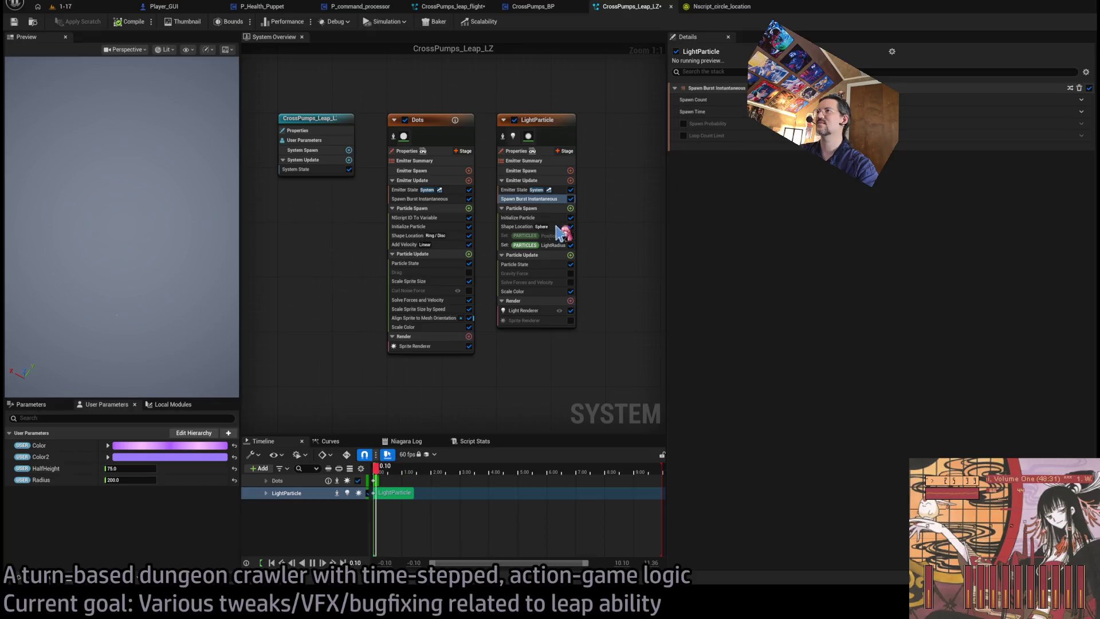
Inspect the LightParticle Initialize Particle settings, then replay the leap in the running game.
left_click(533, 219)
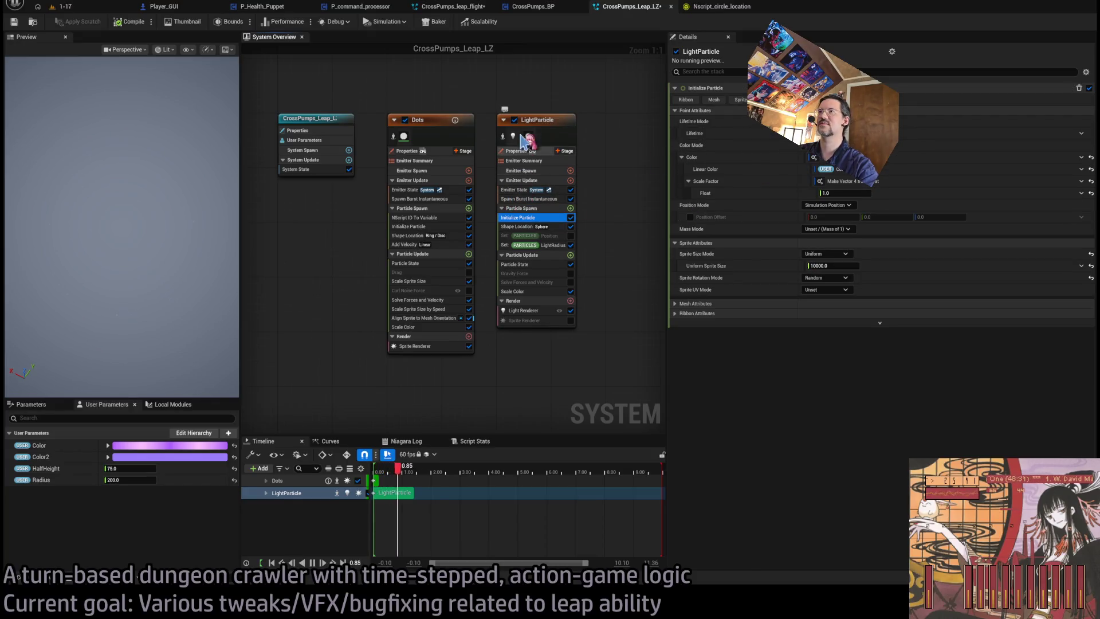
left_click(465, 14)
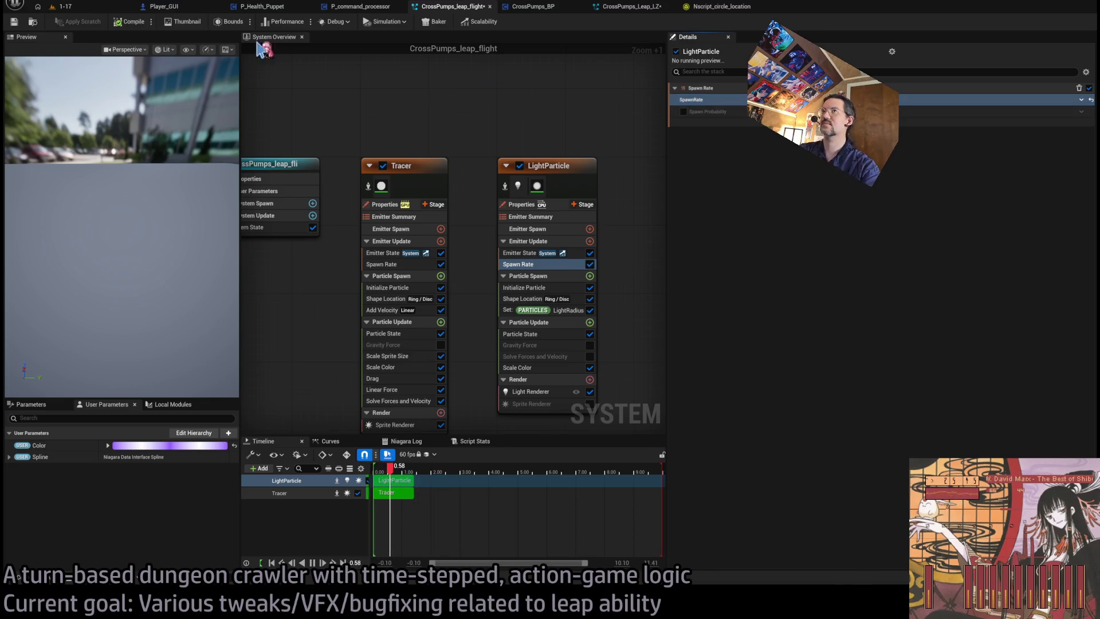
left_click(63, 7)
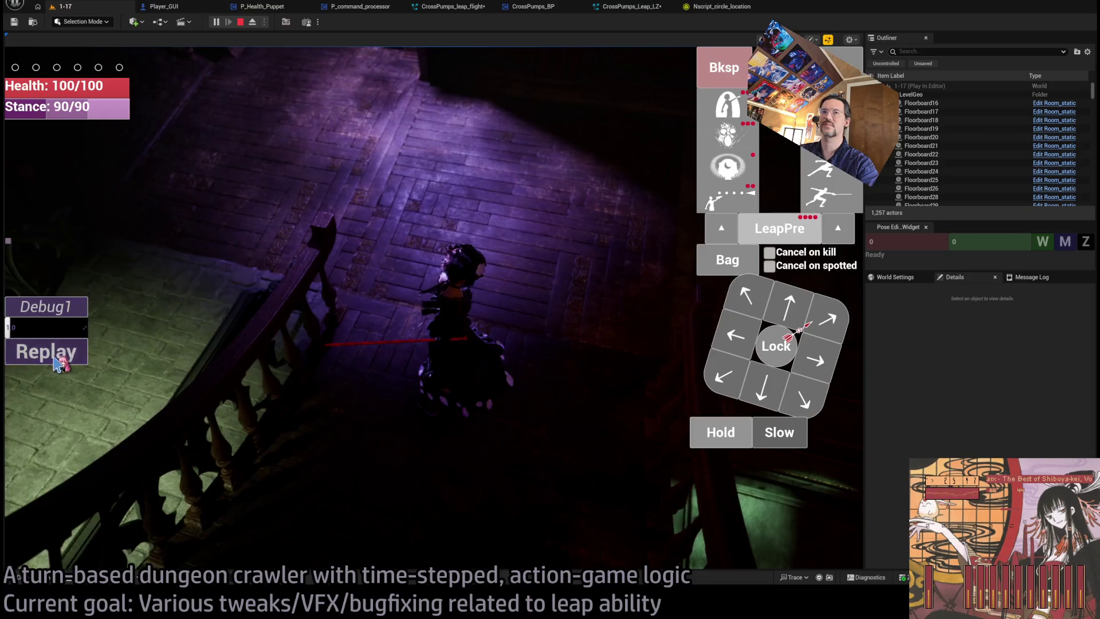
left_click(54, 359)
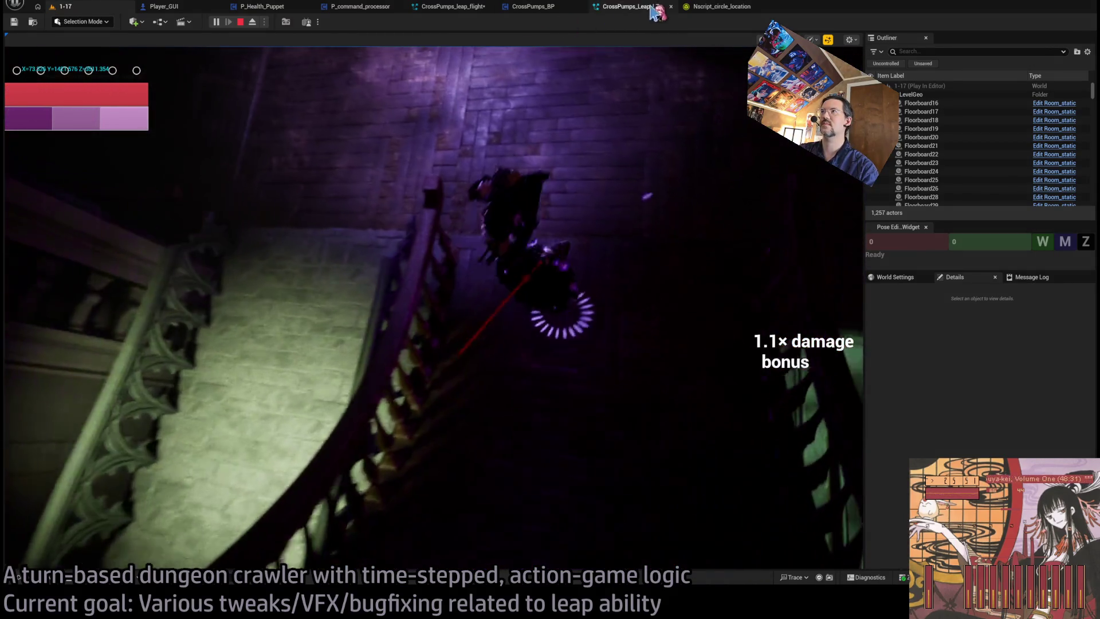
Alternate between the leap flight system and the game, replaying the leap twice to check its lights.
left_click(447, 9)
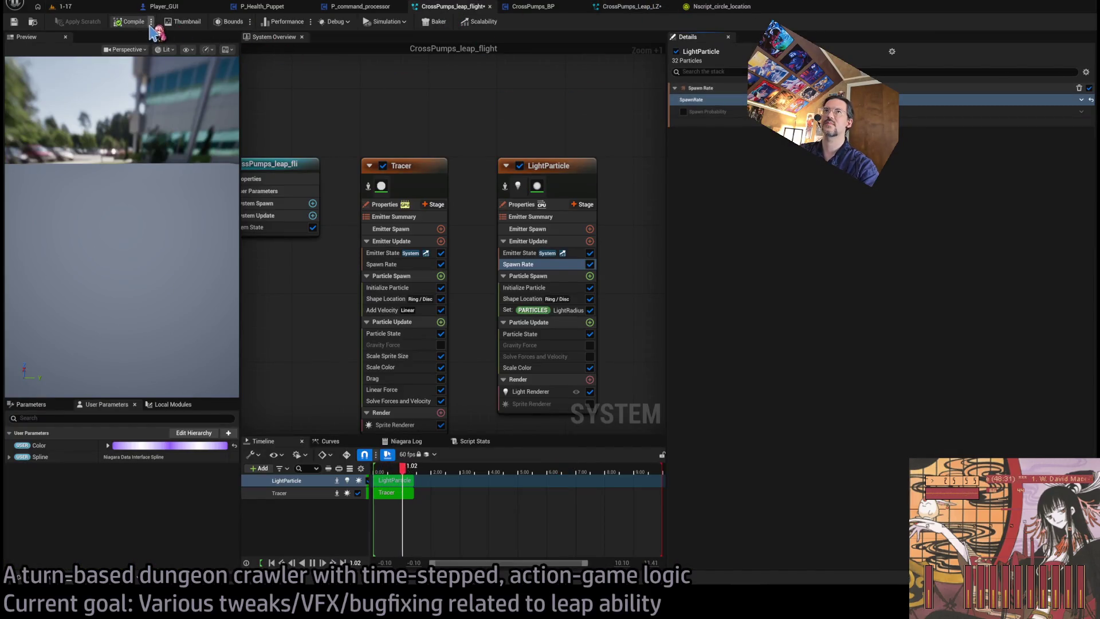
left_click(63, 7)
left_click(54, 359)
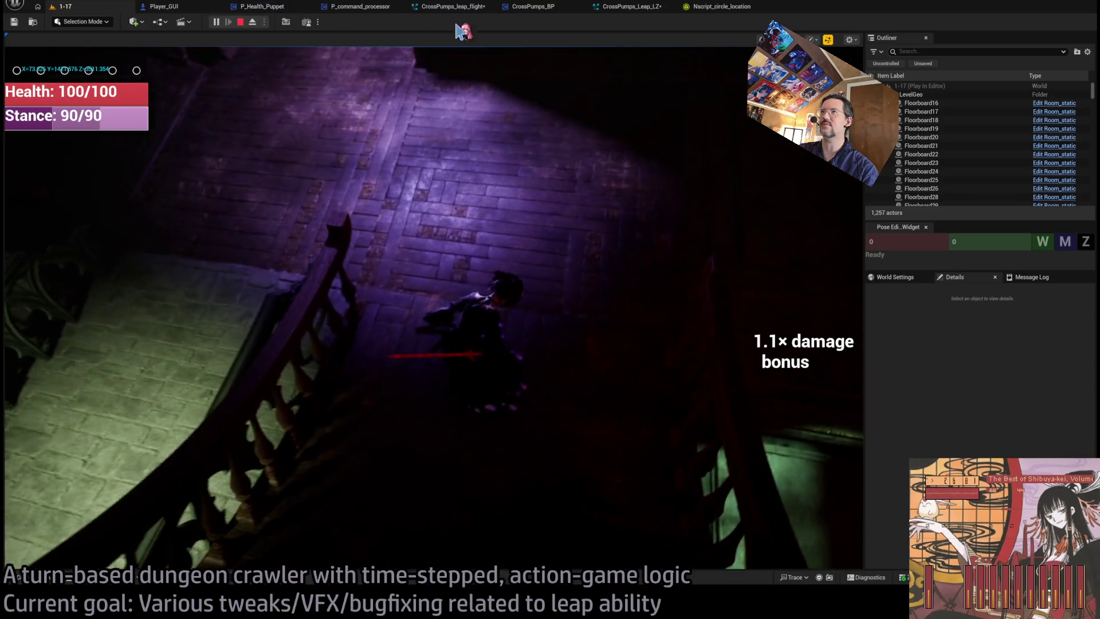
left_click(453, 6)
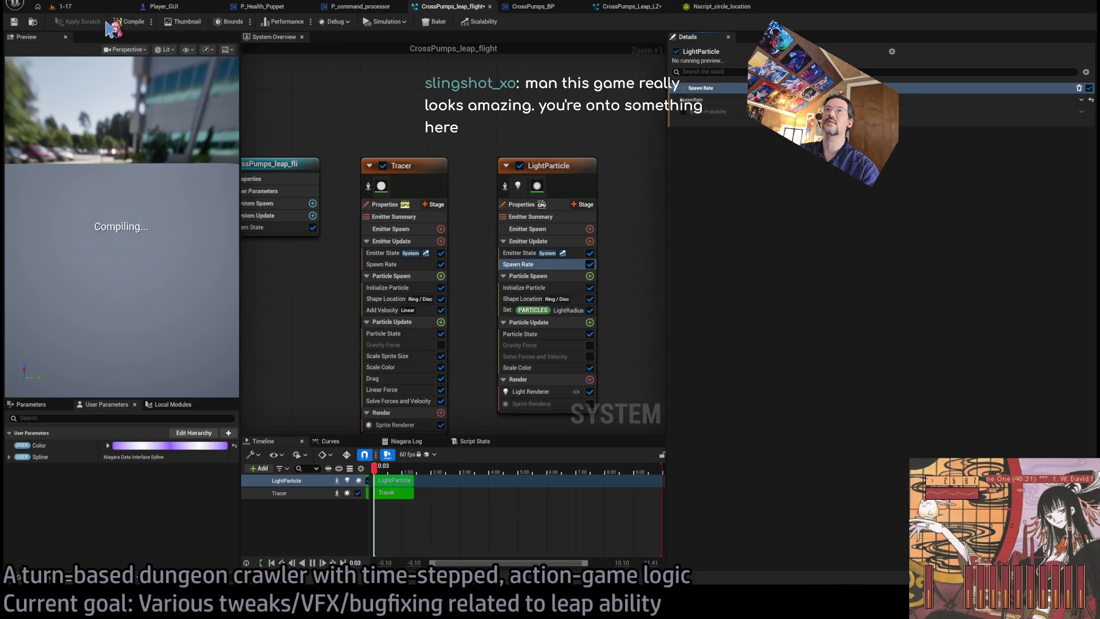
left_click(59, 6)
left_click(44, 348)
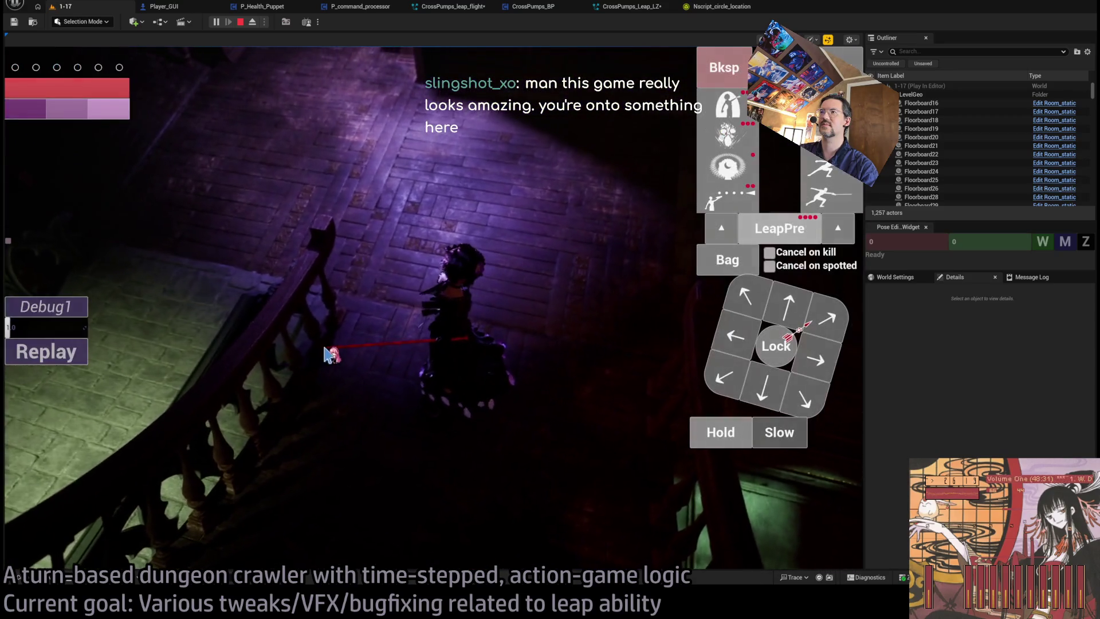
Check the CrossPumps_Leap_LZ system, then hand input back to the running game viewport.
left_click(633, 8)
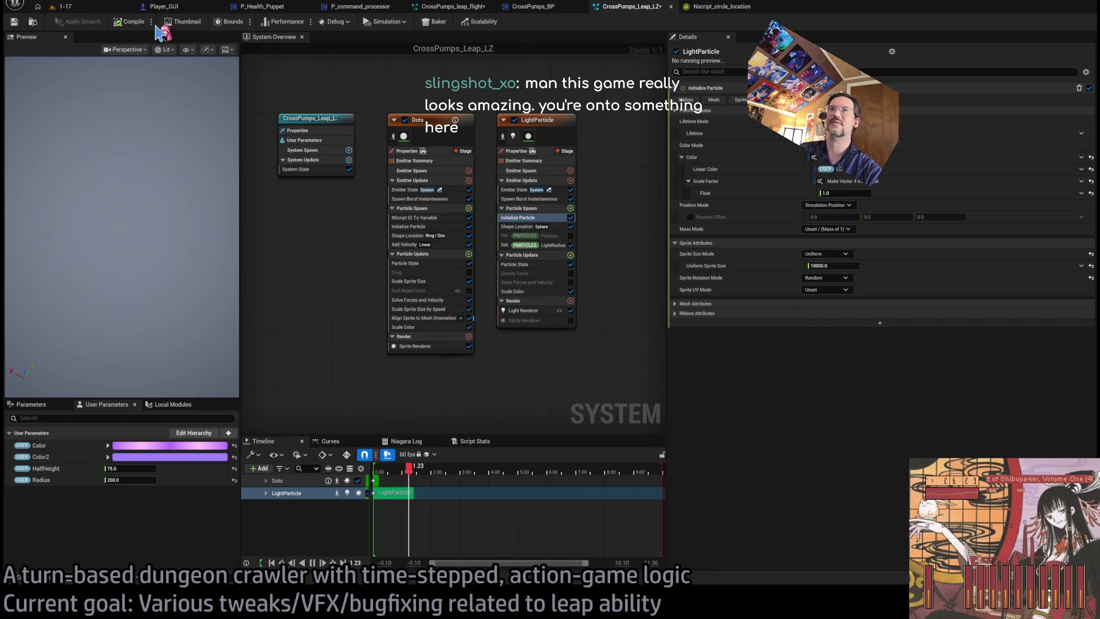
left_click(90, 8)
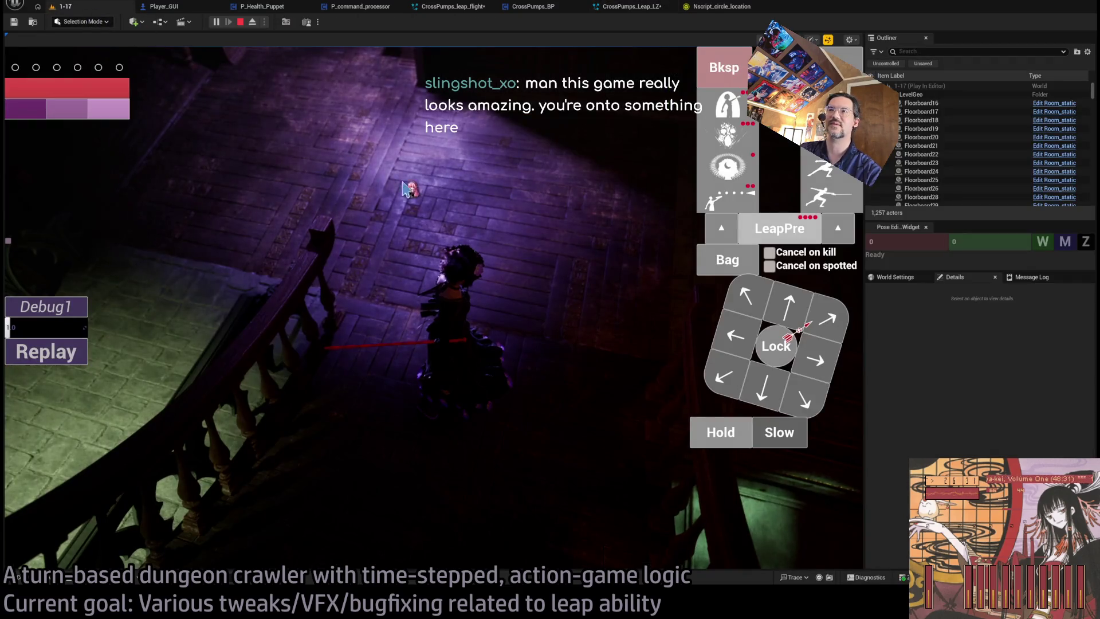
left_click(444, 174)
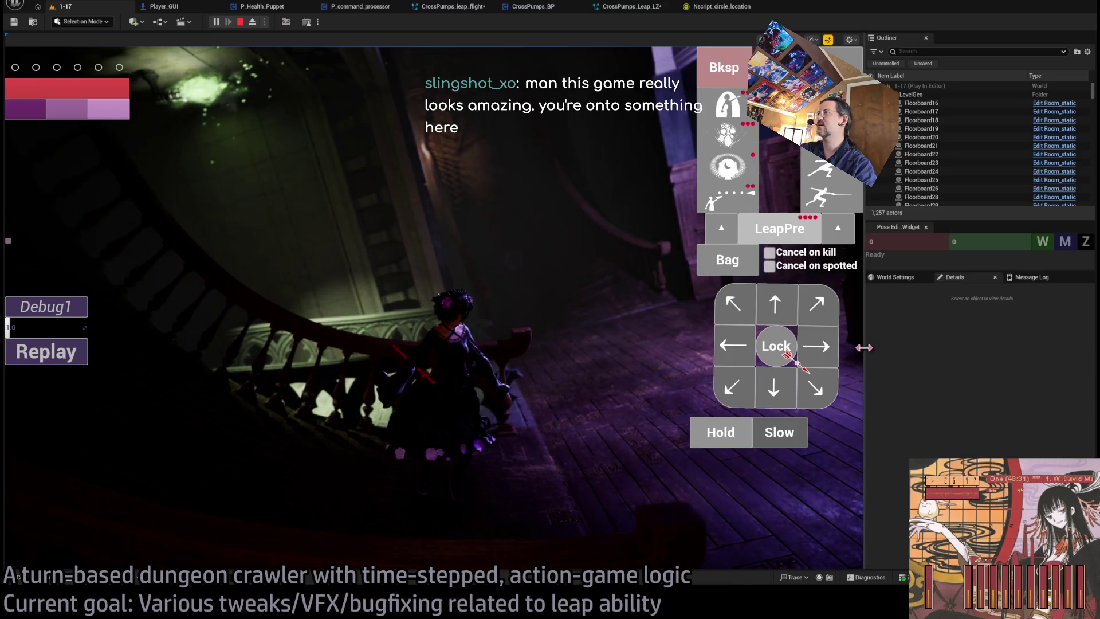
left_click_drag(865, 348, 948, 354)
left_click(907, 351)
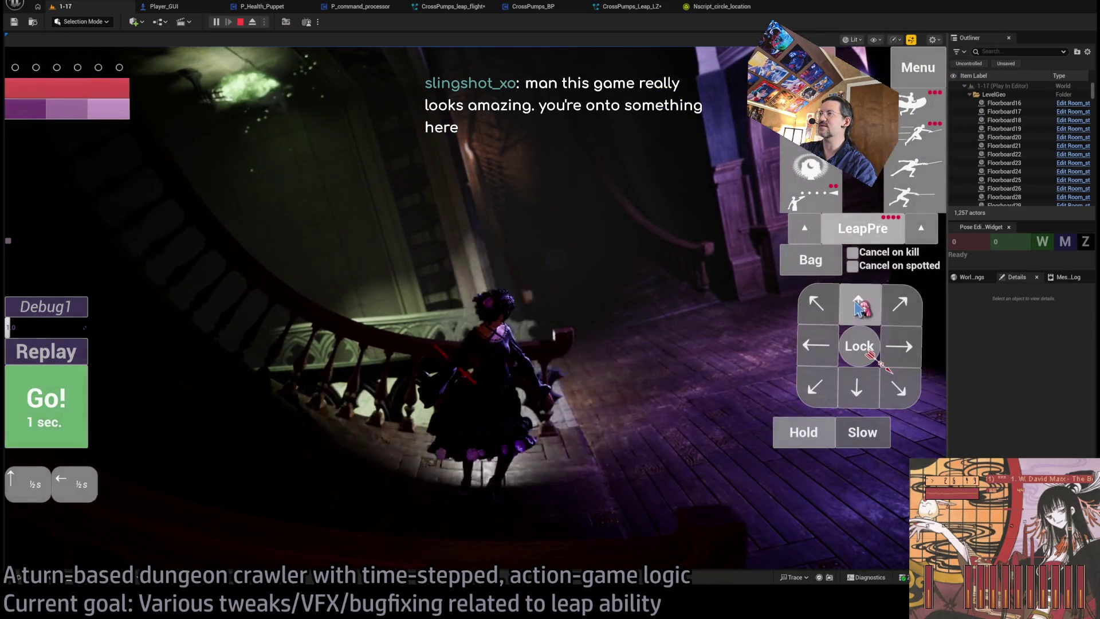
left_click(858, 308)
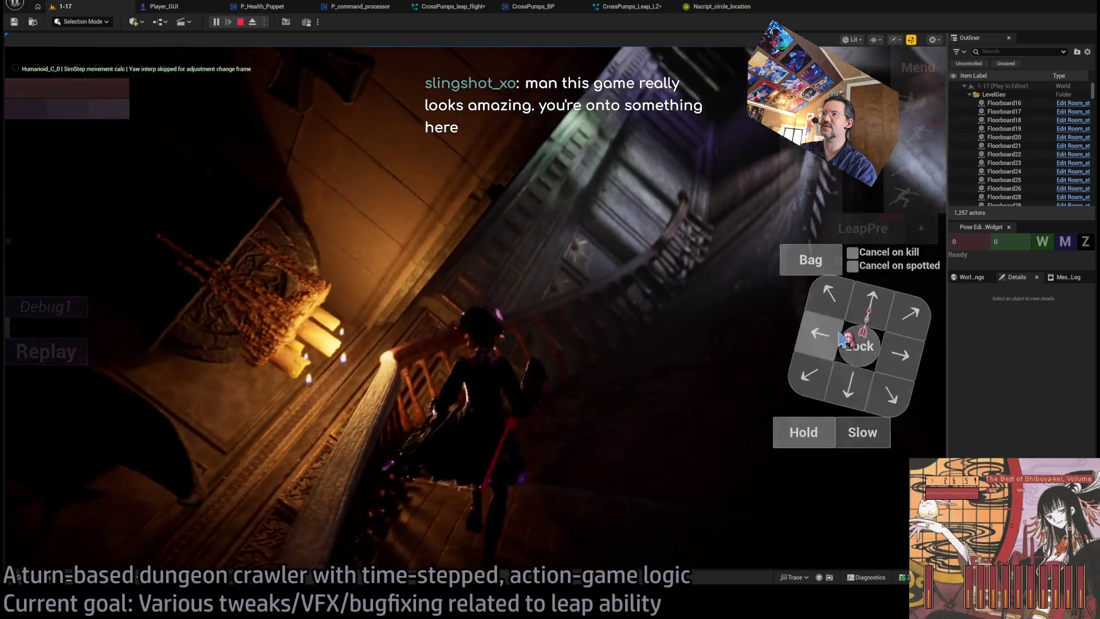
left_click(842, 340)
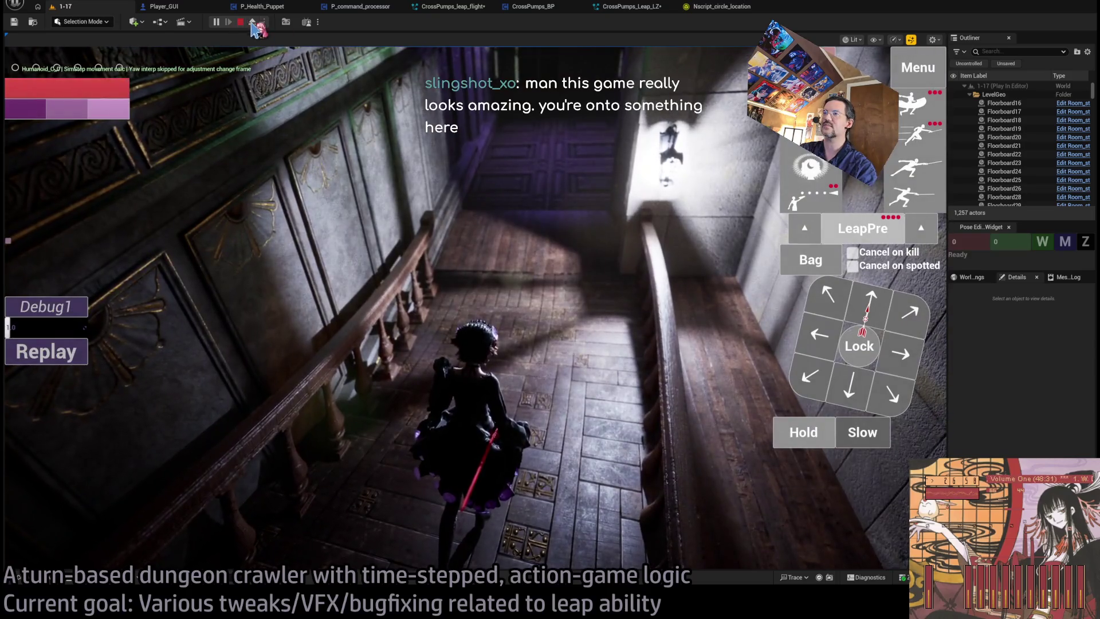
left_click(243, 23)
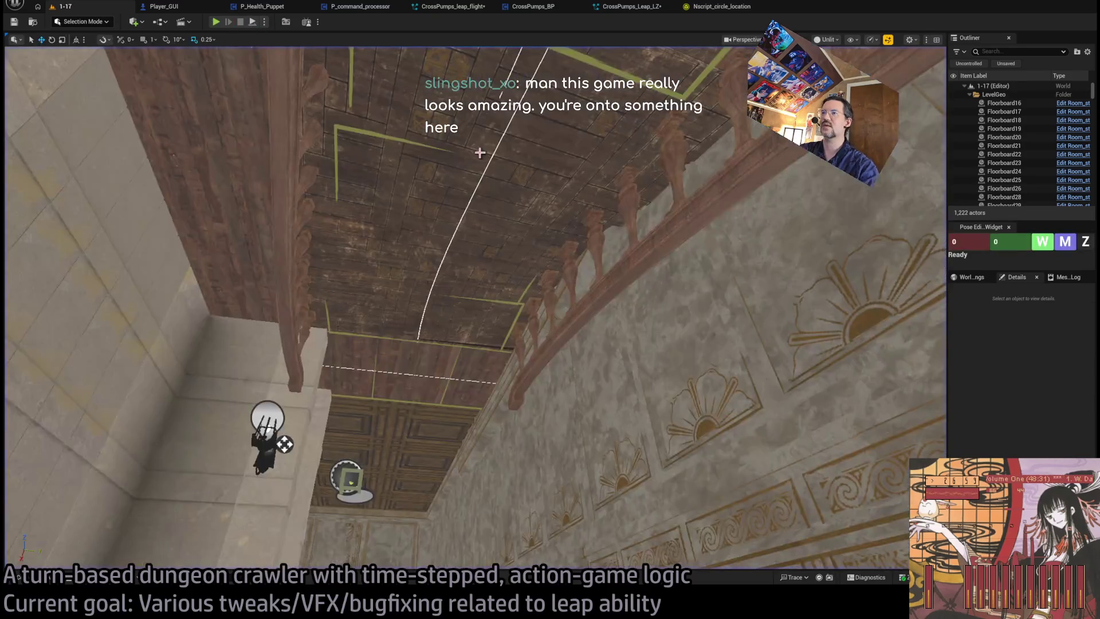
key("w")
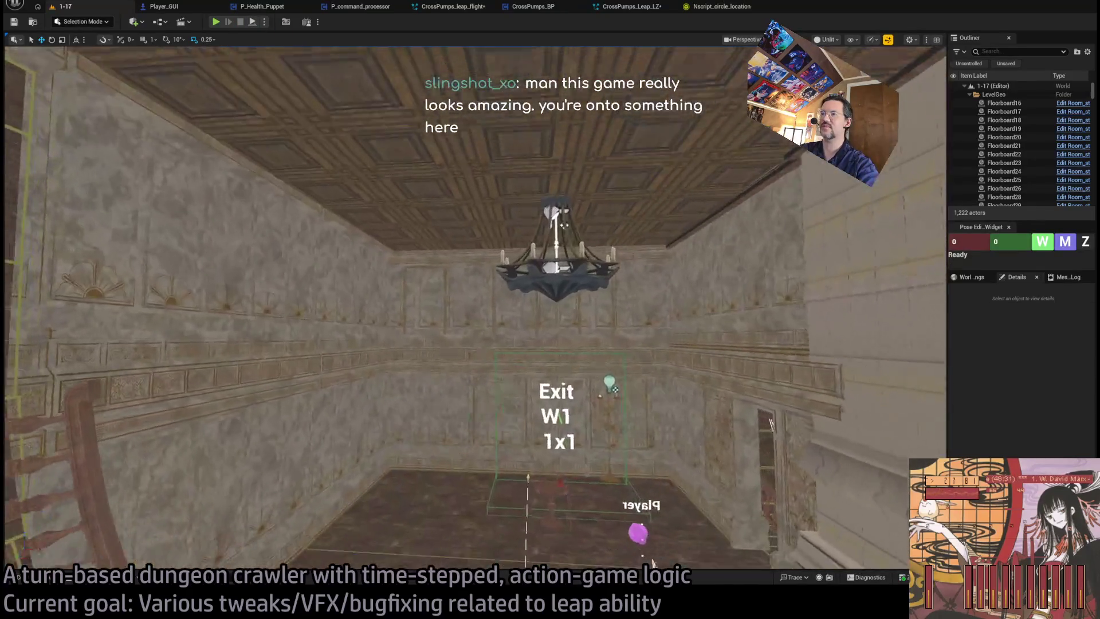
key("w")
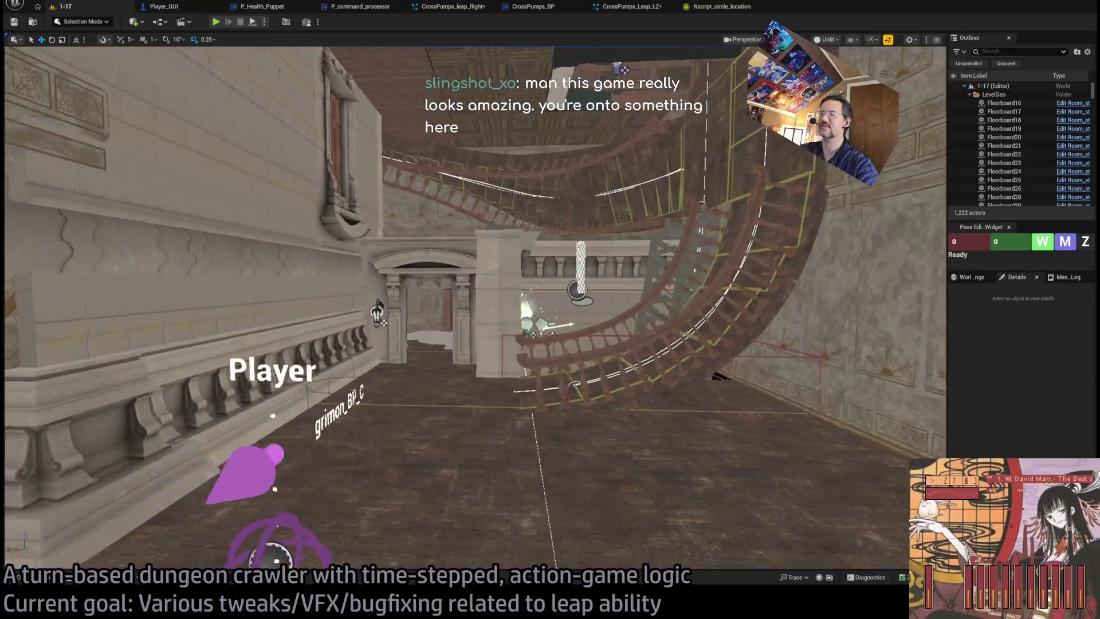
key("e")
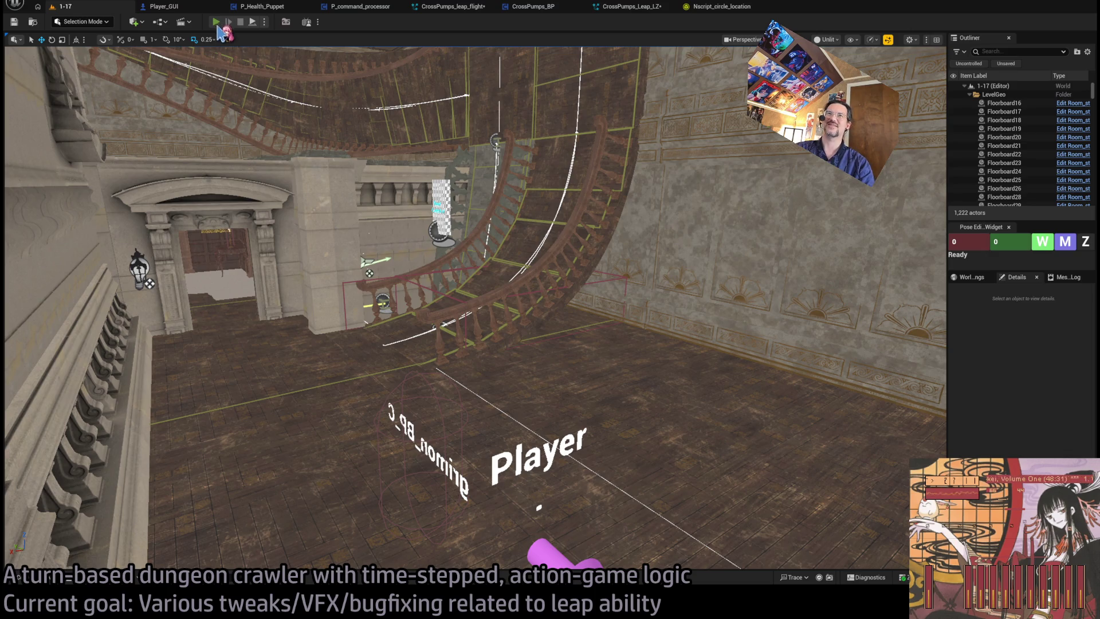
left_click(217, 23)
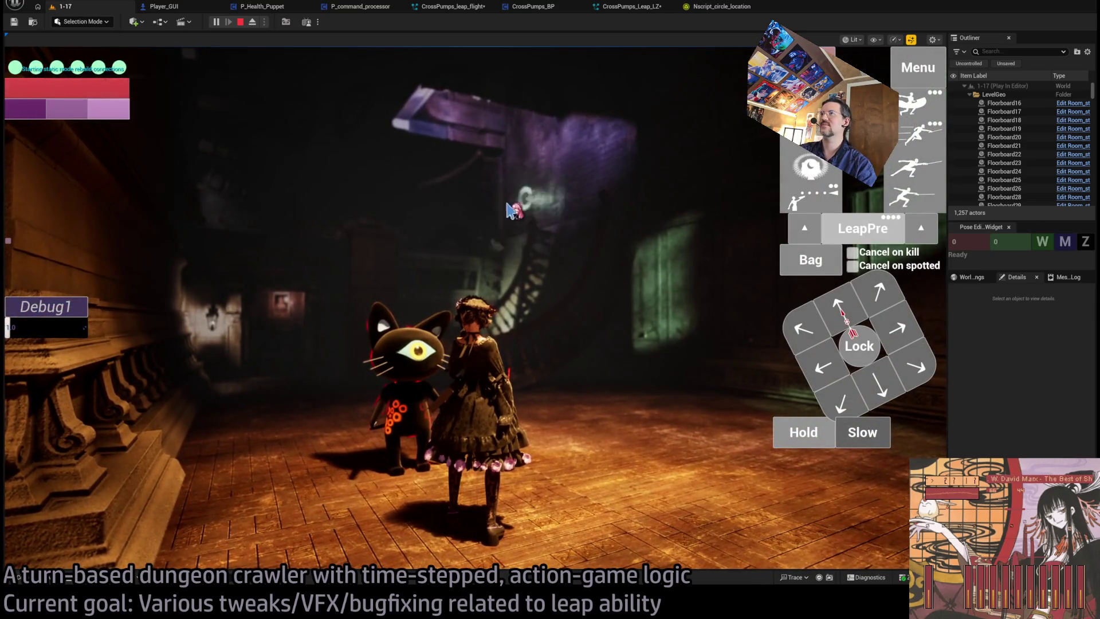
left_click(485, 215)
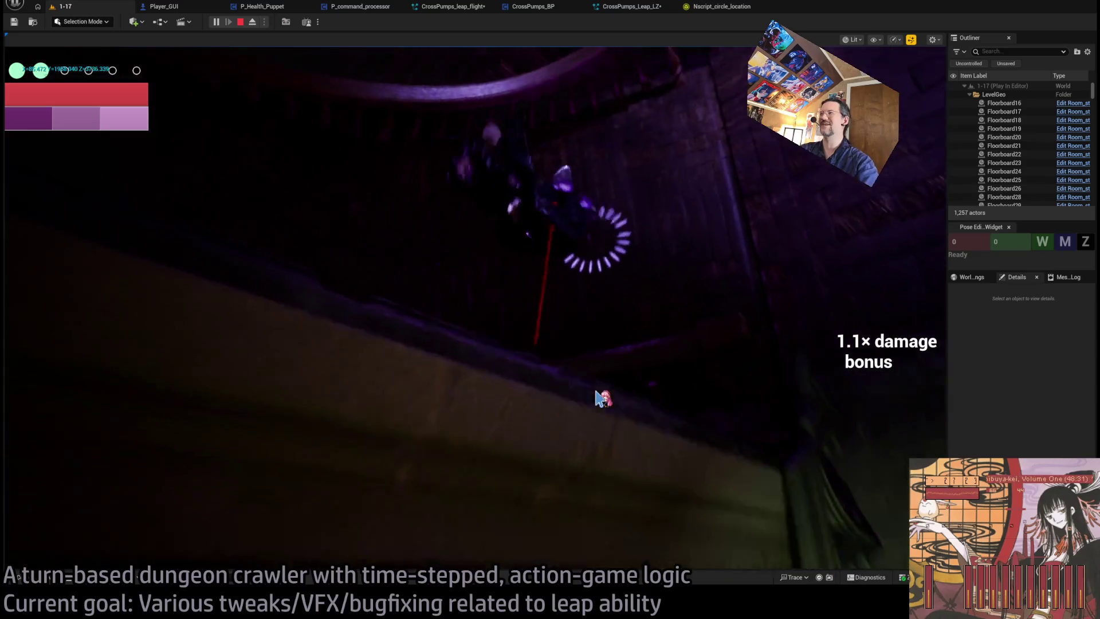
key("Escape")
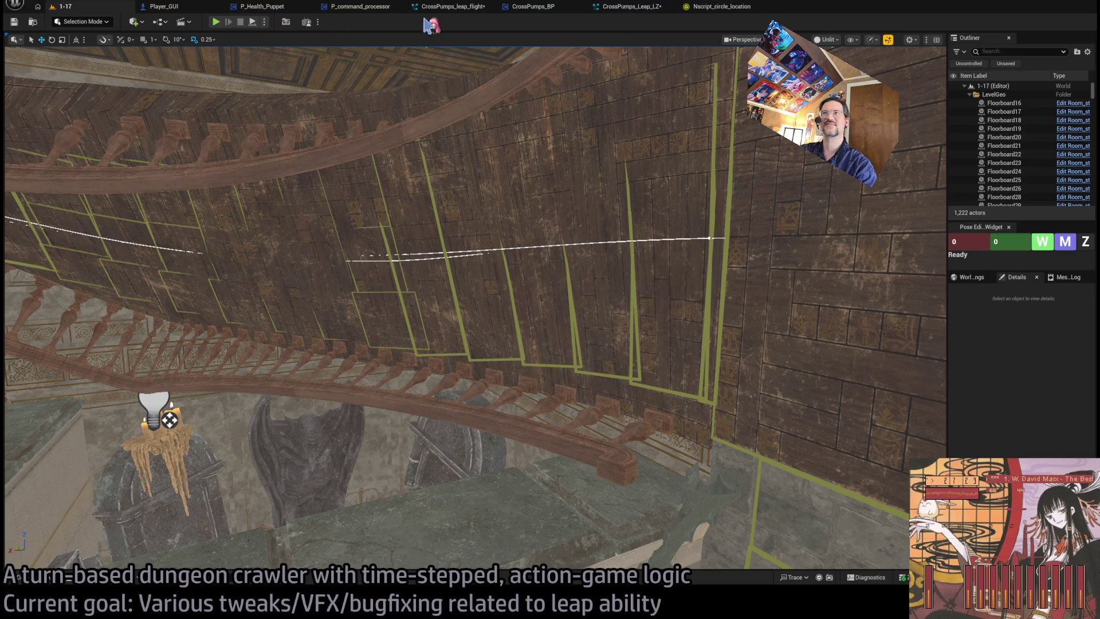
Recompile CrossPumps_Leap_LZ and orbit the preview to view the ring from below.
left_click(626, 7)
left_click(118, 21)
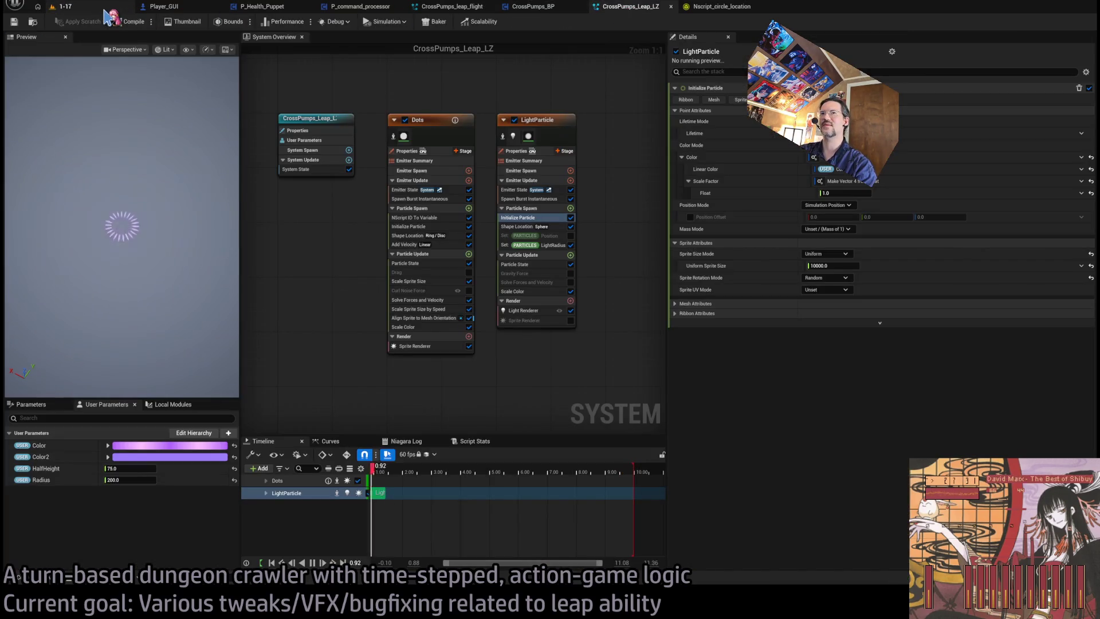
left_click_drag(199, 86, 200, 141)
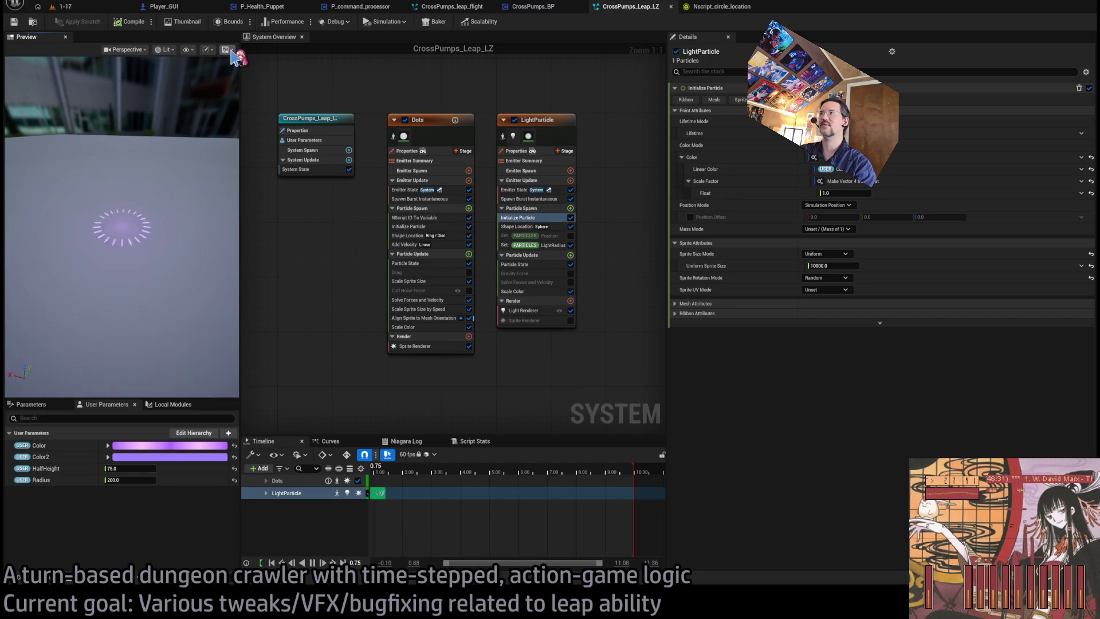
Review the LightParticle emitter's settings in the graph, deselect it, and go back to level 1-17.
left_click_drag(338, 89, 358, 125)
mouse_move(633, 131)
left_mouse_down()
mouse_move(467, 269)
mouse_move(298, 252)
left_mouse_up()
left_click(596, 137)
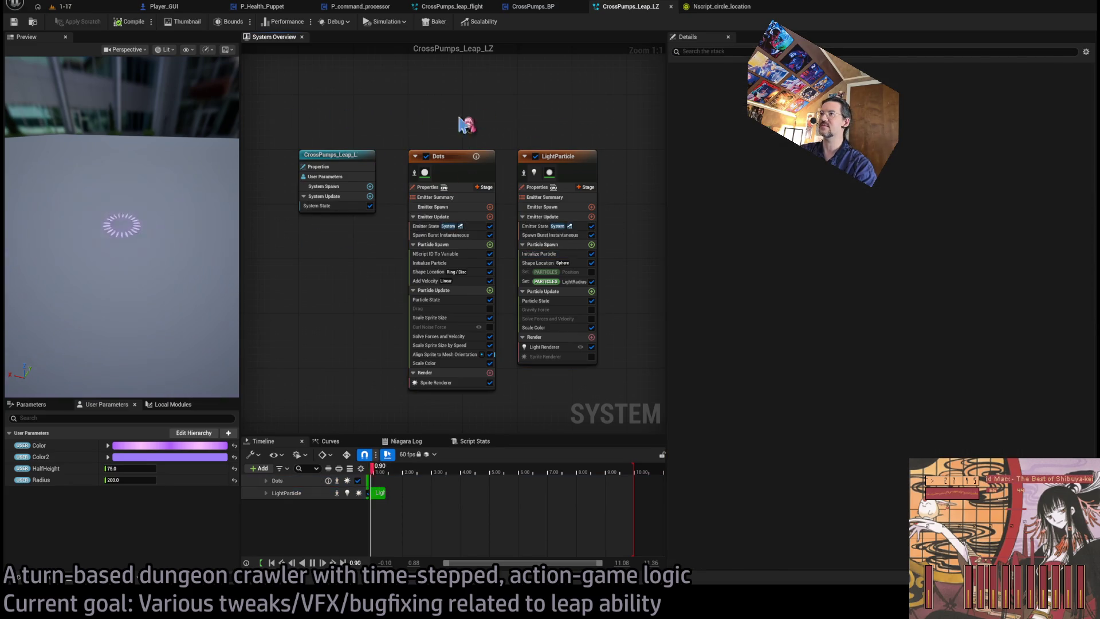
left_click(556, 218)
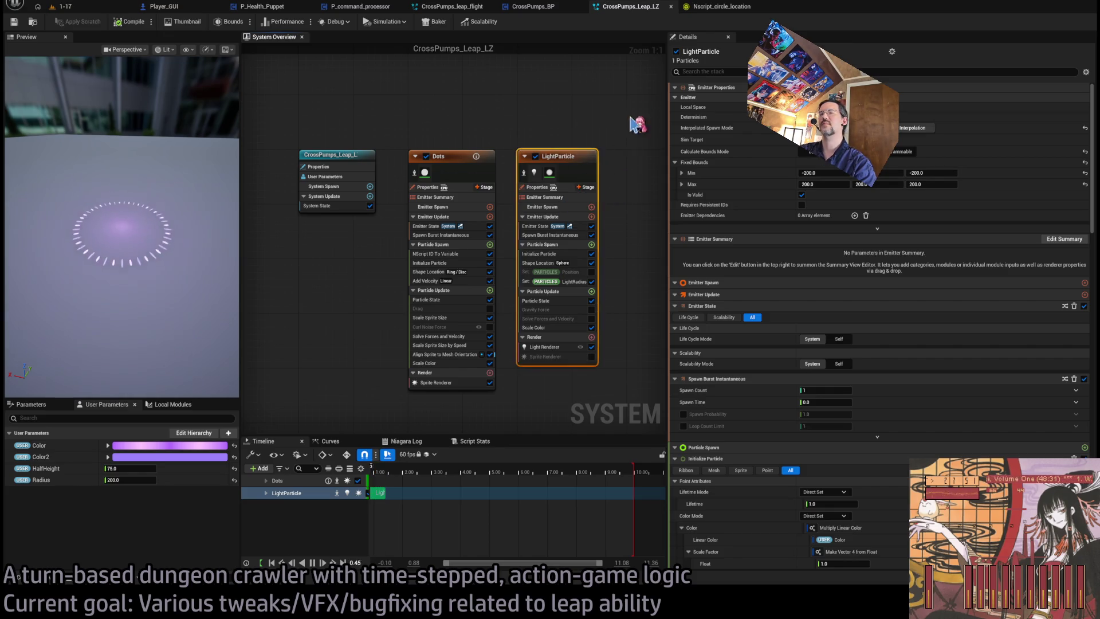
left_click(533, 114)
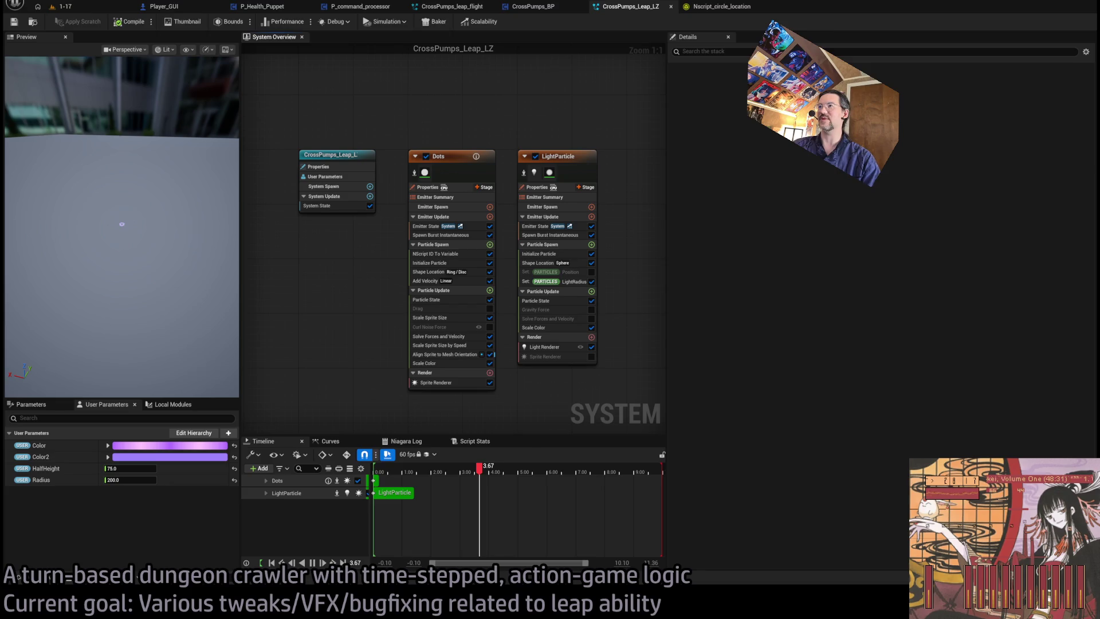
left_click(61, 7)
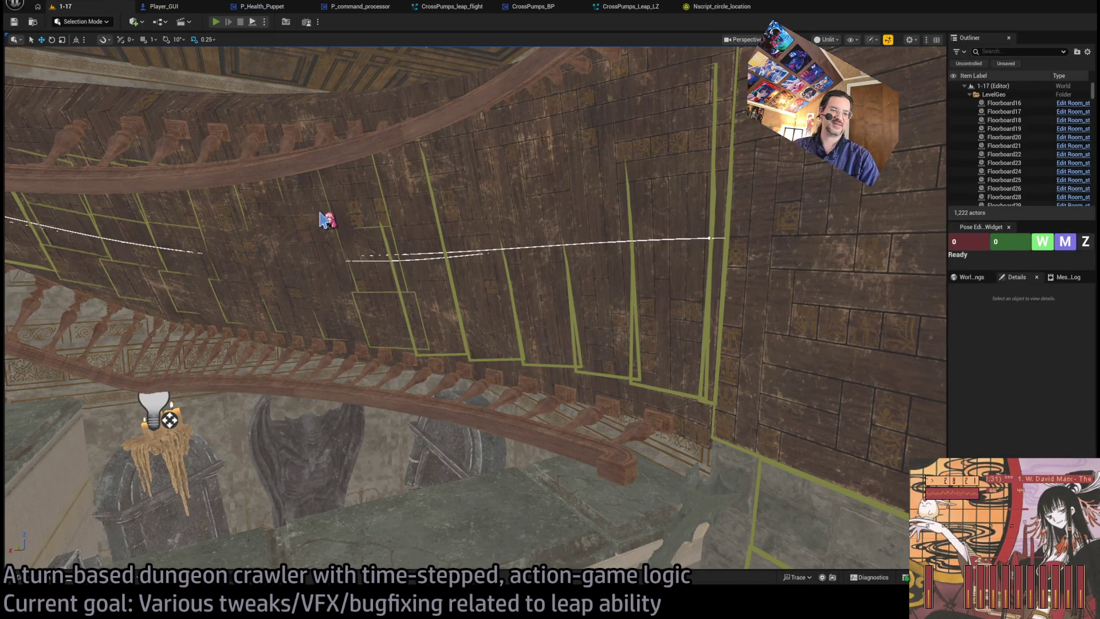
key("alt+p")
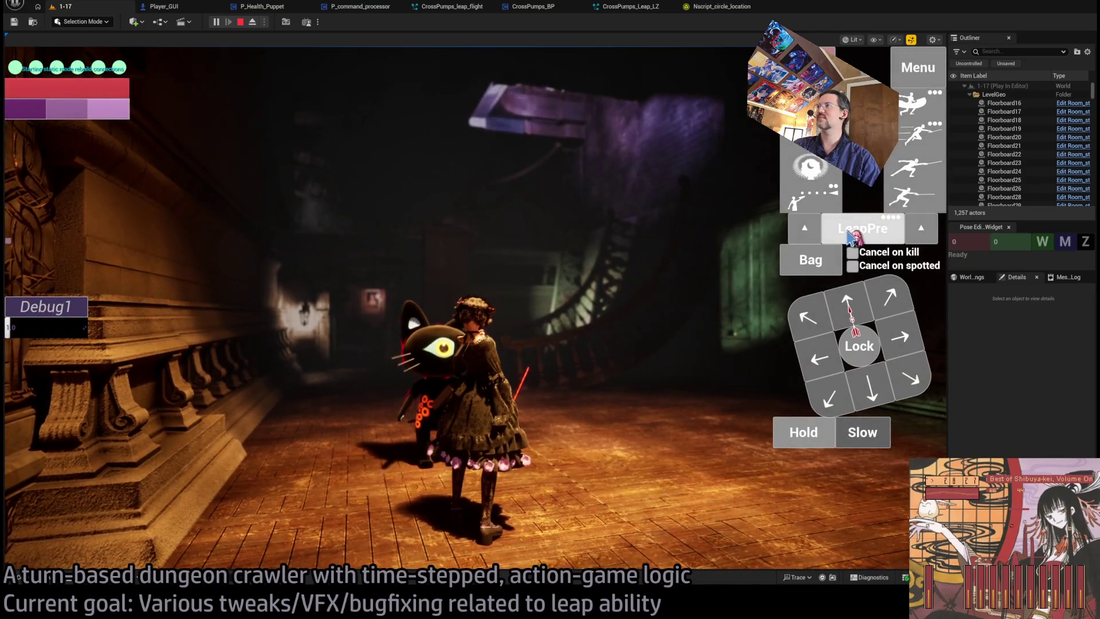
left_click(851, 235)
left_click(538, 195)
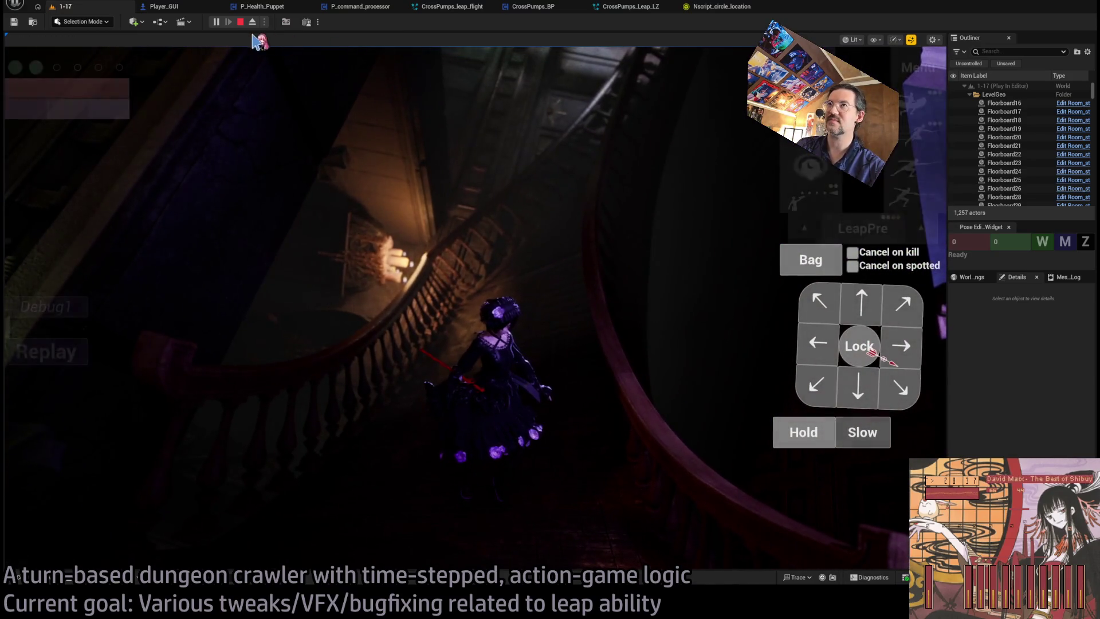
left_click(241, 22)
mouse_move(252, 48)
left_mouse_down()
mouse_move(217, 55)
mouse_move(207, 34)
mouse_move(154, 38)
mouse_move(155, 69)
mouse_move(136, 60)
mouse_move(477, 295)
left_mouse_up()
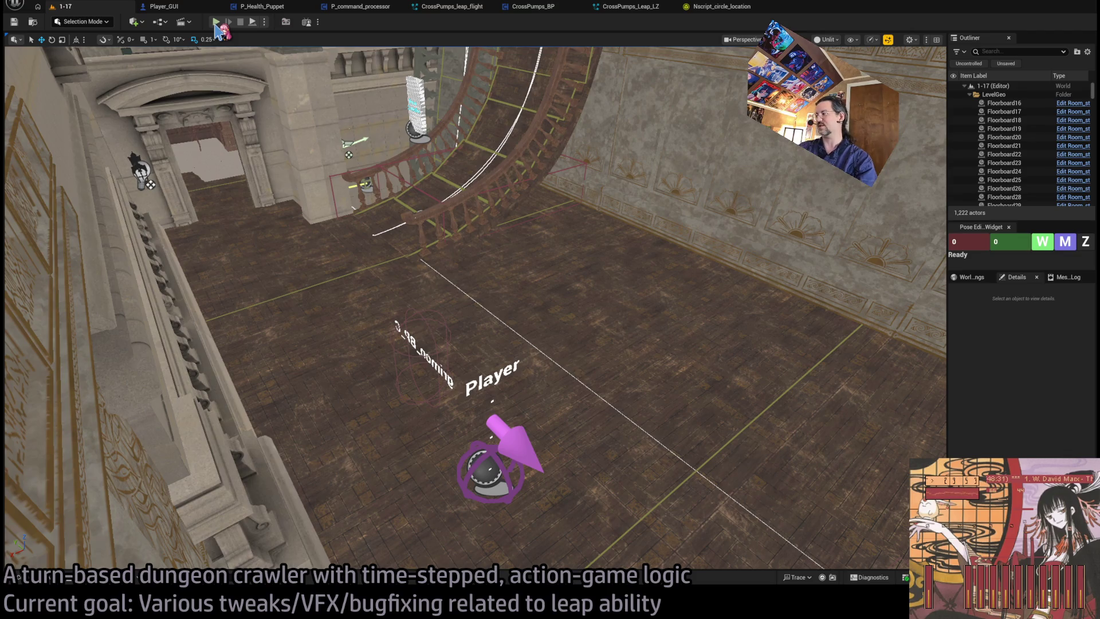
left_click(216, 23)
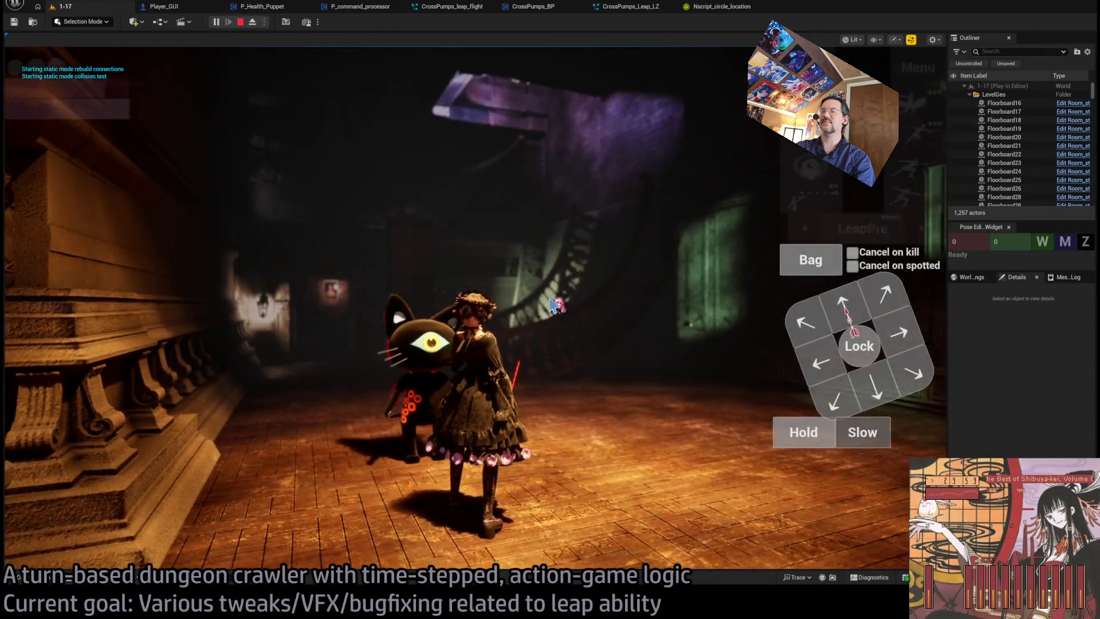
left_click(555, 306)
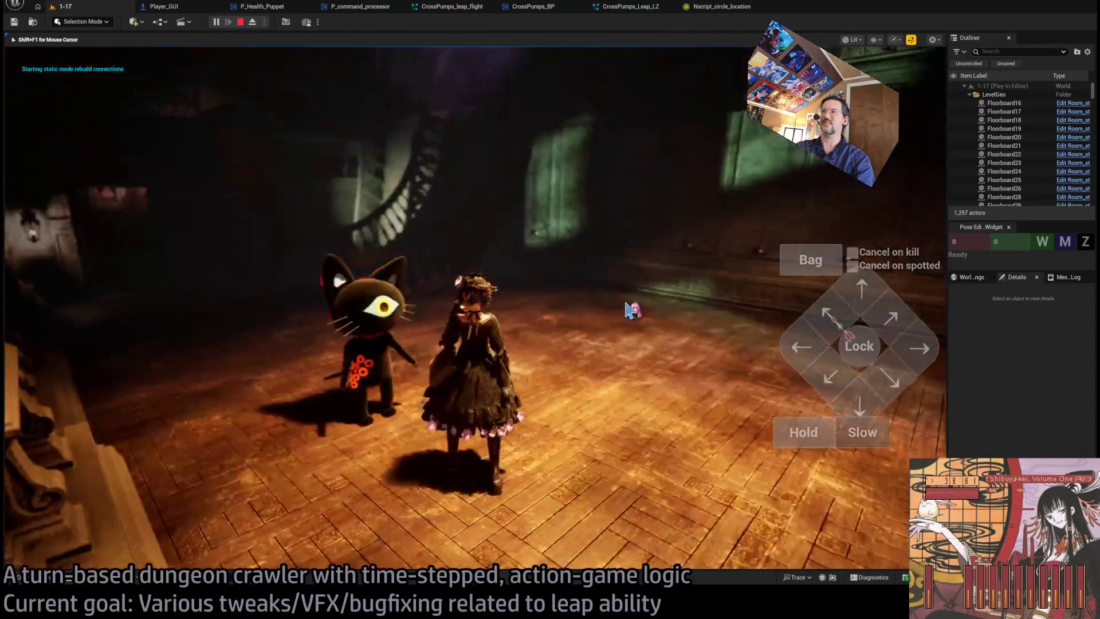
mouse_move(631, 310)
left_mouse_down()
mouse_move(602, 313)
mouse_move(695, 361)
mouse_move(357, 313)
mouse_move(493, 172)
mouse_move(550, 245)
mouse_move(654, 236)
left_mouse_up()
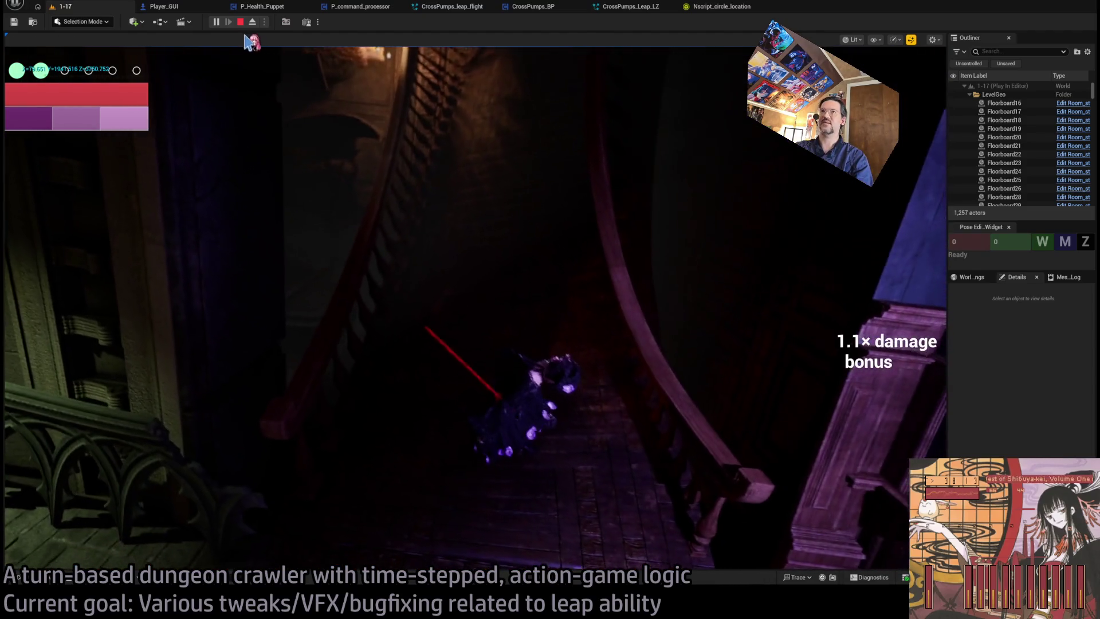
left_click(240, 23)
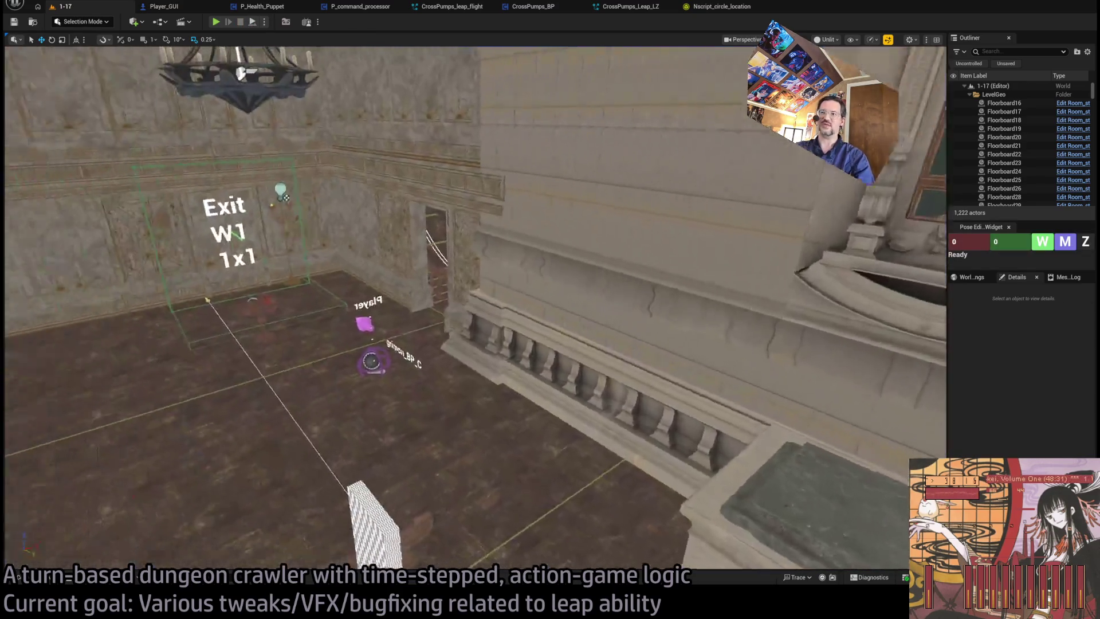
Fly the viewport camera toward the Player and launch Play In Editor.
mouse_move(476, 310)
left_mouse_down()
mouse_move(545, 270)
mouse_move(498, 315)
mouse_move(458, 319)
mouse_move(452, 339)
left_mouse_up()
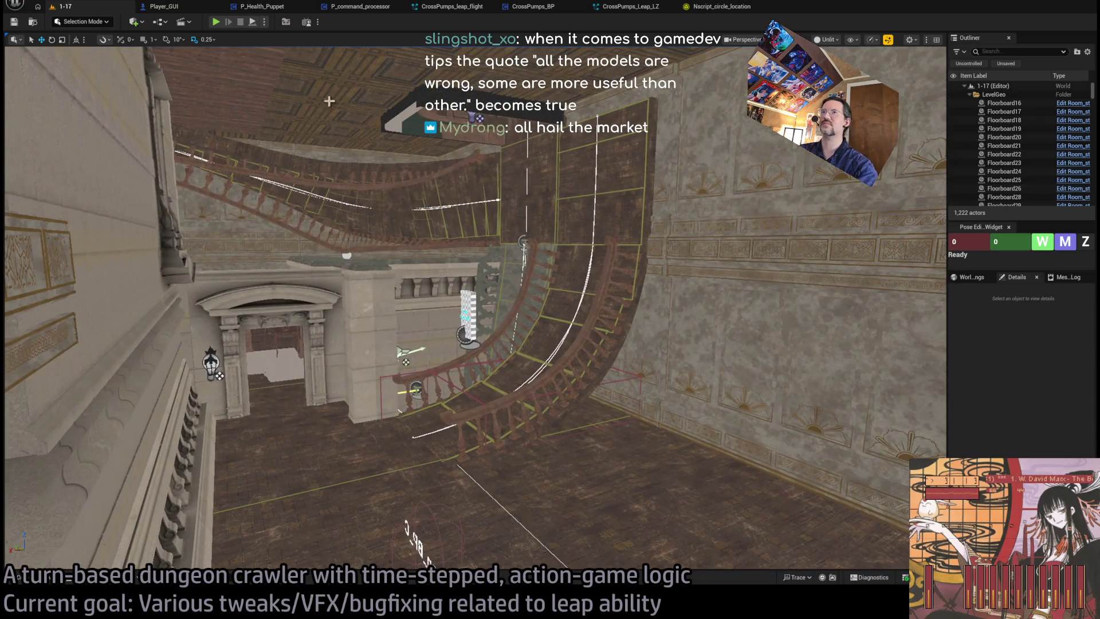
left_click(218, 26)
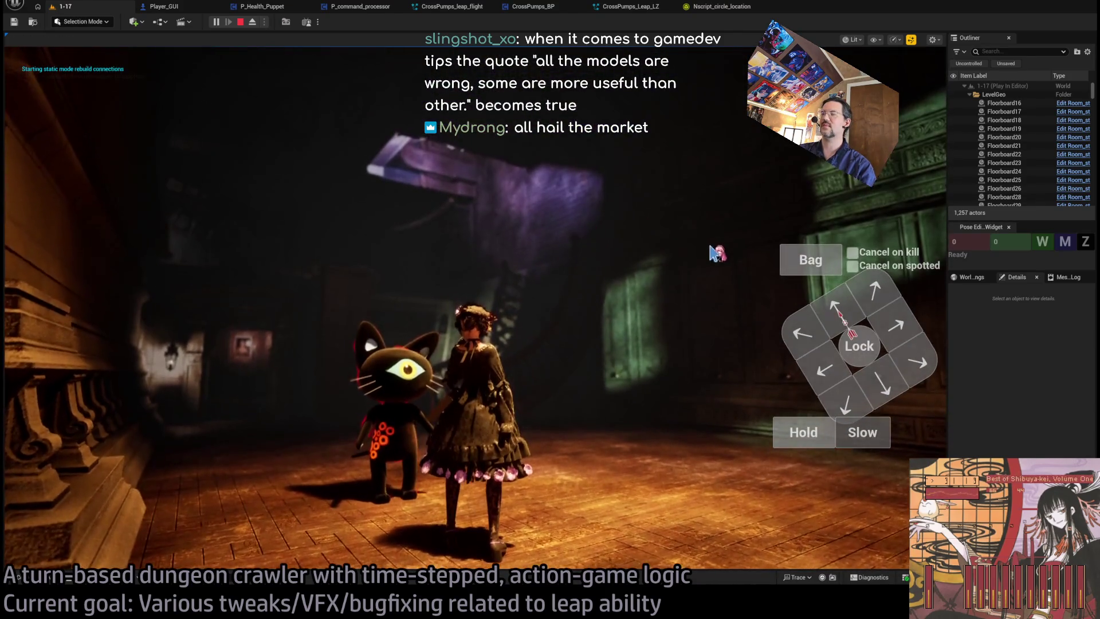
Test LeapPre by placing its target, queuing a move direction, launching with Go!, then stopping.
left_click(837, 227)
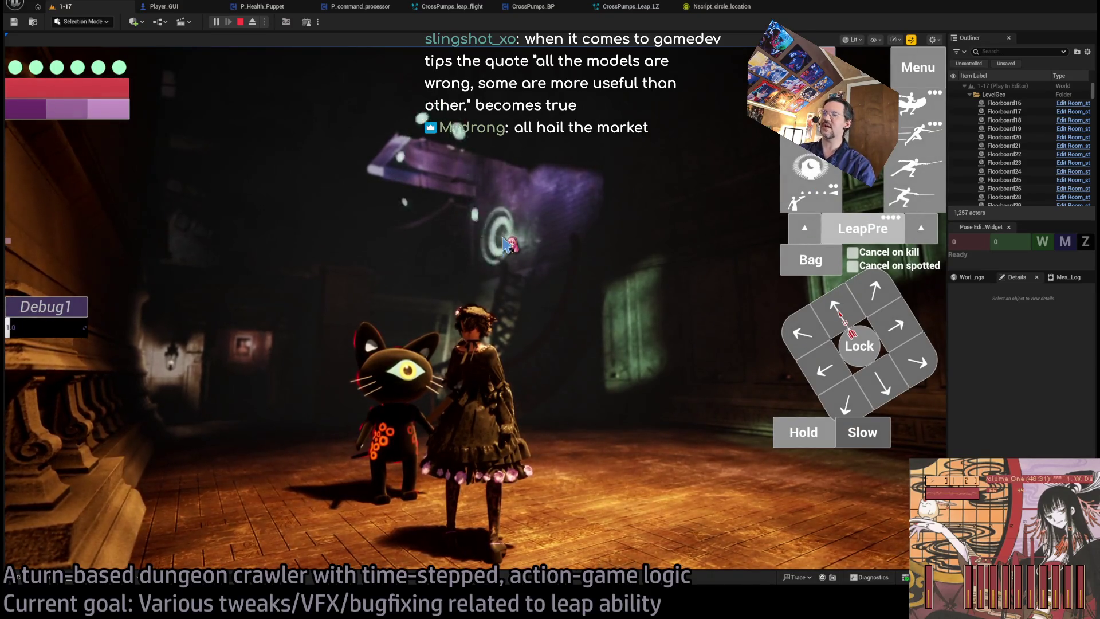
left_click(503, 230)
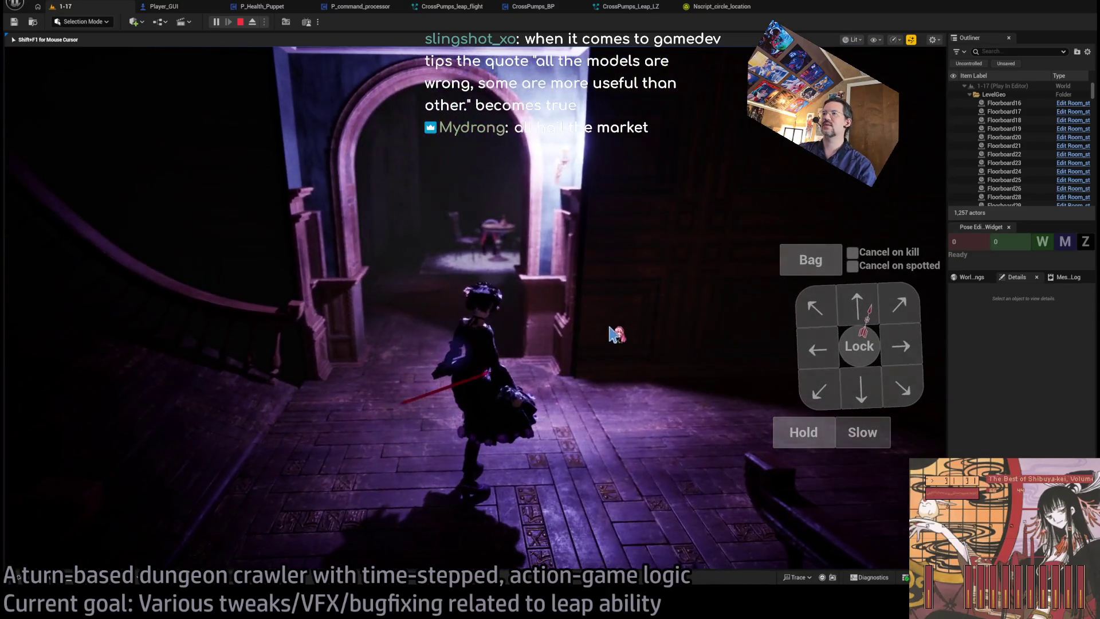
left_click(842, 310)
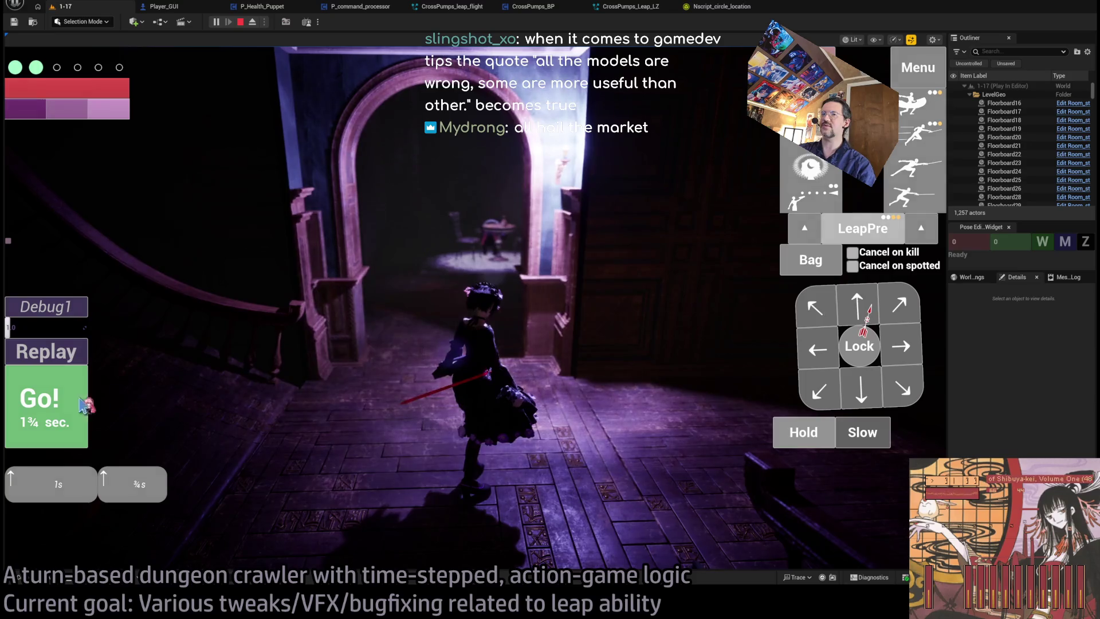
left_click(86, 404)
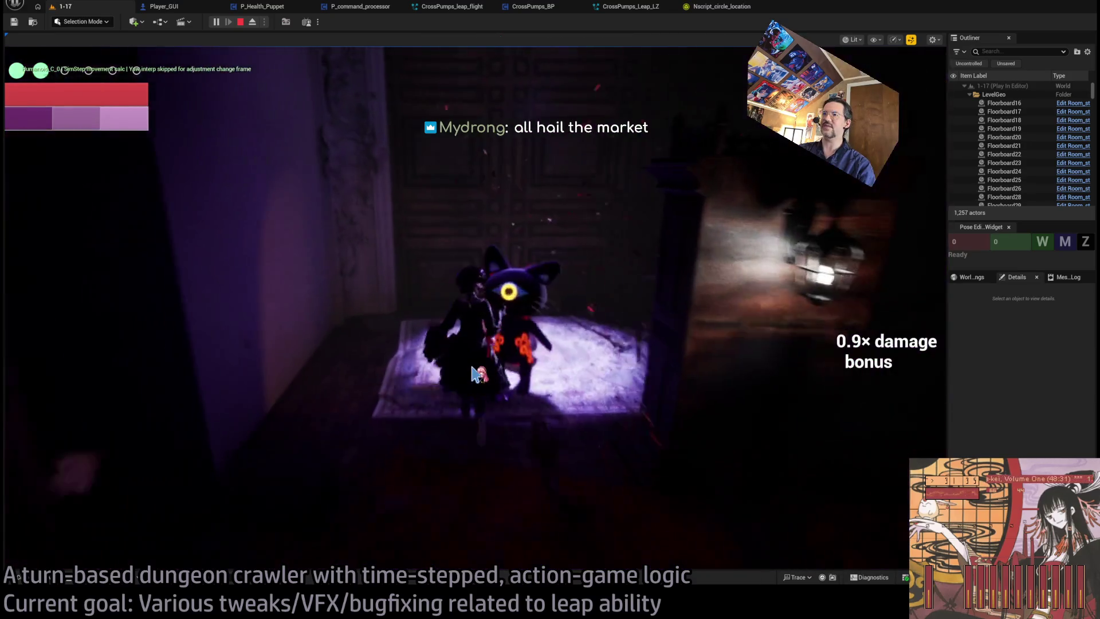
key("Escape")
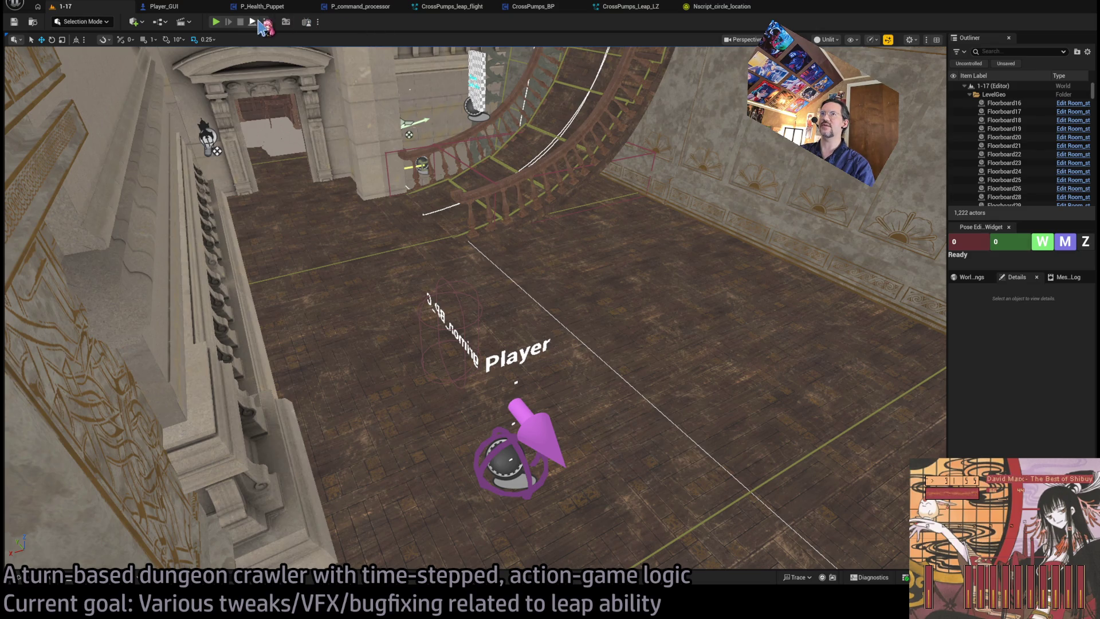
Start and stop a quick play-test, nudge the camera, then switch to the GLD: To-Do doc.
left_click(217, 23)
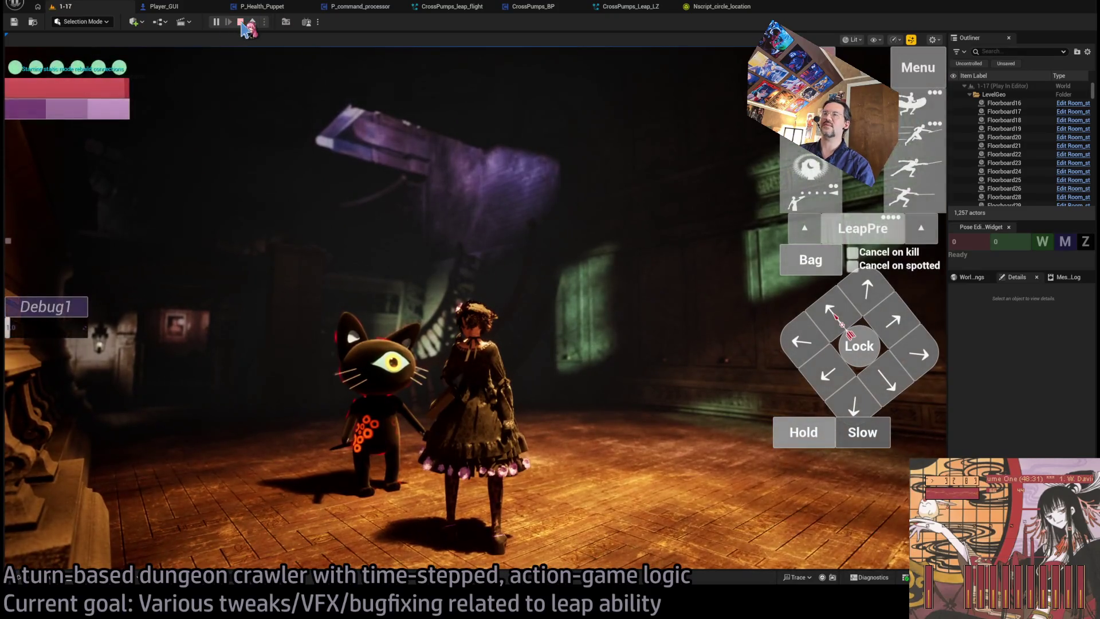
left_click(240, 23)
left_click_drag(426, 210, 434, 208)
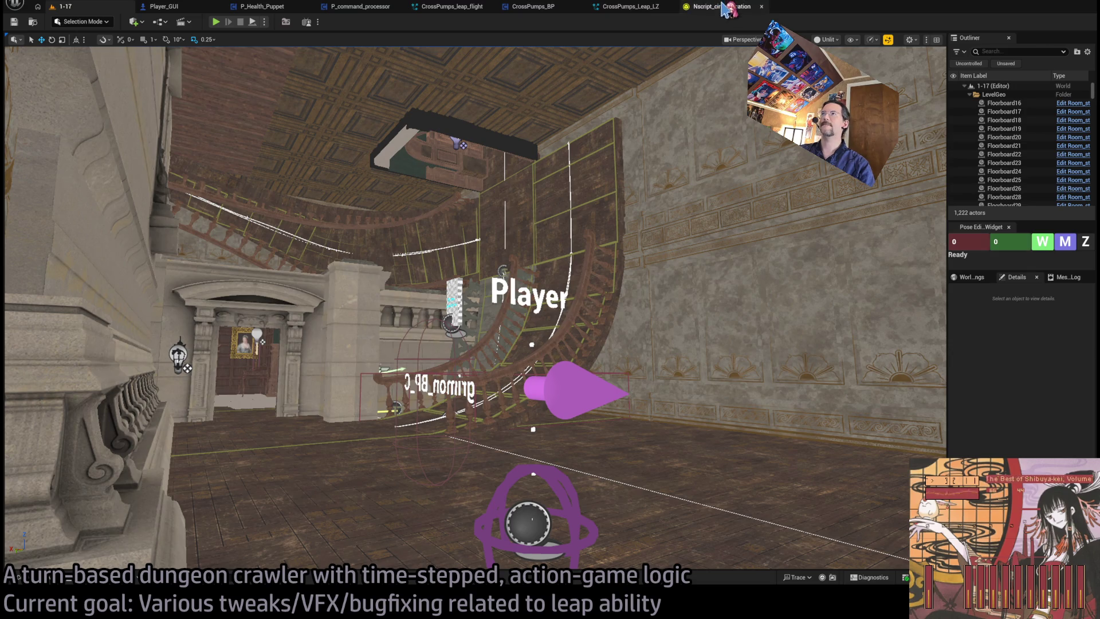
key("alt+Tab")
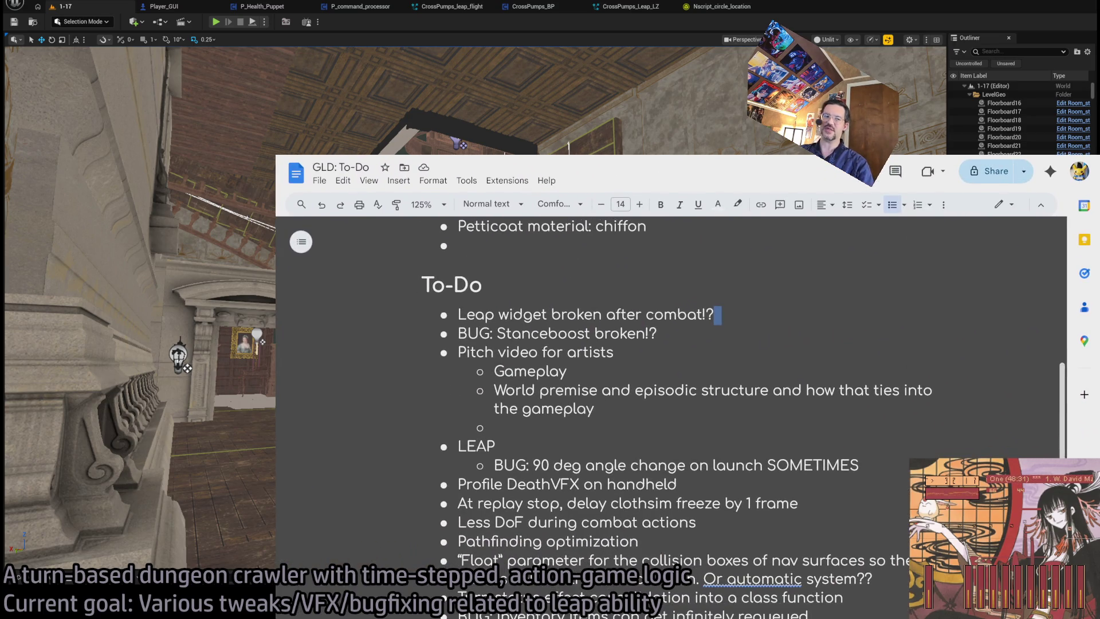
Open a new Chrome tab on the Google homepage and focus its search box.
key("ctrl+t")
left_click(523, 305)
left_click(458, 244)
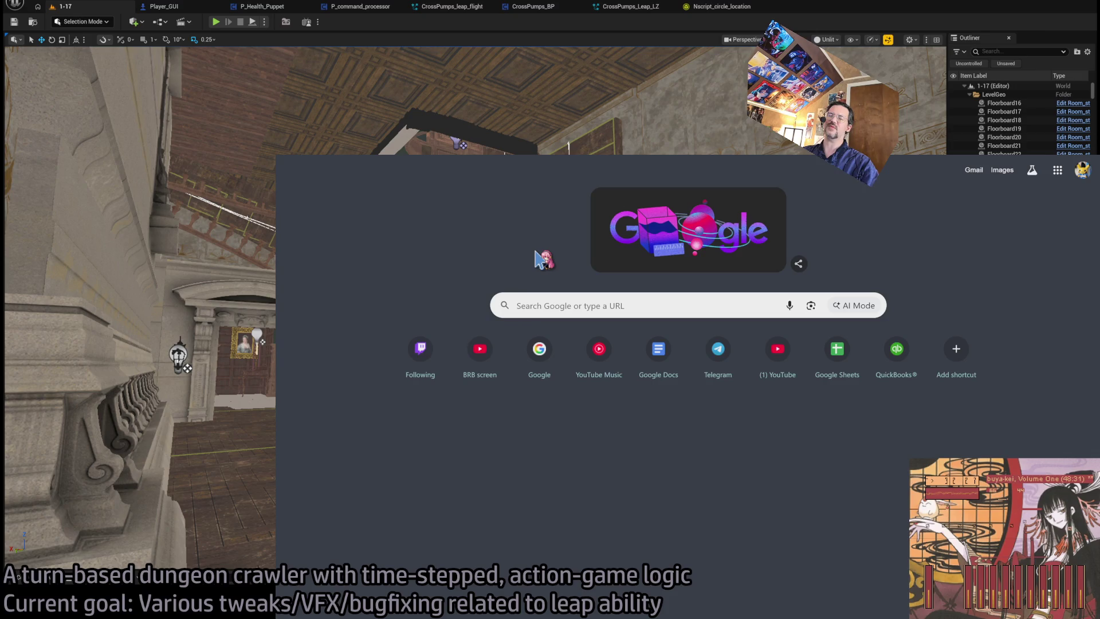
left_click(525, 305)
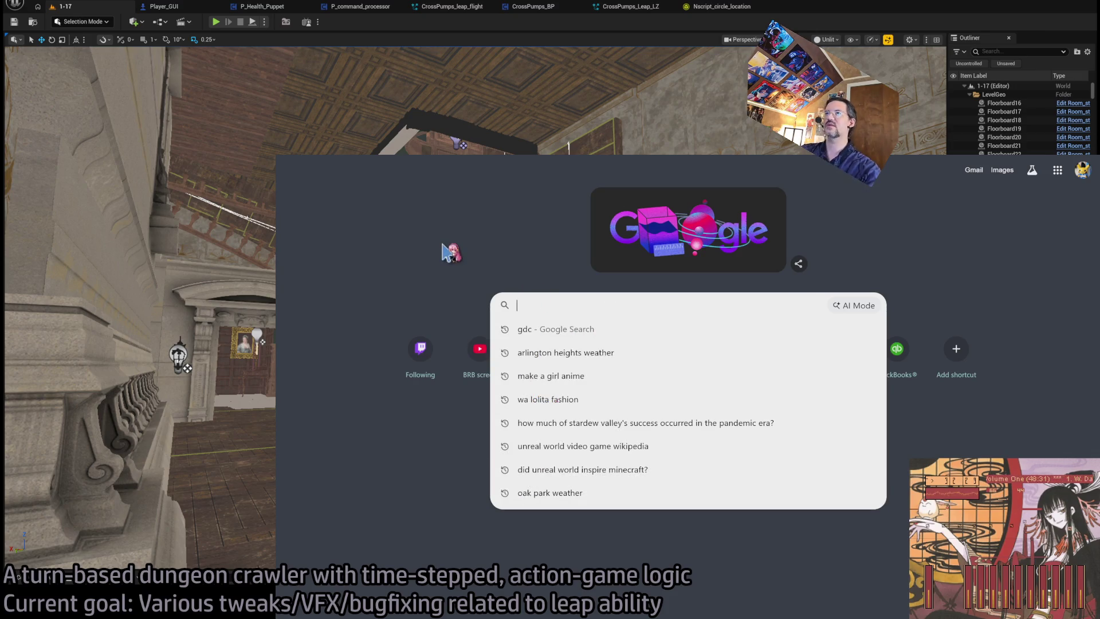
Search Google for 'highest grossing films 2025'.
type("highest gros")
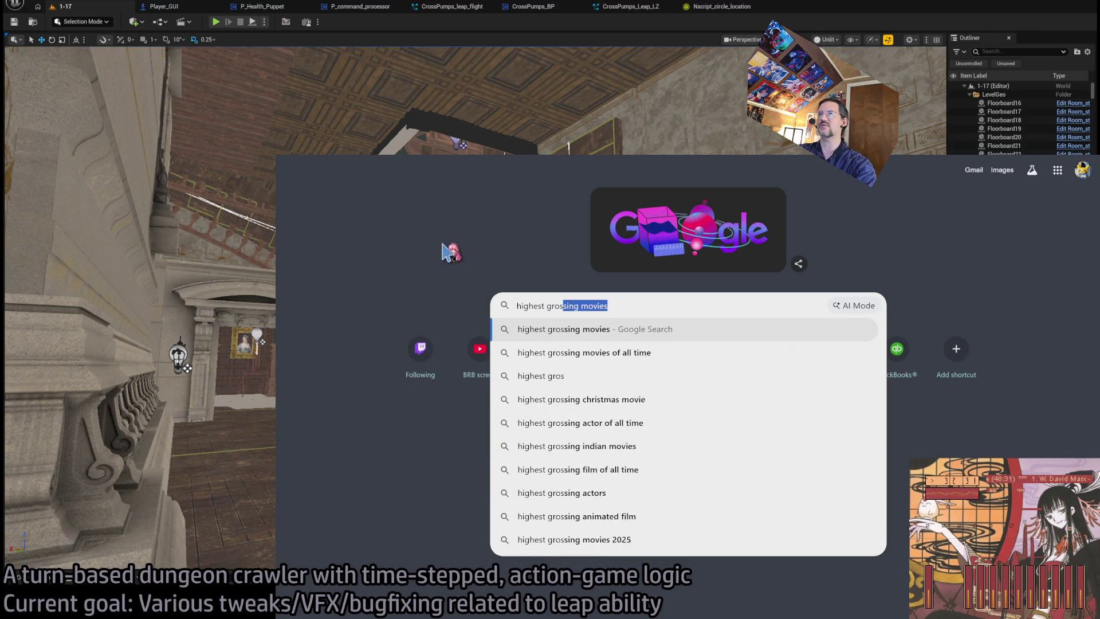
type("sing films 02")
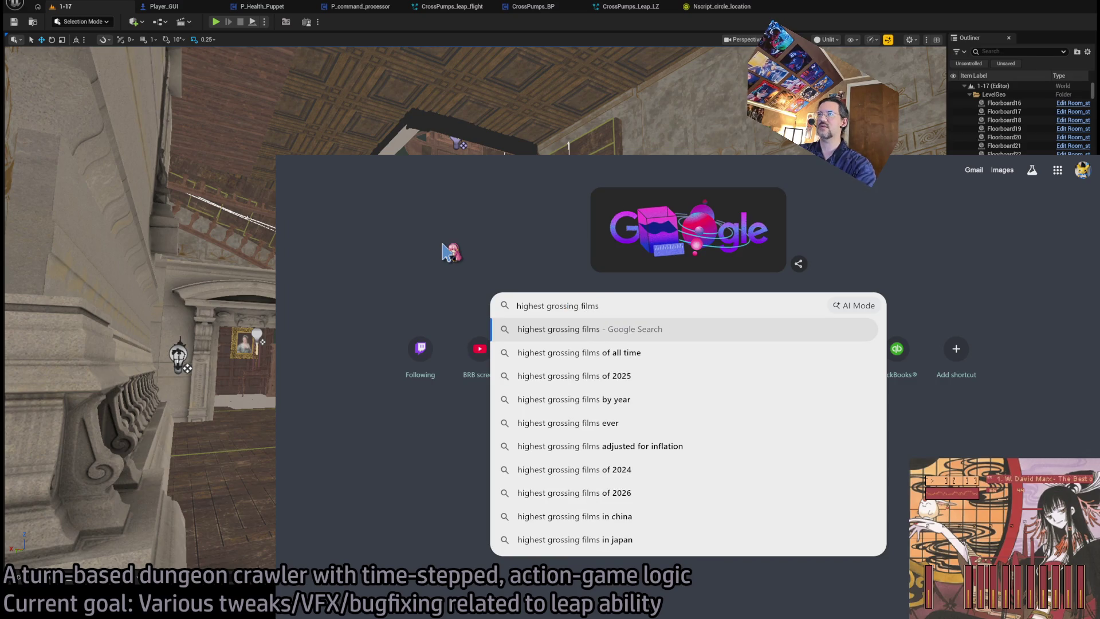
key("BackSpace")
key("BackSpace")
type("2025")
key("Return")
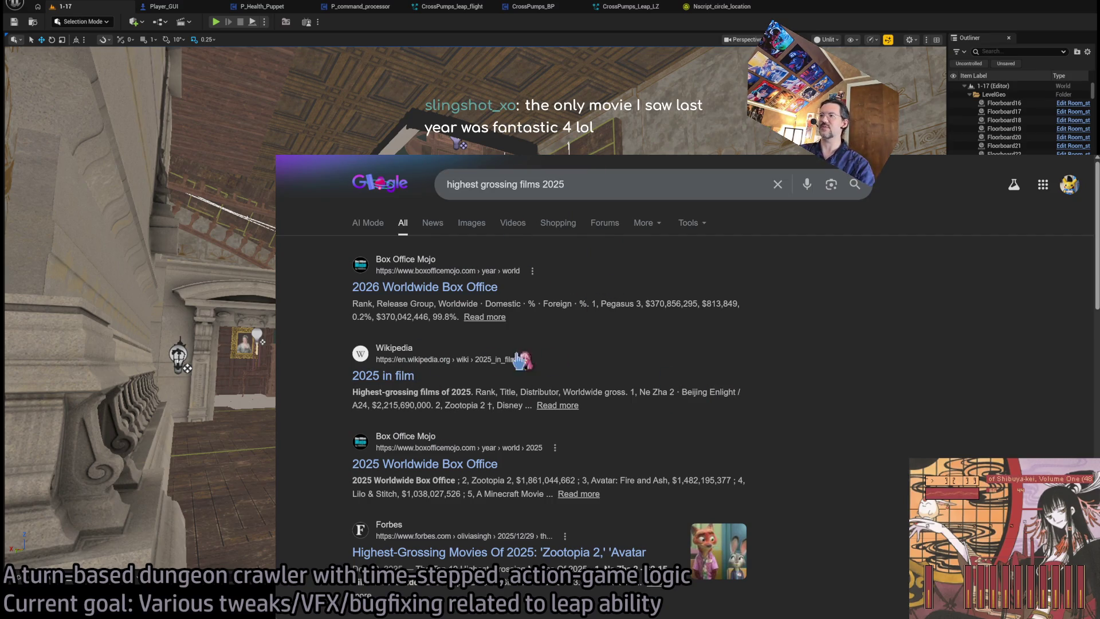
Go from the '2025 in film' Wikipedia article to Ne Zha 2 and copy its Chinese title.
left_click(378, 383)
scroll(461, 423, "down", 3)
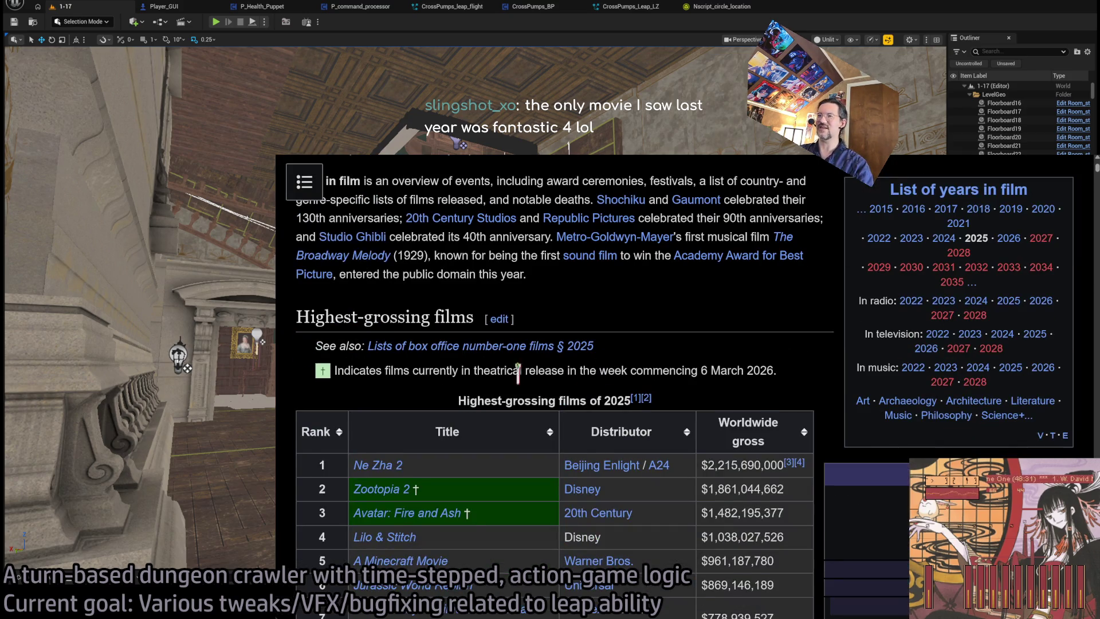
scroll(518, 372, "down", 1)
left_click(379, 385)
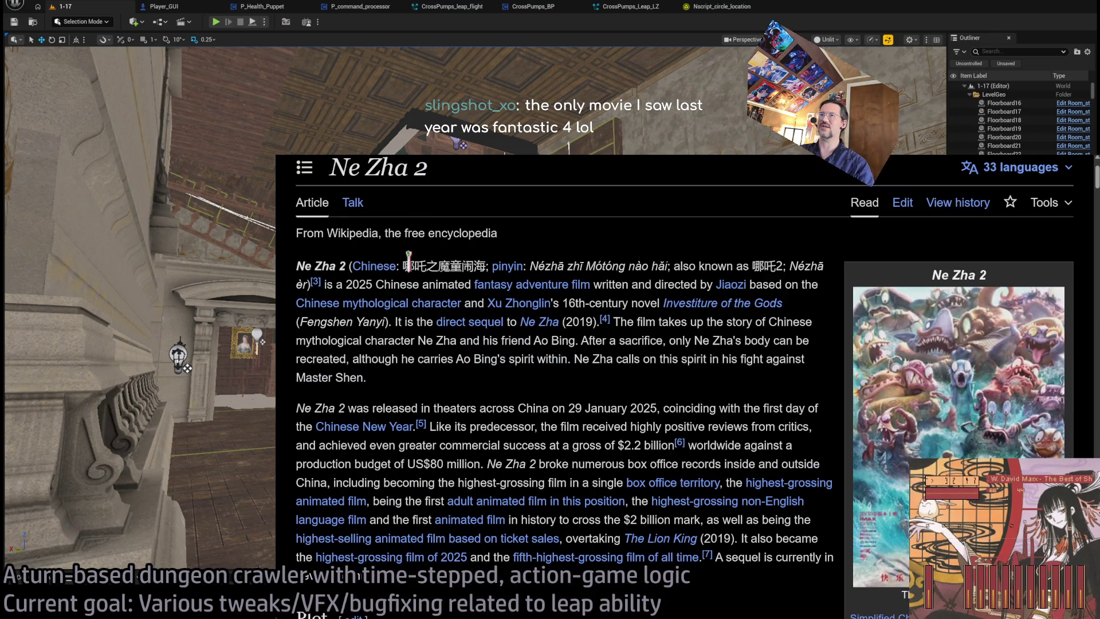
left_click_drag(408, 265, 459, 266)
key("ctrl+c")
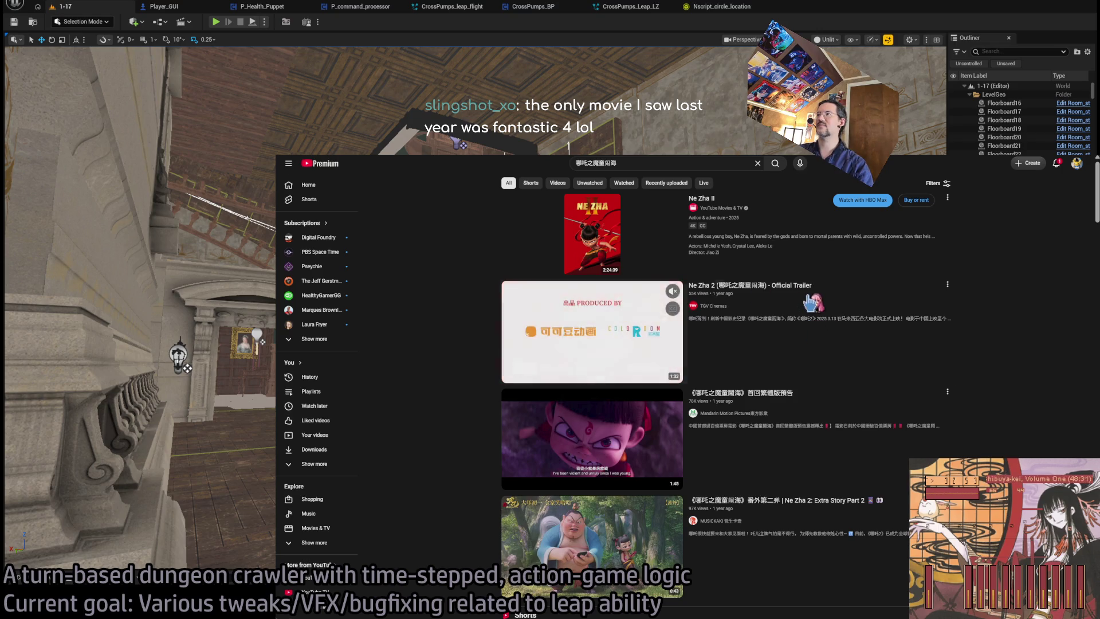
Watch the Ne Zha 2 Official Trailer, then go to IMDb and start a search there.
left_click(814, 299)
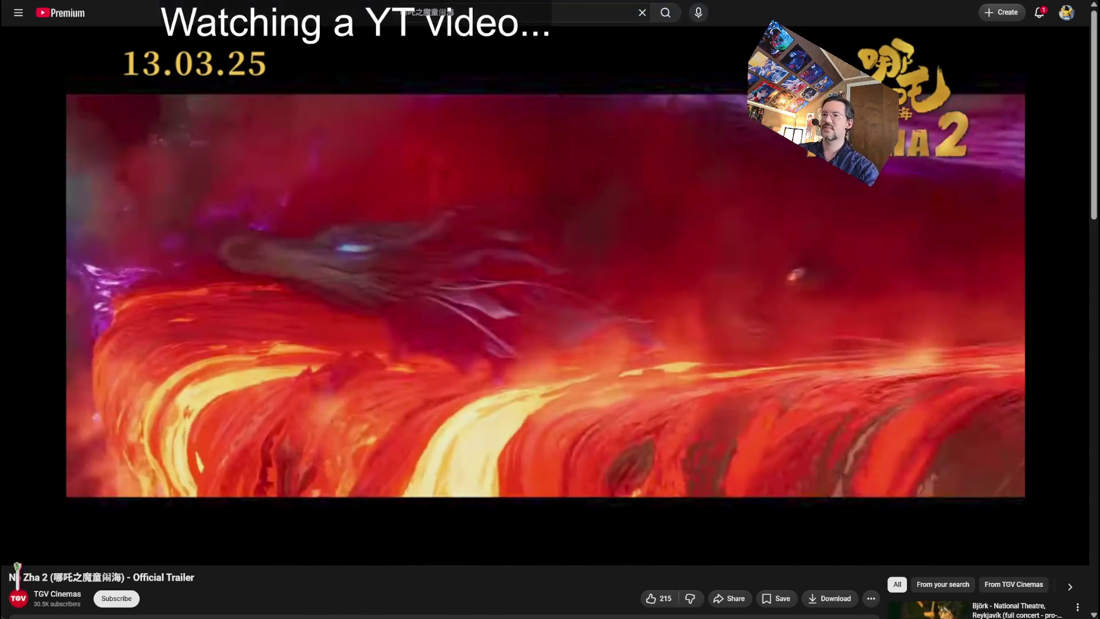
left_click_drag(9, 577, 47, 576)
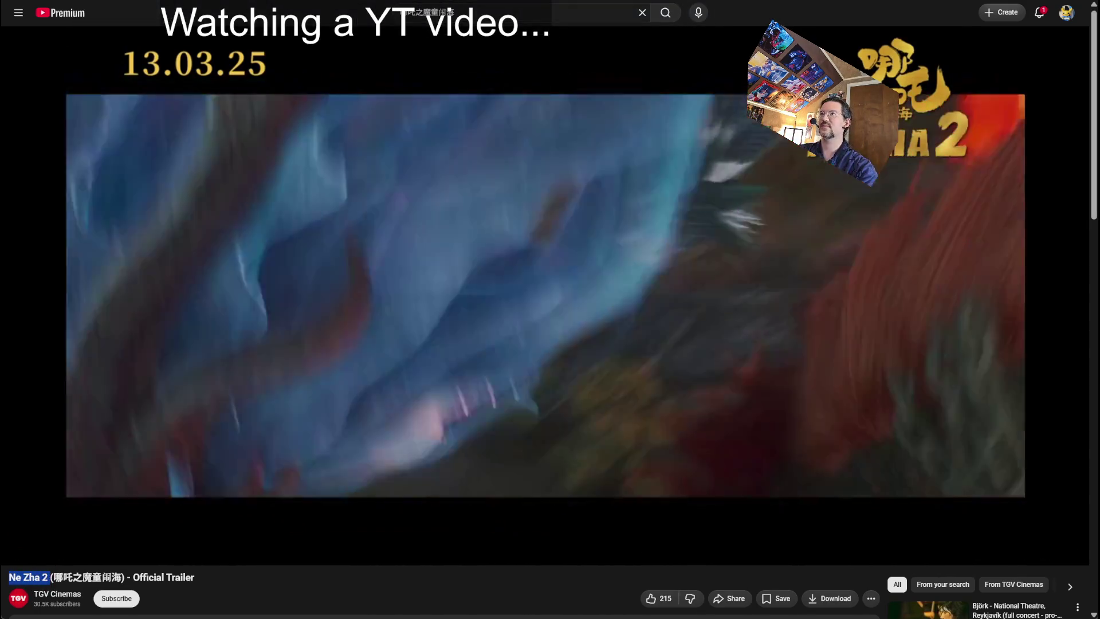
key("ctrl+l")
type("imdb")
key("Escape")
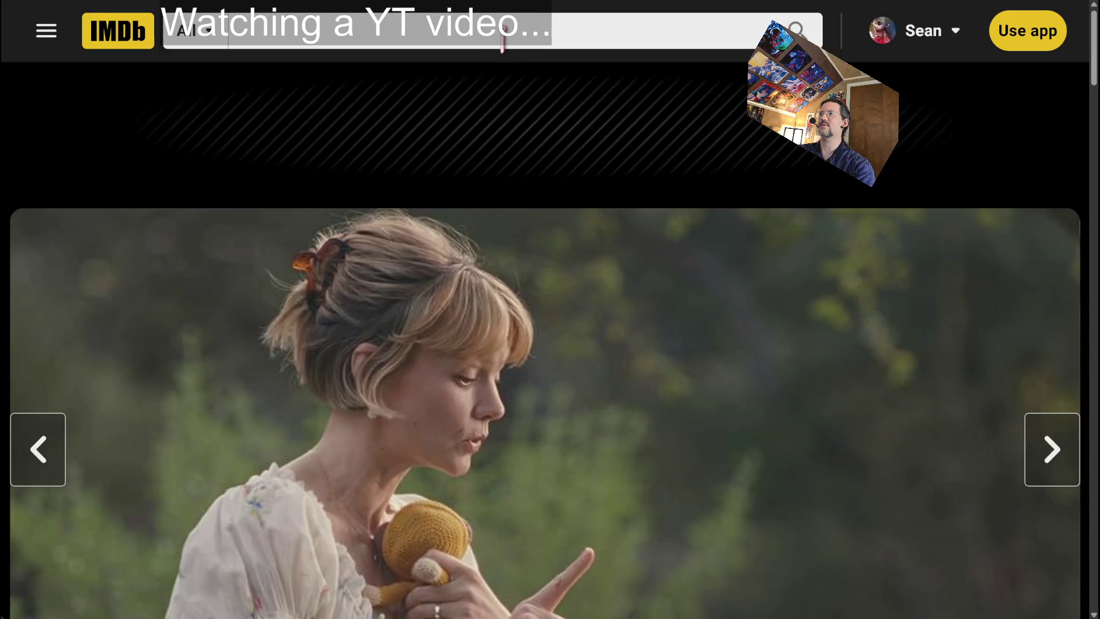
left_click(507, 29)
Search IMDb for Ne Zha 2, browse its 2025 title page, then return to the Wikipedia table.
type("Ne Zha 2")
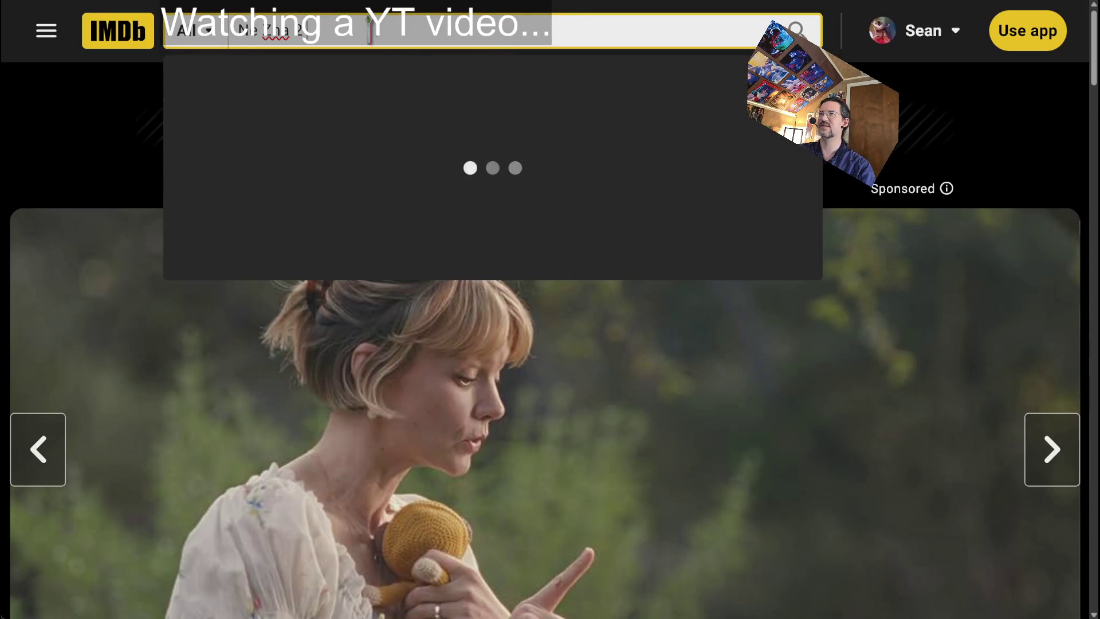
key("Return")
scroll(363, 239, "down", 2)
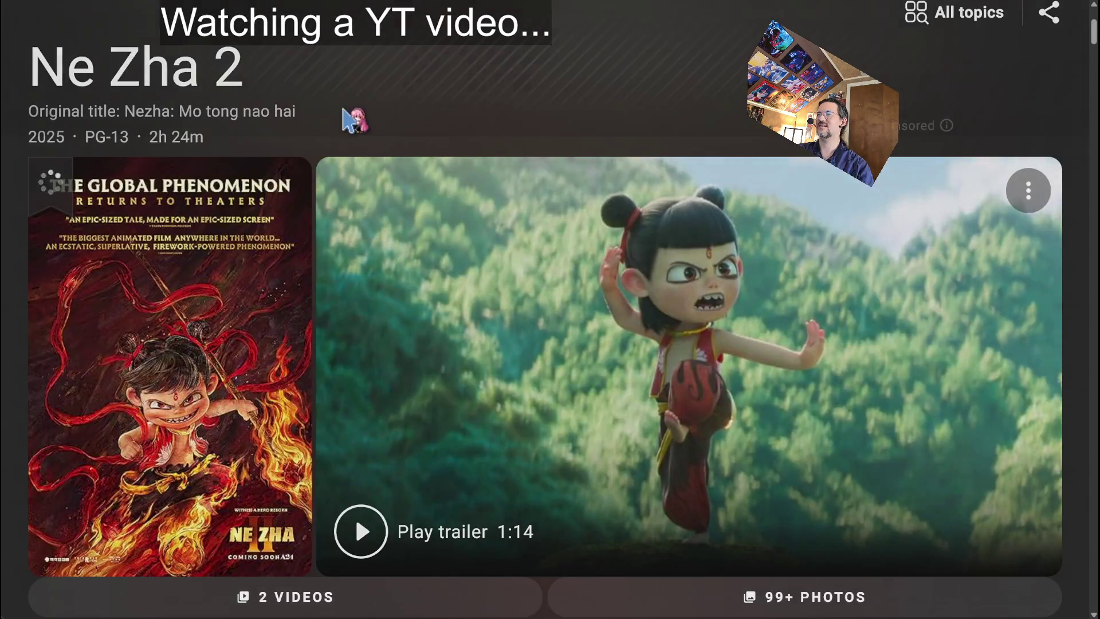
scroll(347, 115, "down", 3)
scroll(373, 361, "down", 2)
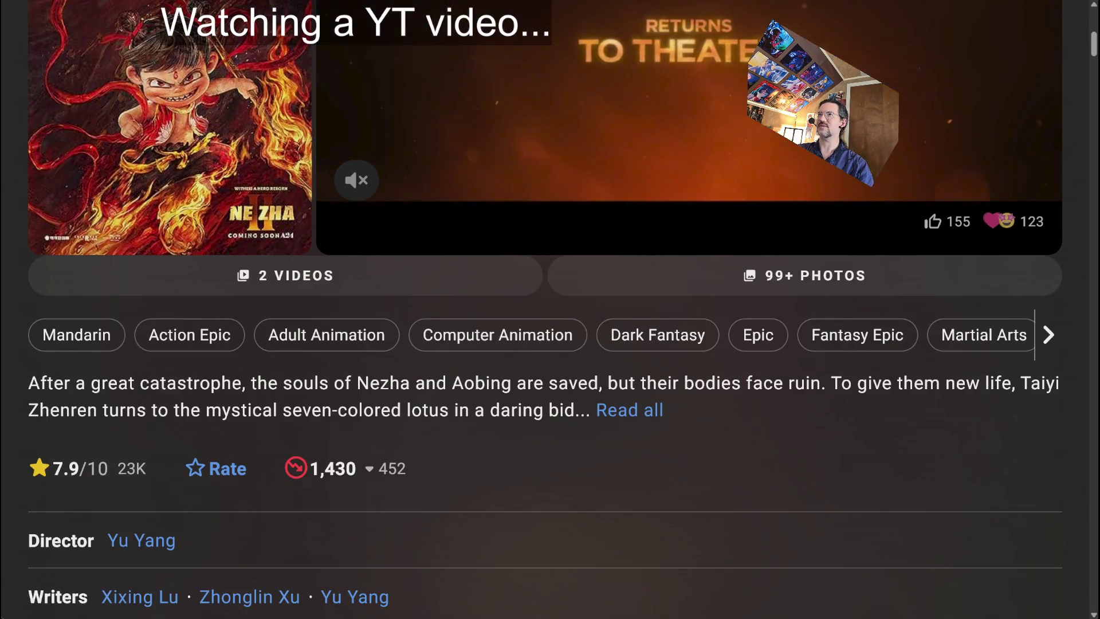
key("ctrl+w")
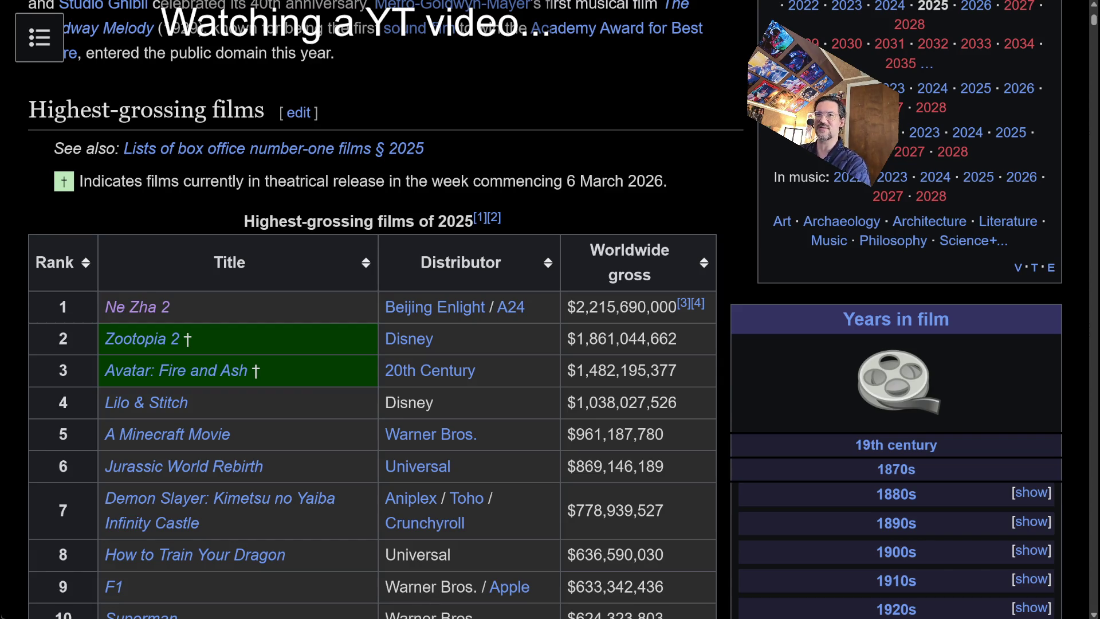
Read the Zootopia 2 article, then go back to the 2025 films table.
left_click(150, 340)
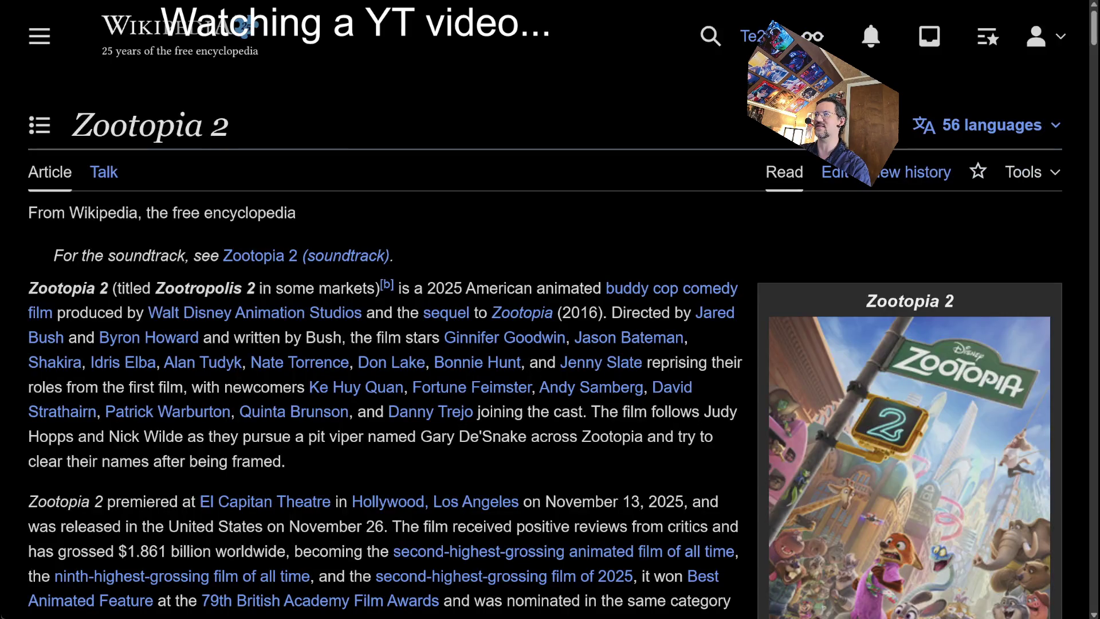
scroll(351, 229, "down", 6)
scroll(342, 215, "down", 20)
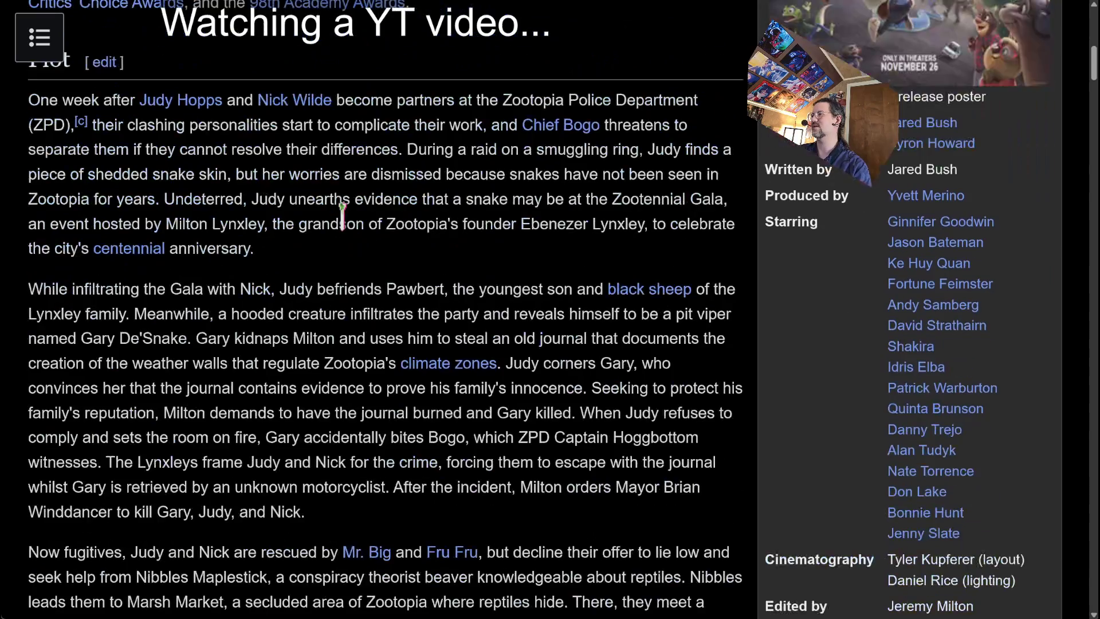
scroll(347, 224, "up", 20)
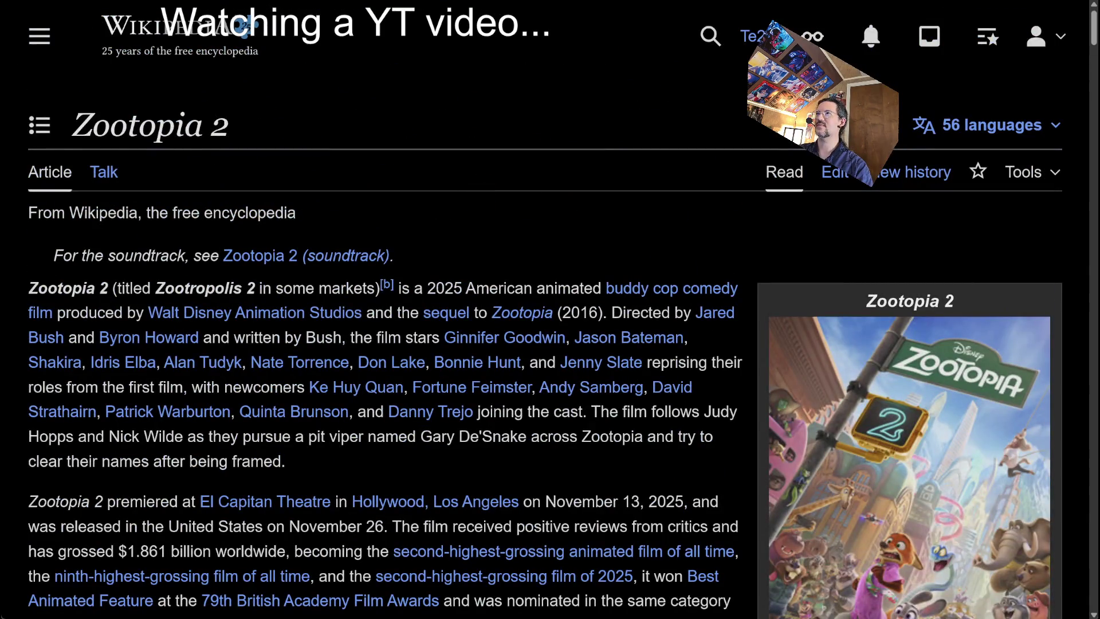
key("alt+Left")
Open the Avatar: Fire and Ash article from the 2025 films table.
middle_click(416, 119)
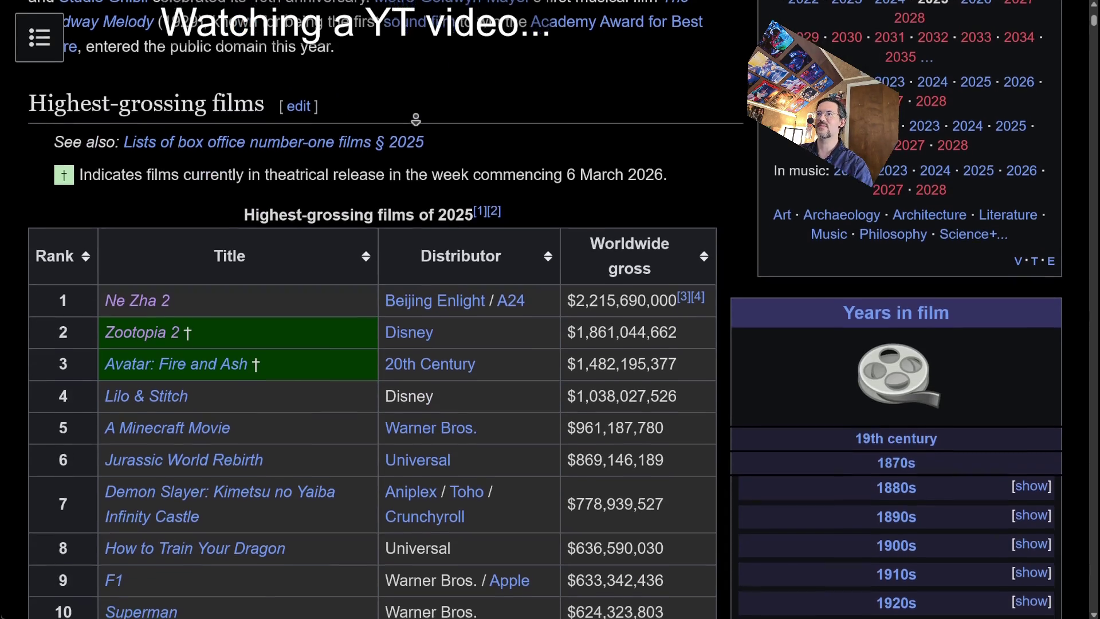
scroll(367, 163, "down", 1)
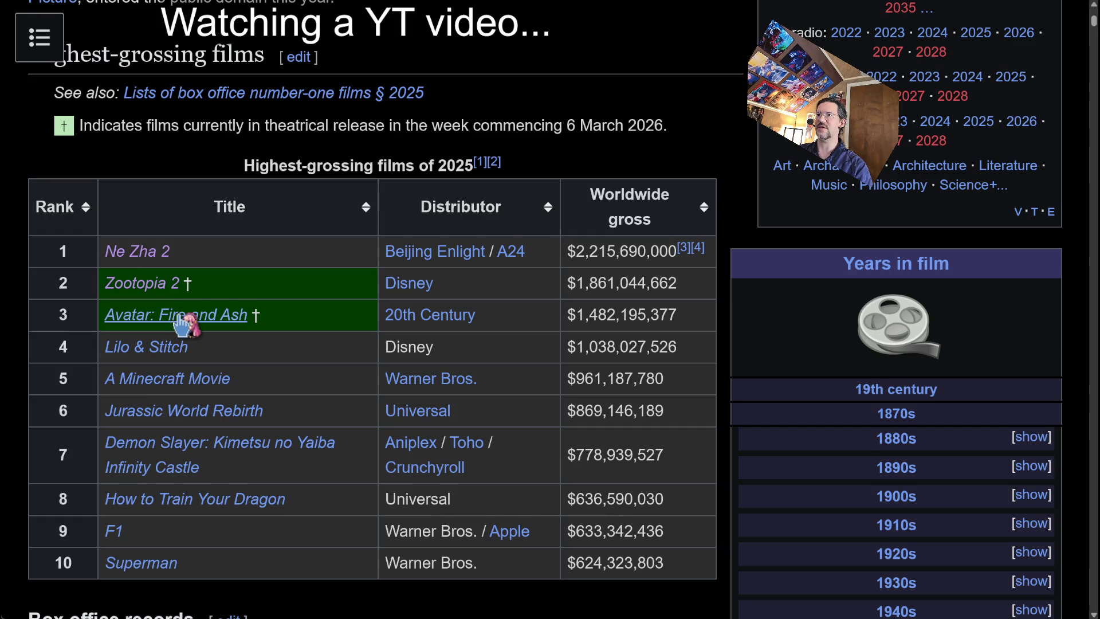
middle_click(341, 128)
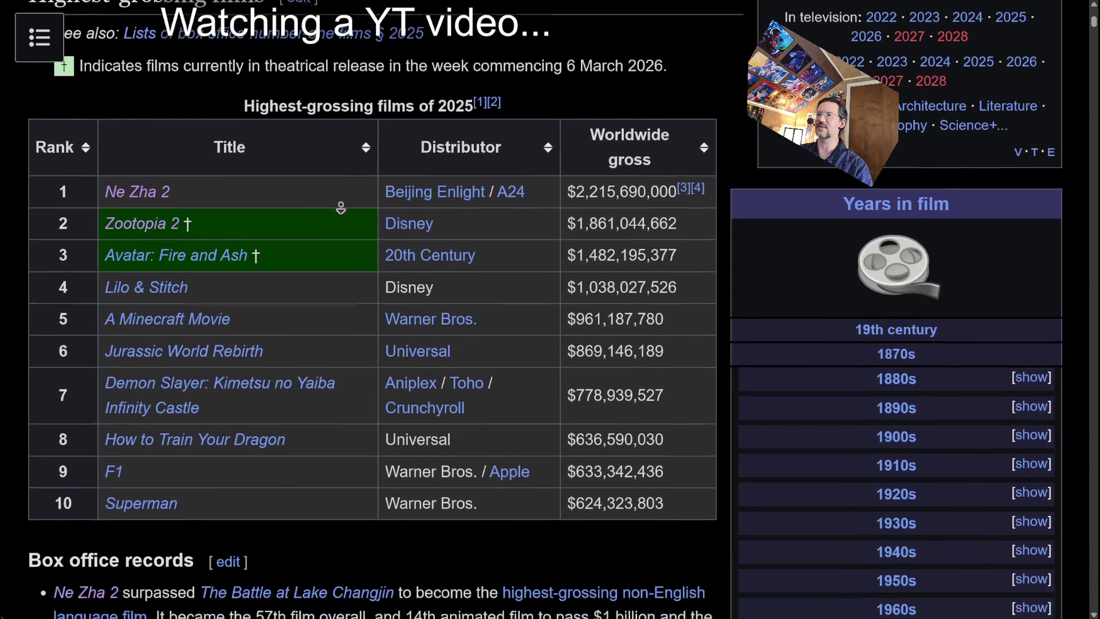
scroll(341, 208, "down", 1)
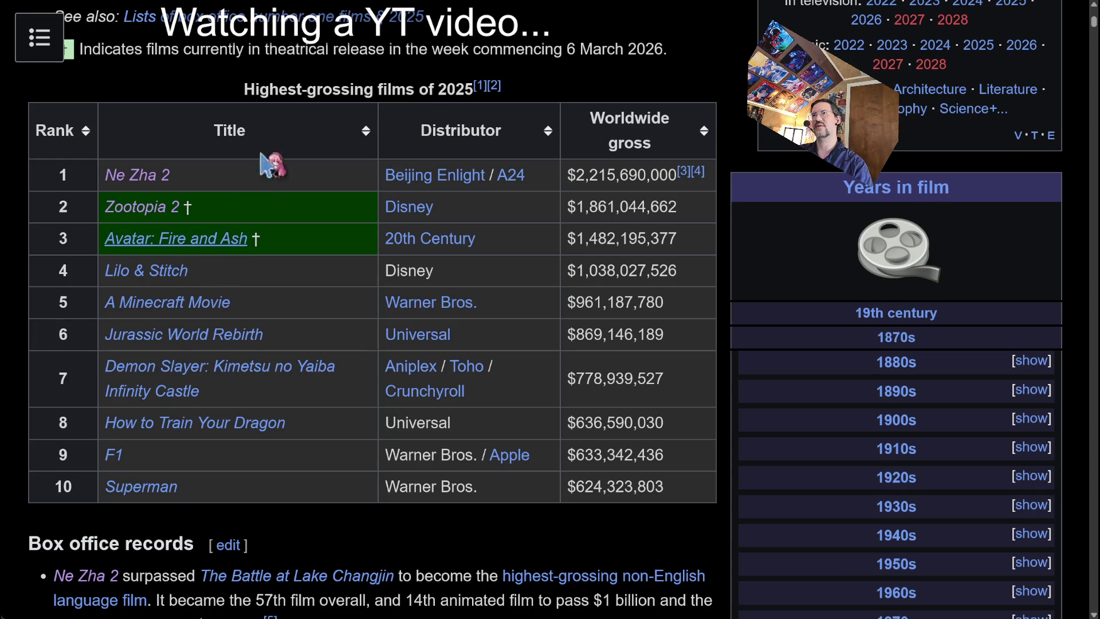
left_click(175, 239)
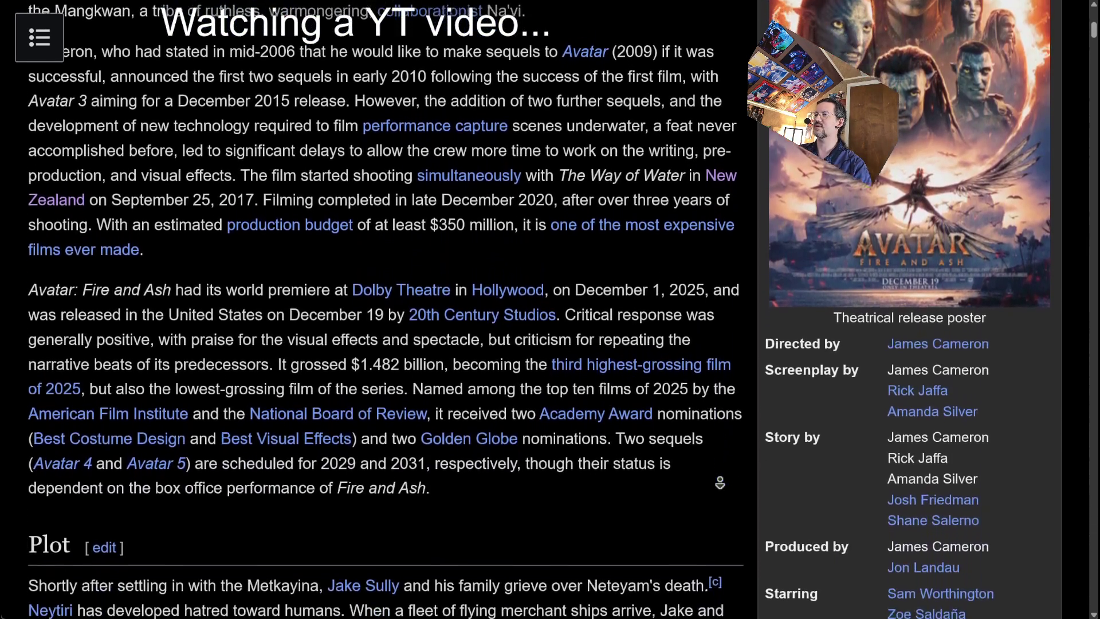
middle_click(720, 483)
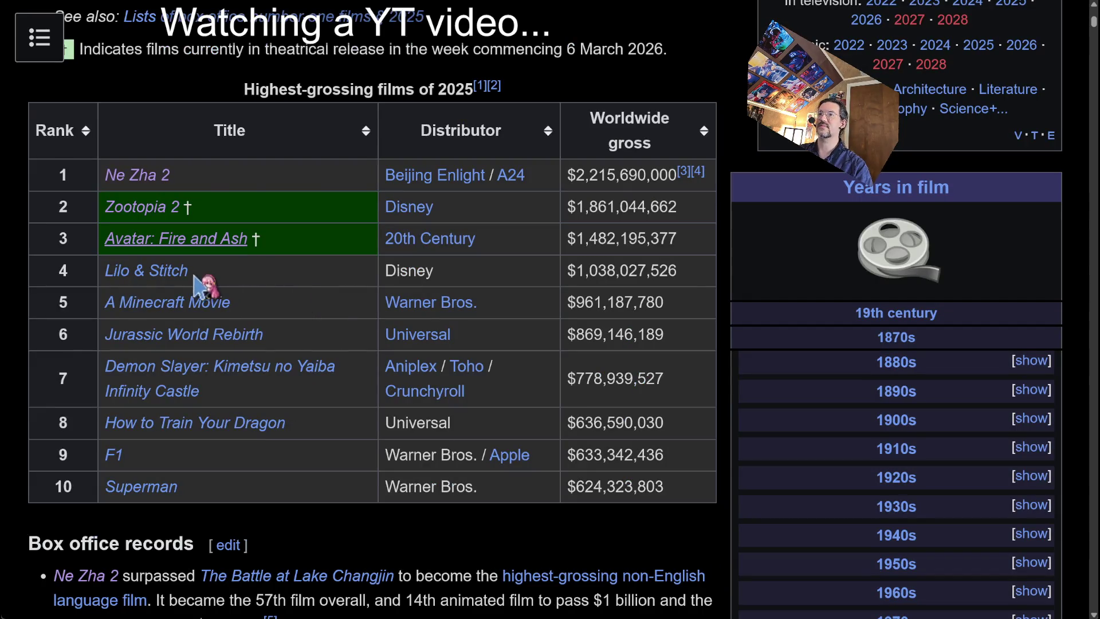
Open the Lilo & Stitch article and copy its title for a YouTube search.
left_click(182, 268)
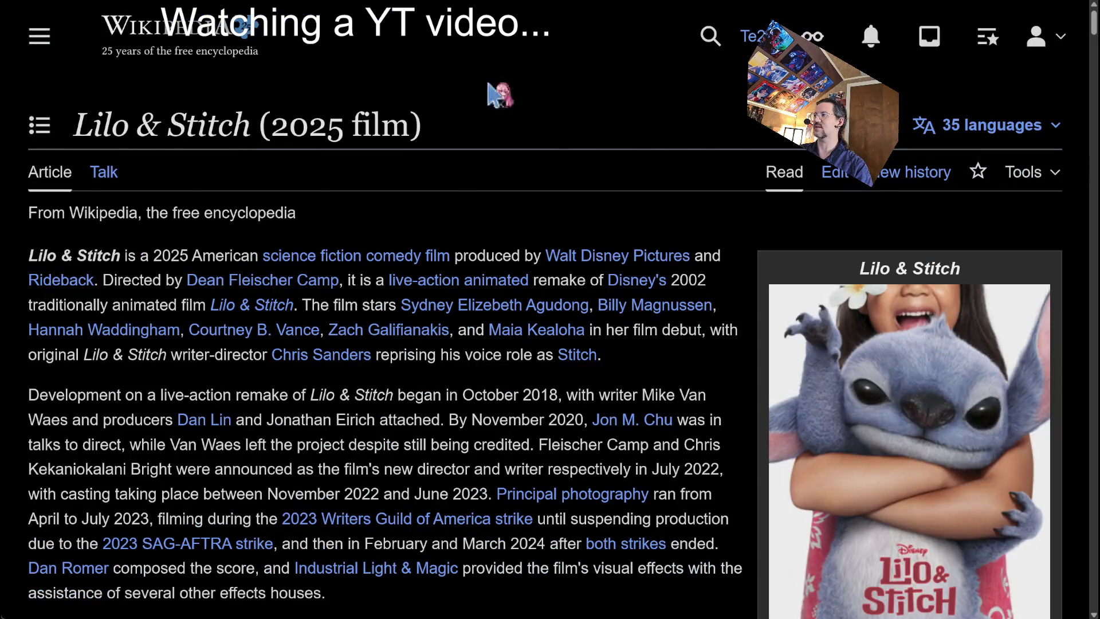
scroll(493, 92, "down", 2)
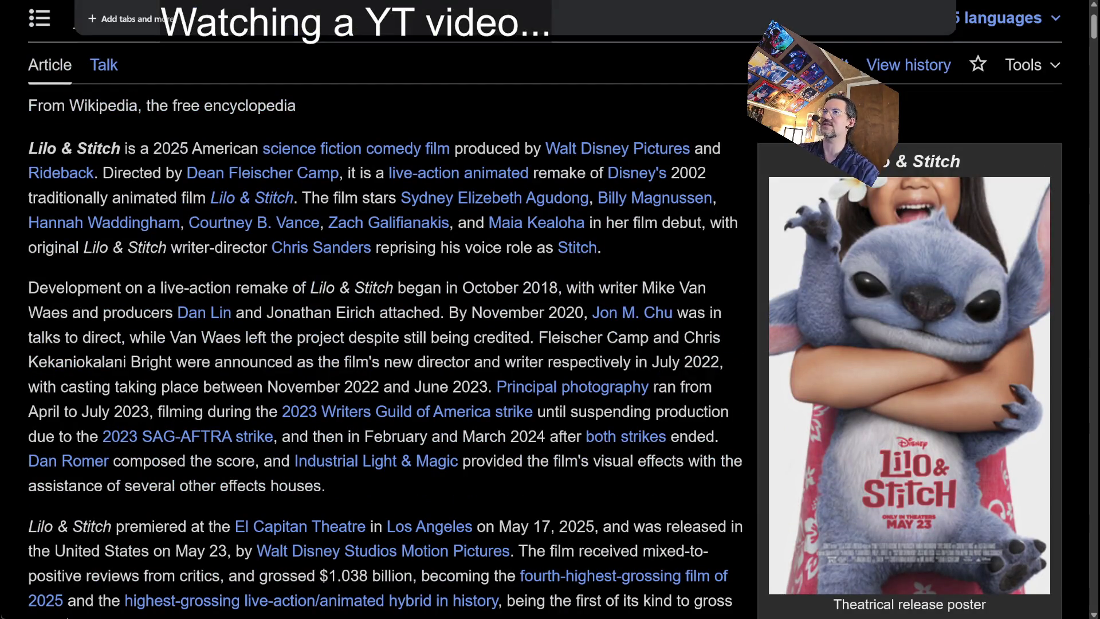
left_click_drag(35, 150, 115, 144)
key("ctrl+l")
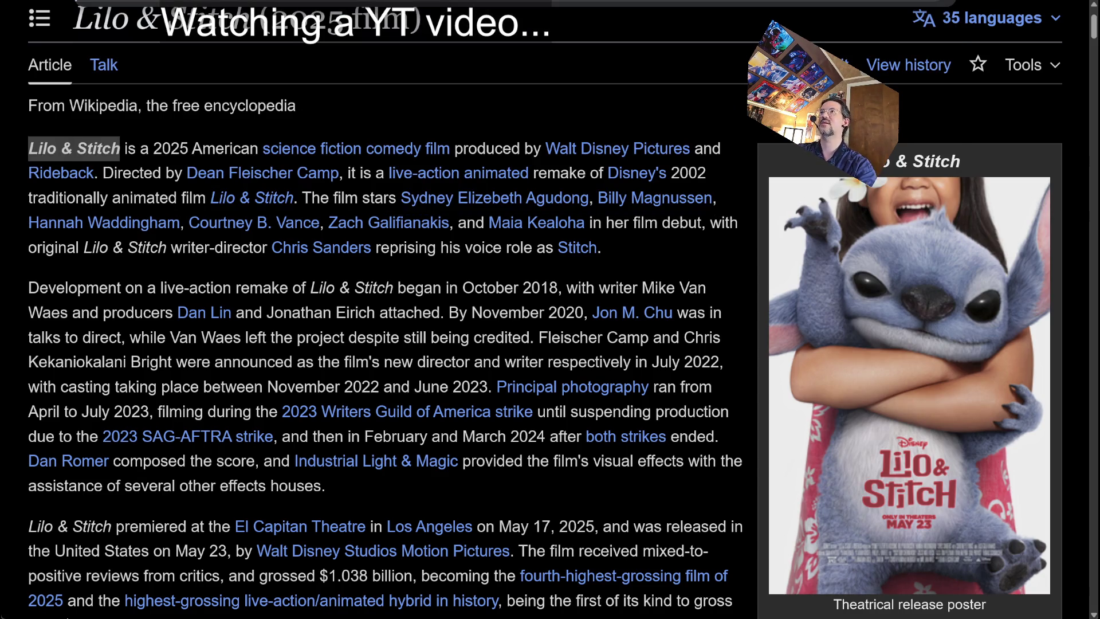
key("Escape")
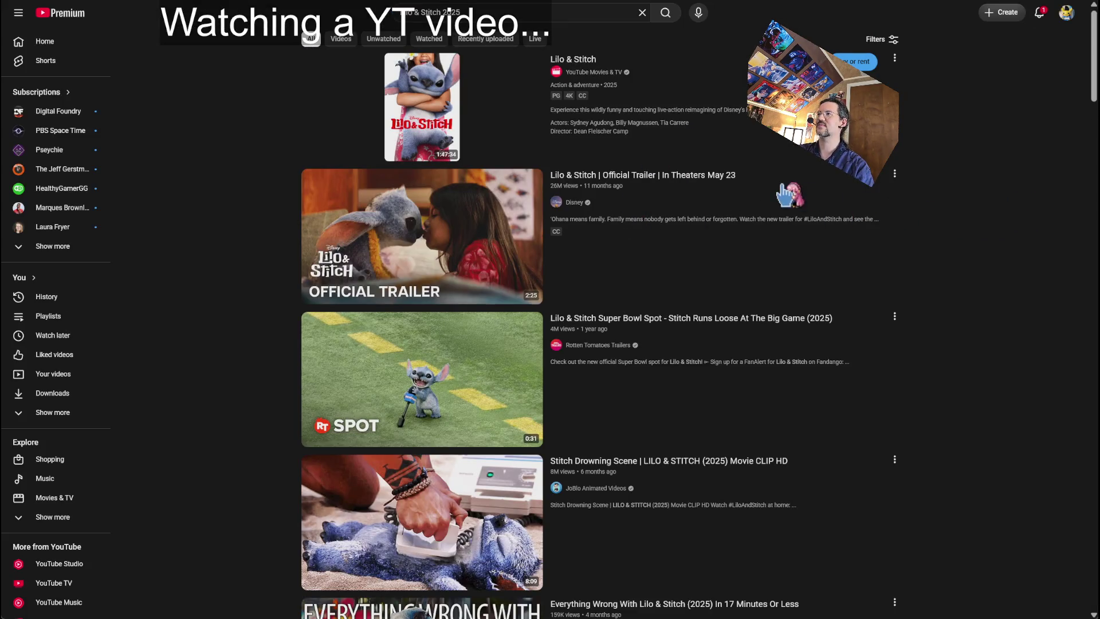
Play the Lilo & Stitch Official Trailer with slightly lowered volume, pausing and resuming it once.
left_click(782, 189)
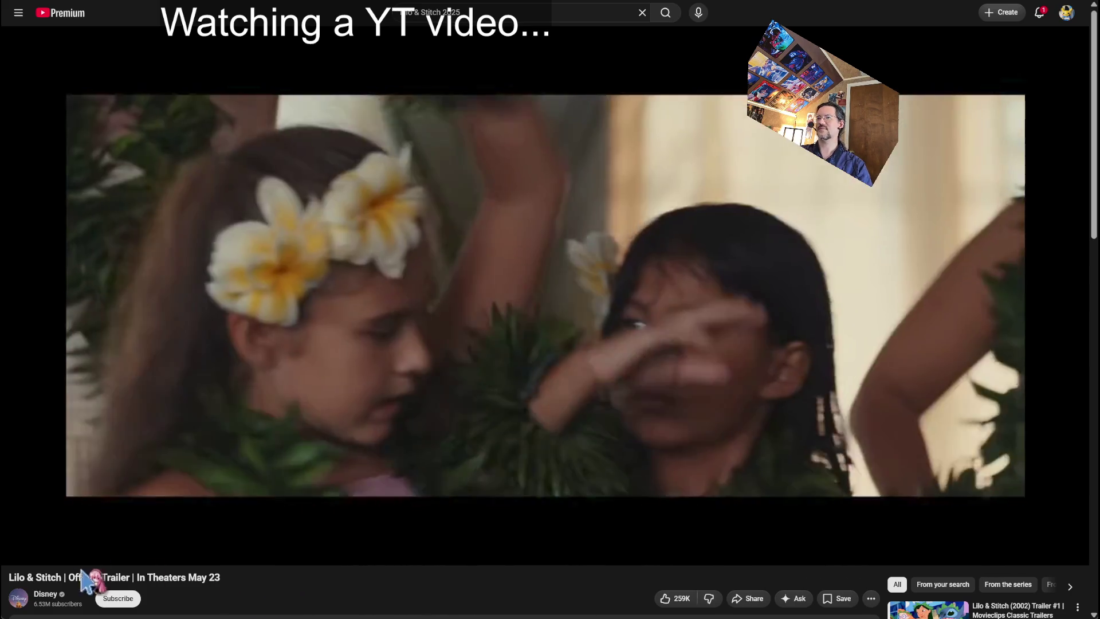
mouse_move(57, 553)
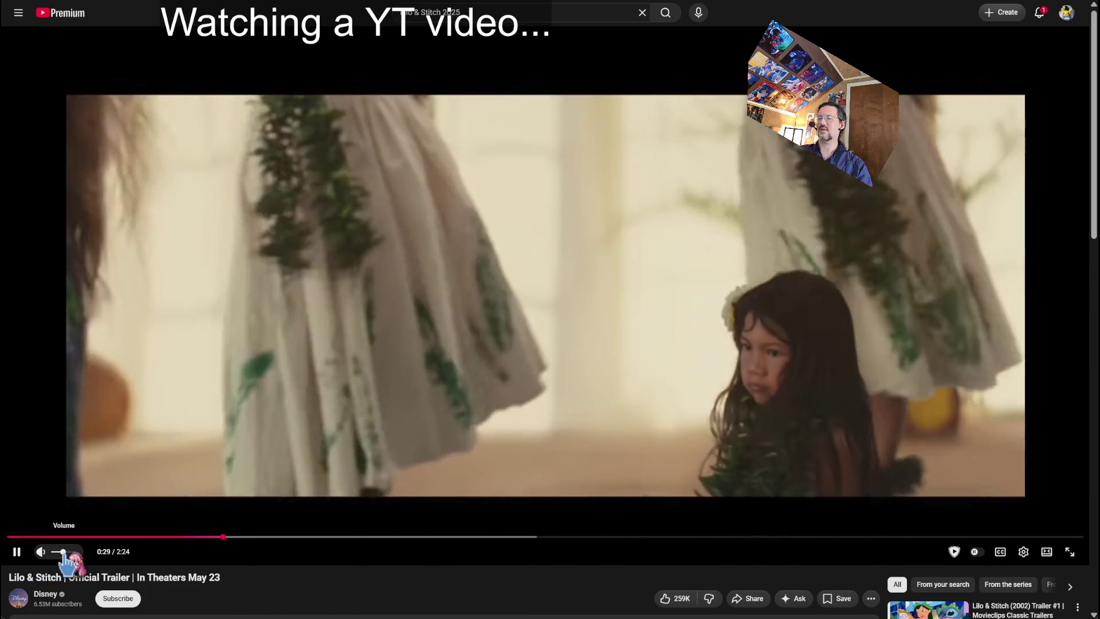
left_click_drag(68, 553, 58, 553)
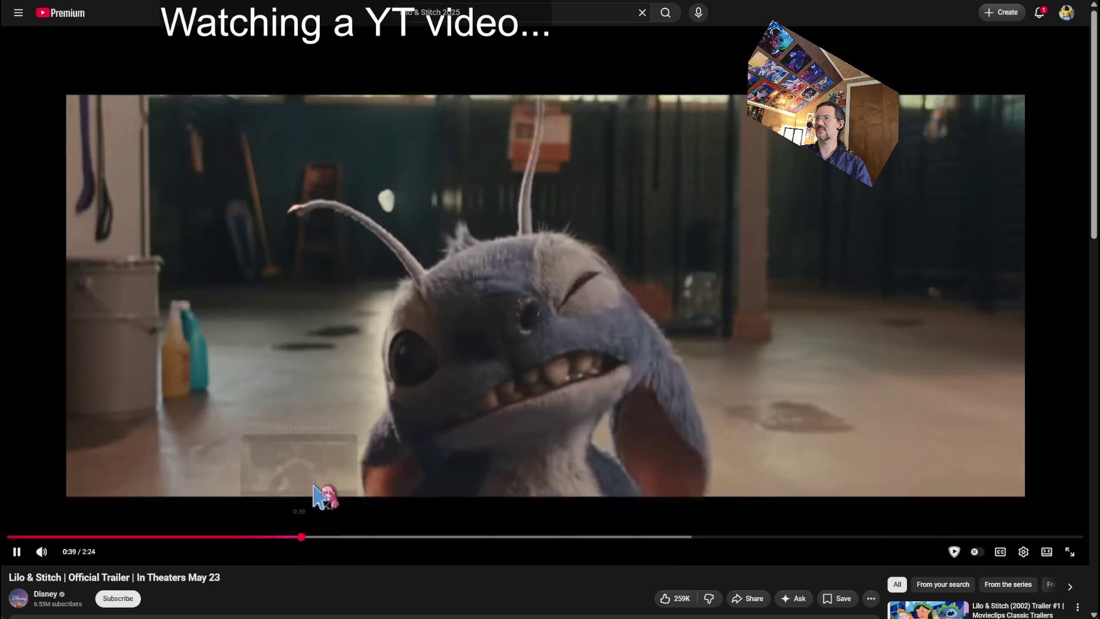
left_click(317, 487)
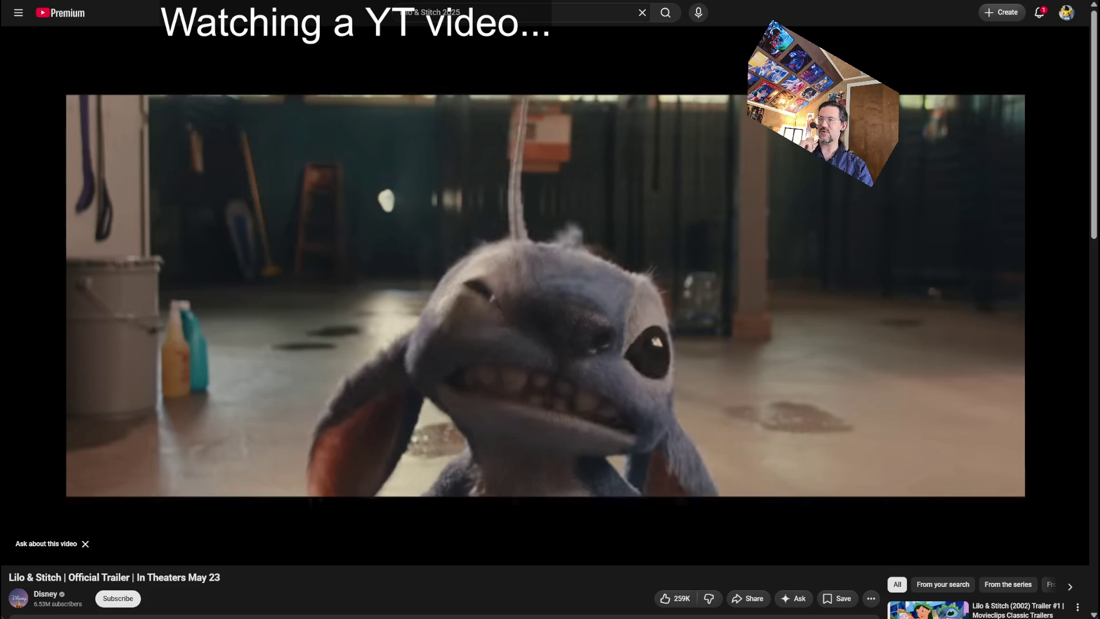
left_click(520, 345)
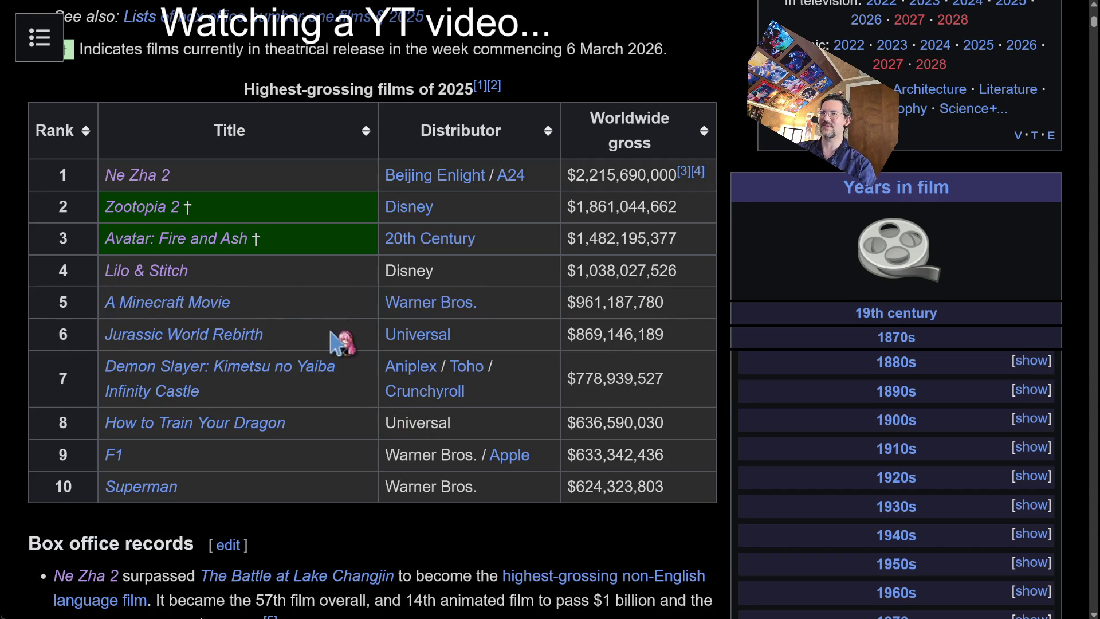
Read the Jurassic World Rebirth article in a new tab, then return to the 2025 table.
middle_click(229, 337)
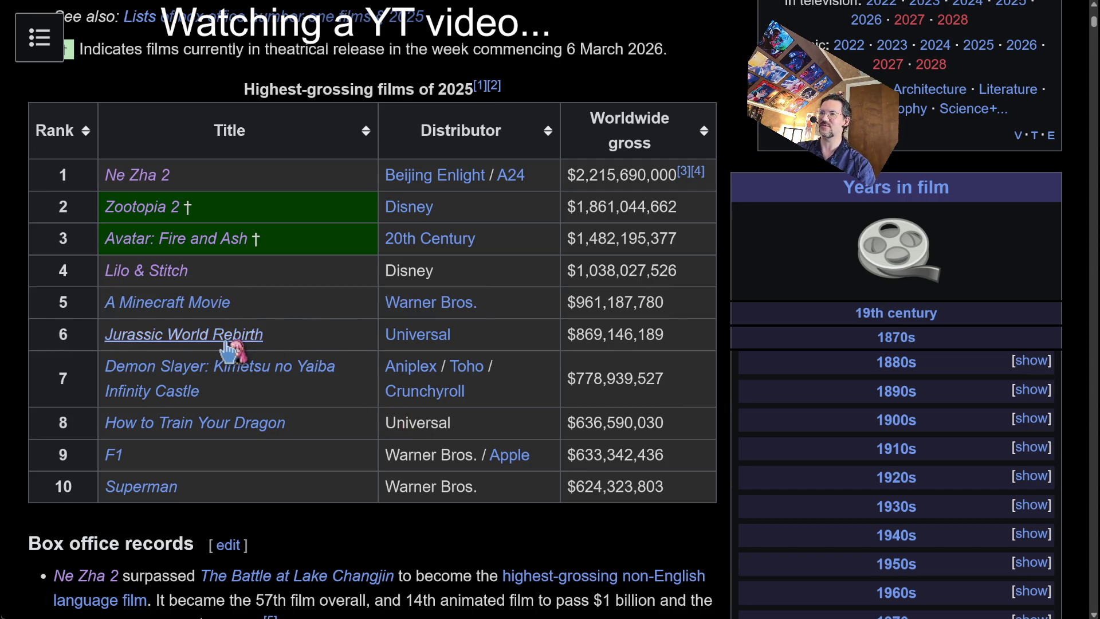
key("ctrl+Tab")
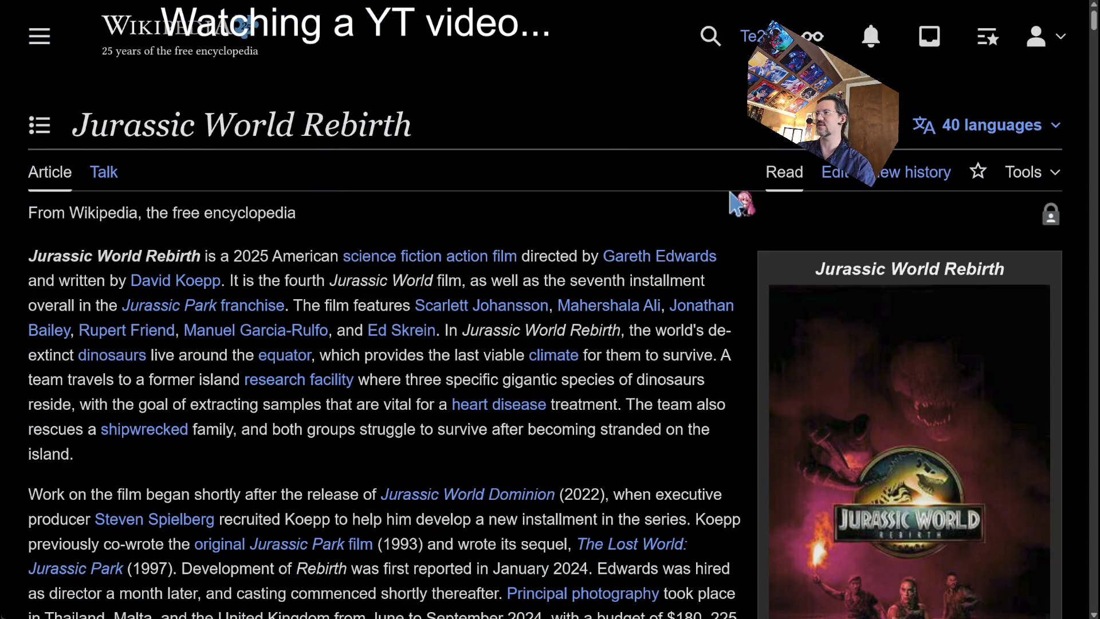
scroll(656, 225, "down", 3)
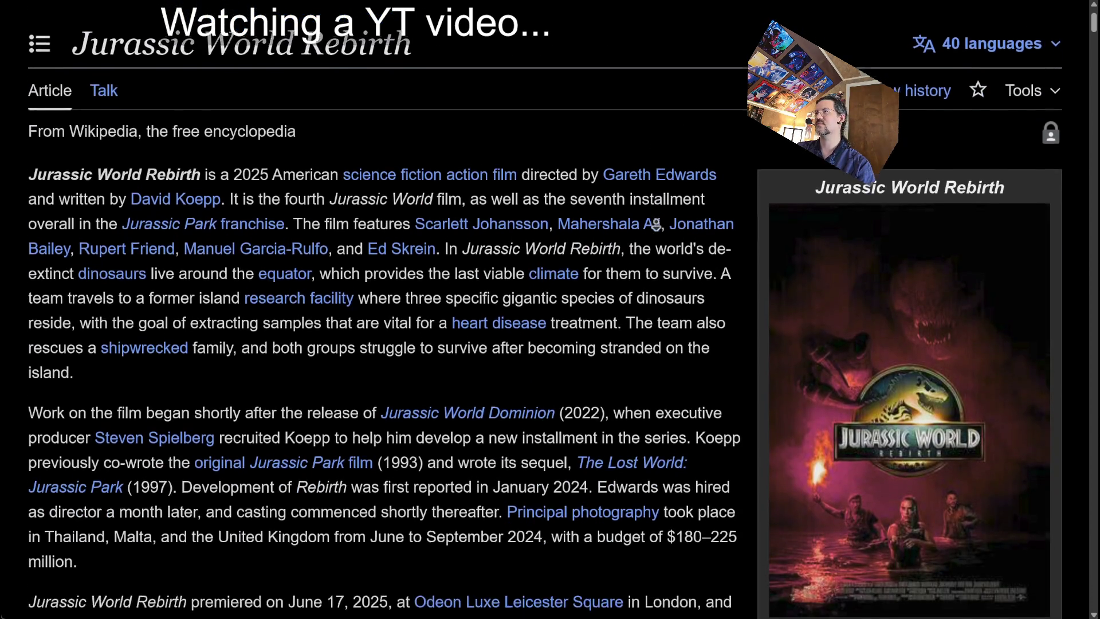
scroll(656, 225, "down", 2)
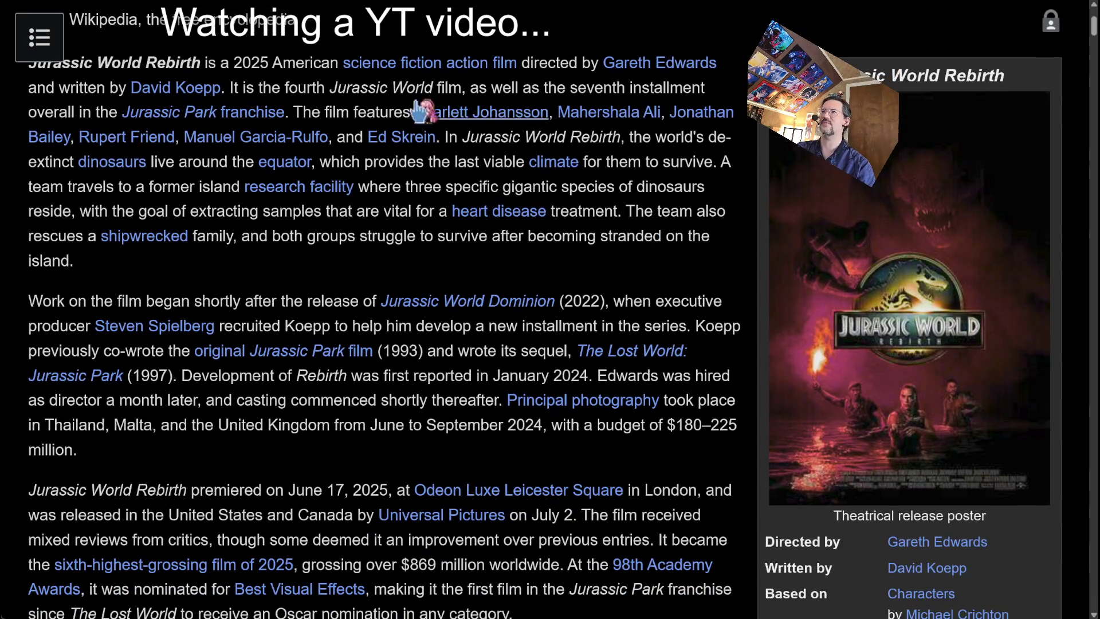
mouse_move(90, 69)
left_mouse_down()
mouse_move(597, 290)
mouse_move(627, 278)
left_mouse_up()
left_click(626, 277)
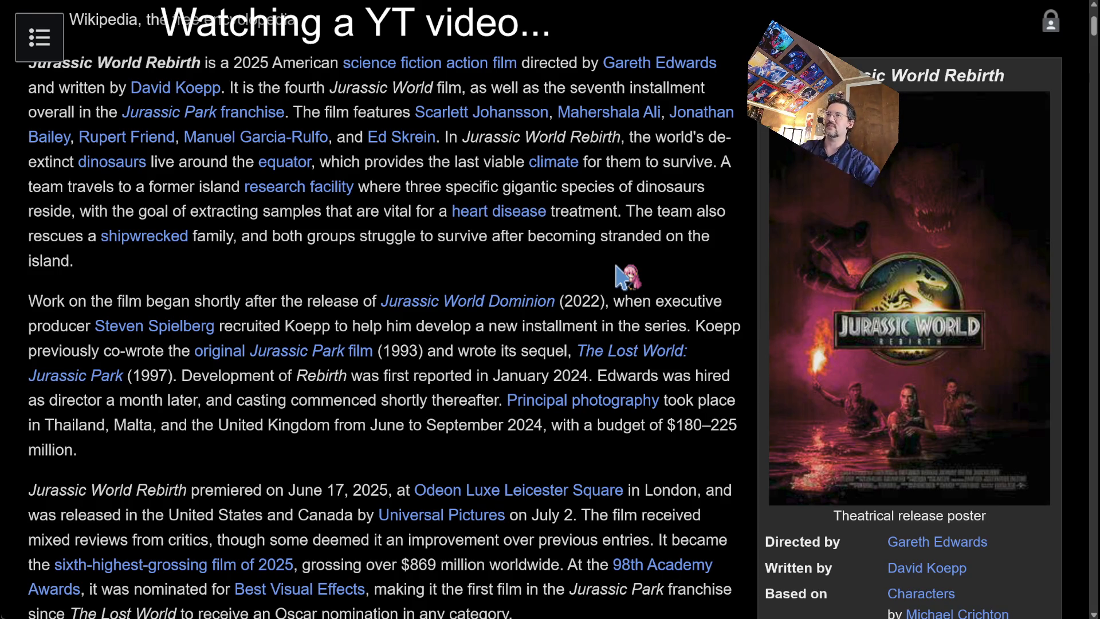
key("alt+Left")
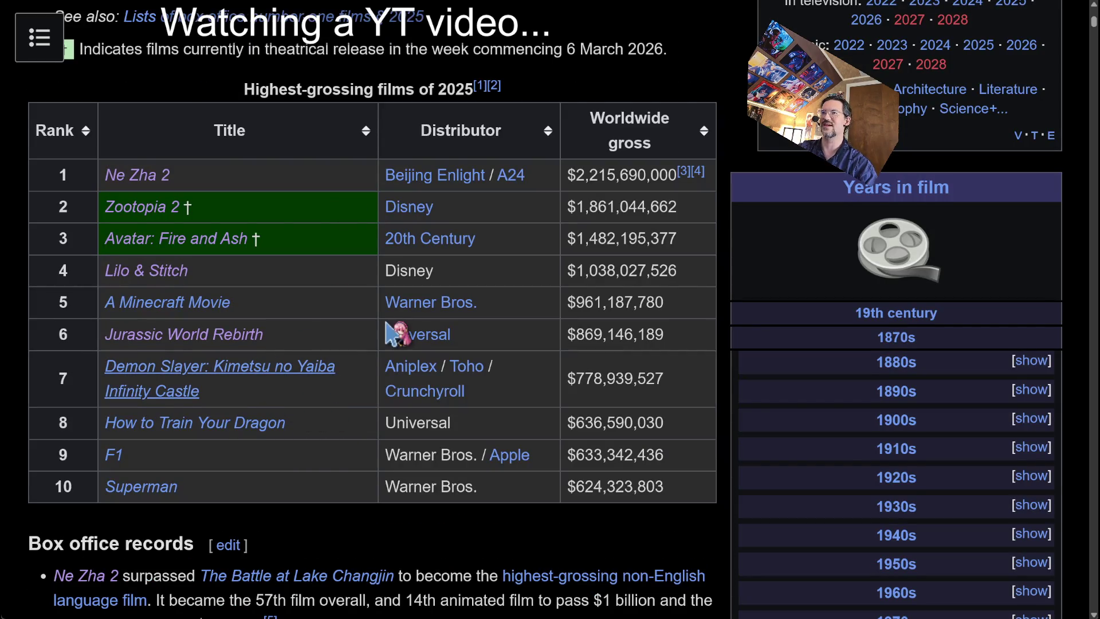
Skim the Demon Slayer Infinity Castle and How to Train Your Dragon articles from the table.
left_click(220, 367)
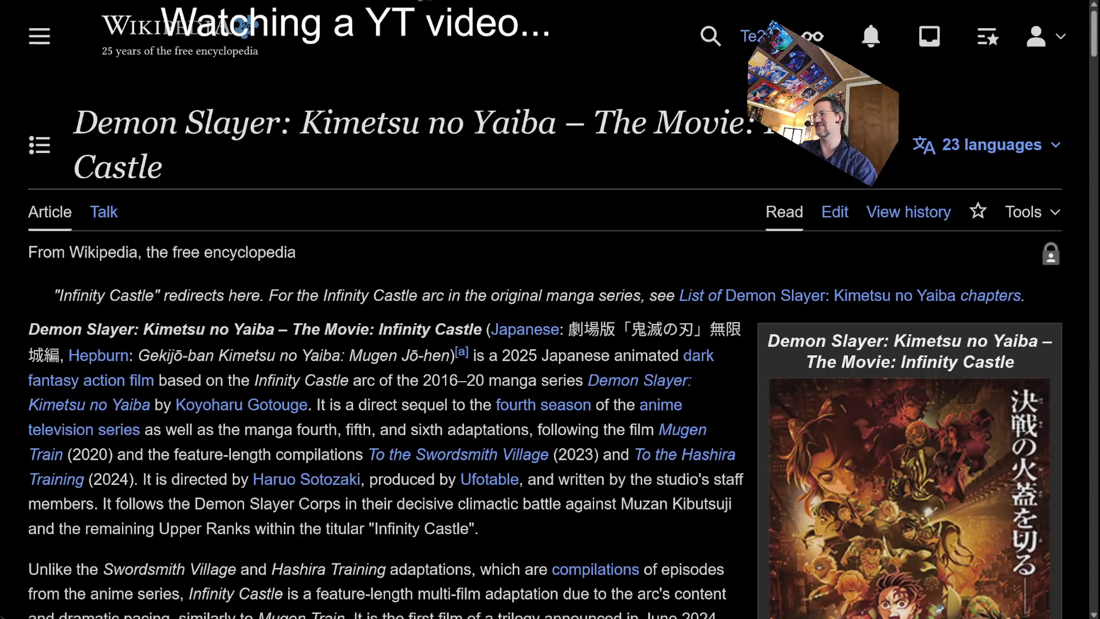
scroll(398, 139, "down", 3)
key("alt+Left")
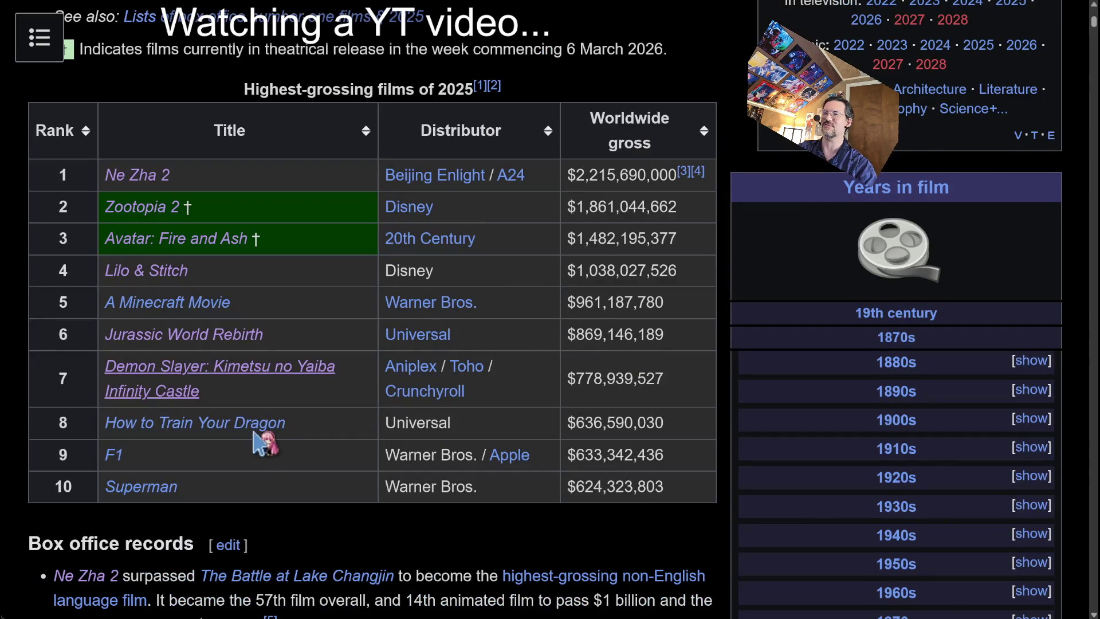
left_click(202, 426)
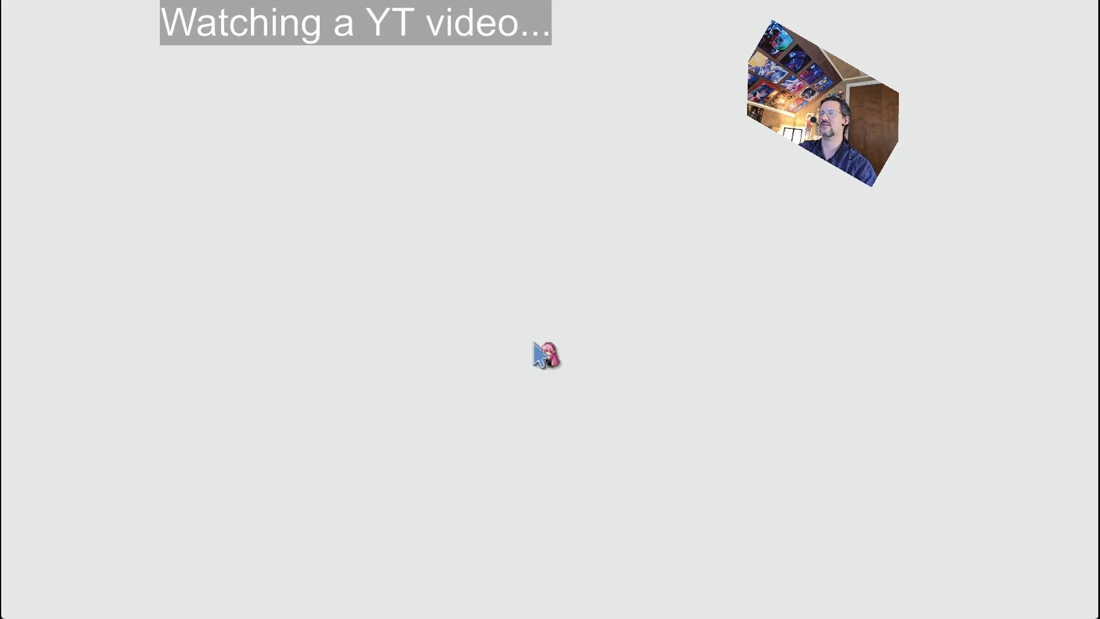
scroll(310, 329, "down", 3)
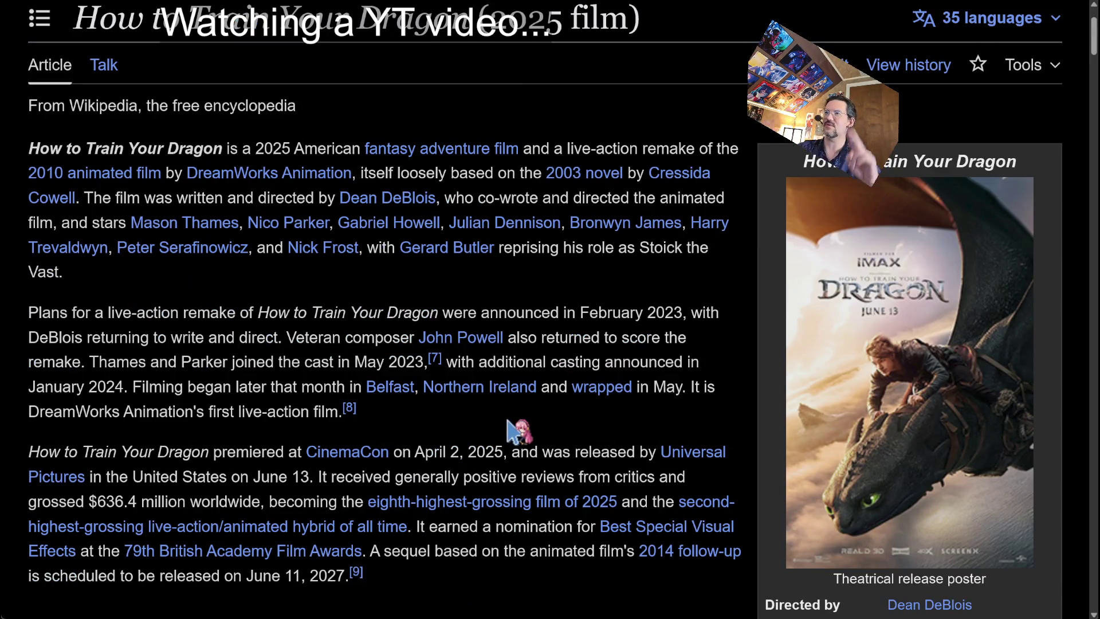
key("alt+Left")
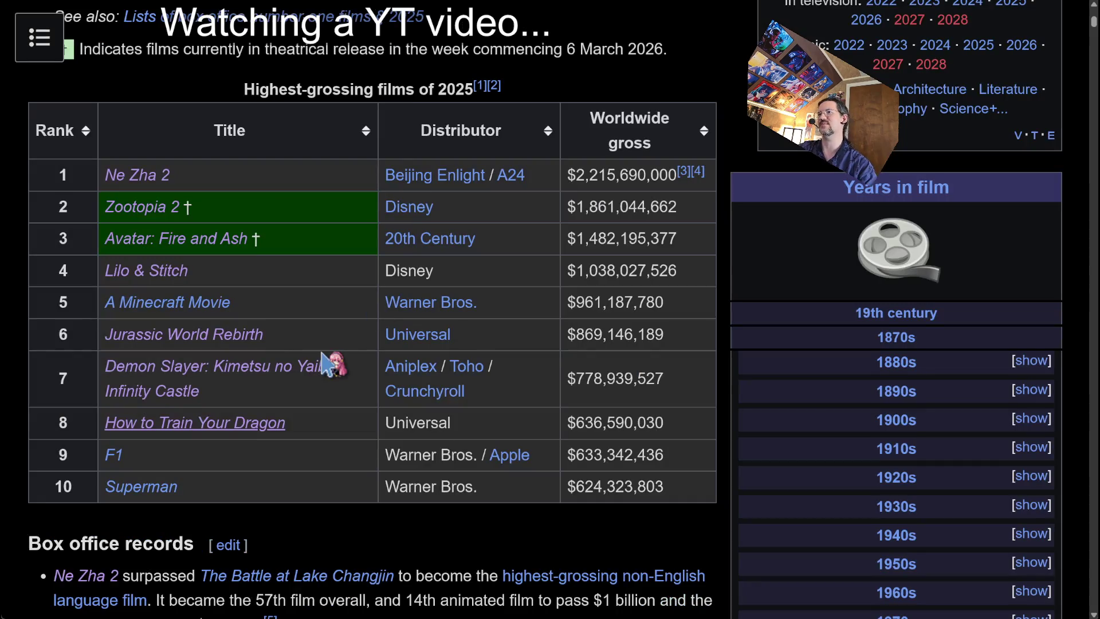
Read the F1 (film) article, then move on to the Ford v Ferrari article.
scroll(286, 372, "down", 4)
left_click(114, 241)
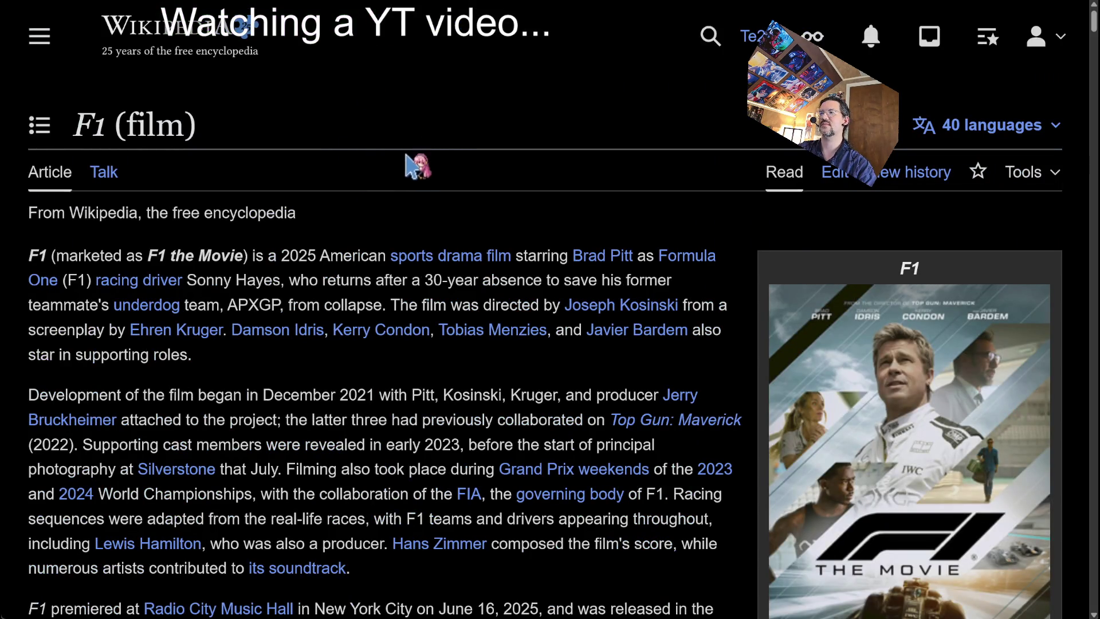
scroll(407, 172, "down", 4)
scroll(505, 167, "up", 2)
scroll(467, 161, "down", 2)
scroll(524, 171, "up", 4)
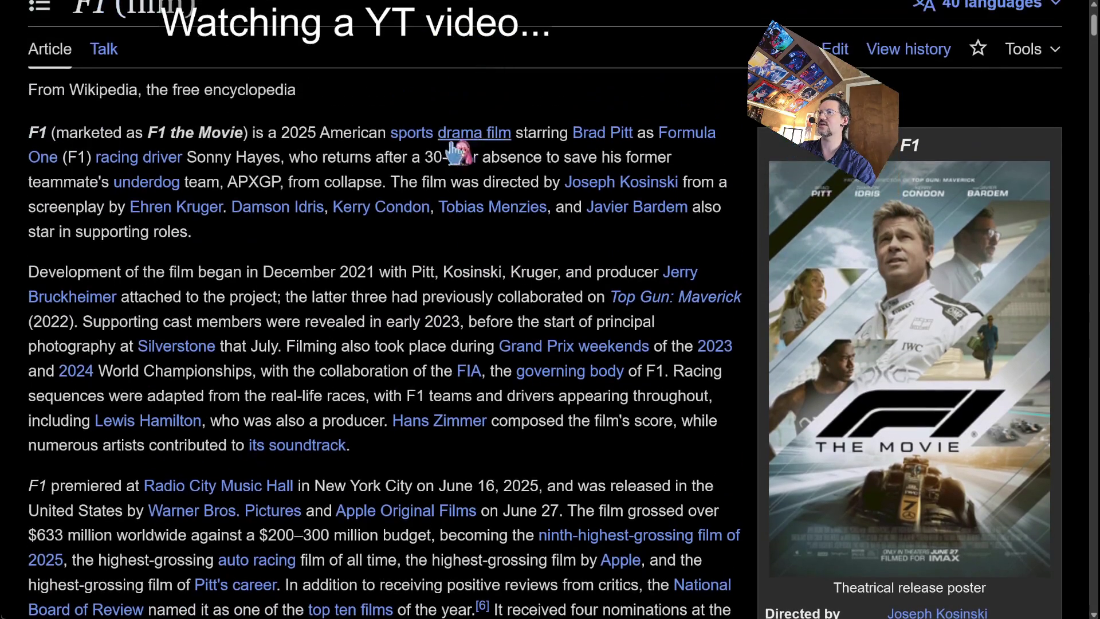
key("ctrl+l")
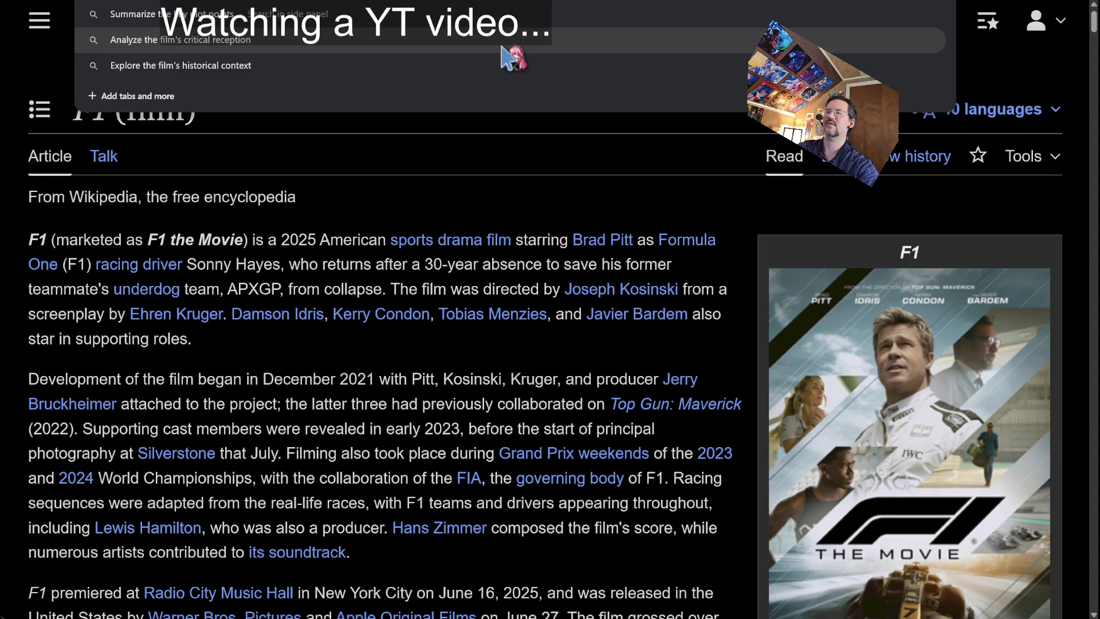
type("w")
key("Escape")
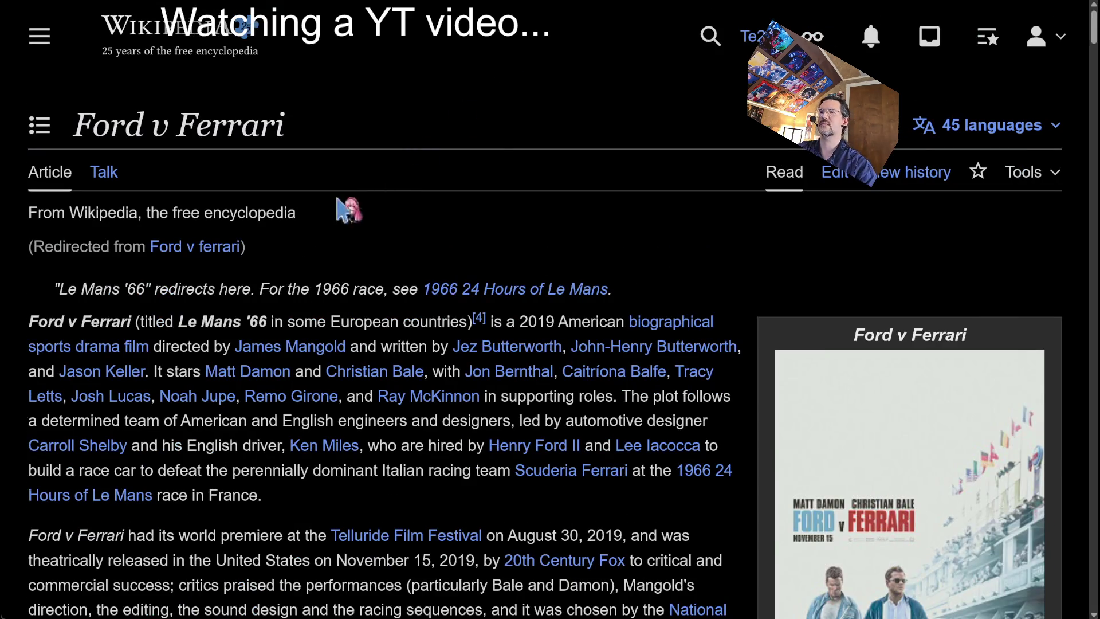
Read Ford v Ferrari, then the Superman (2025 film) article from the box-office table.
scroll(494, 235, "down", 2)
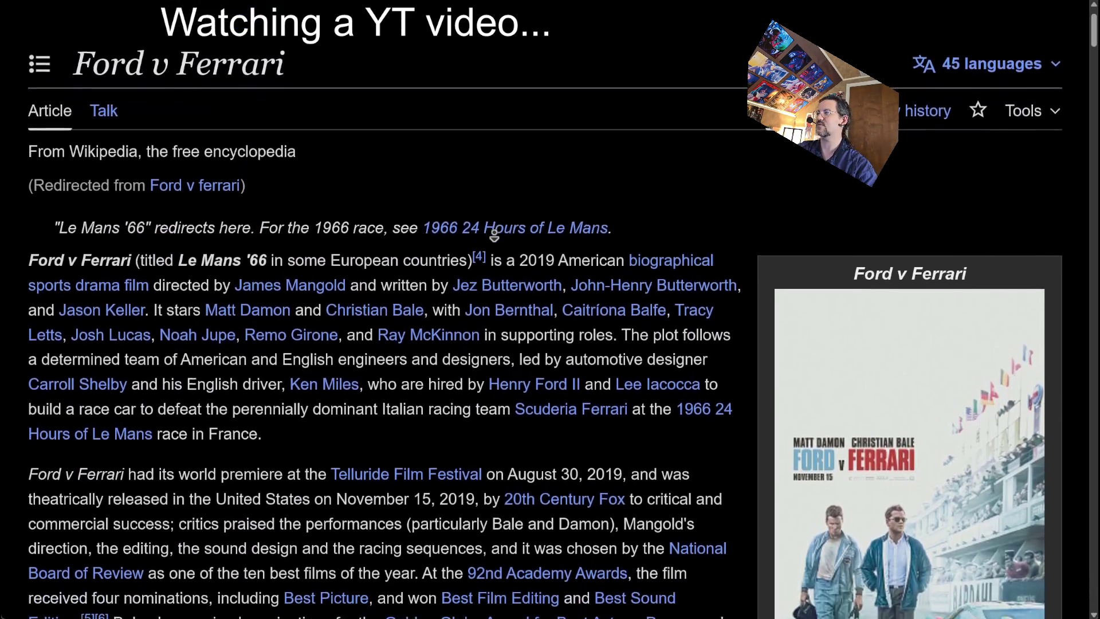
scroll(494, 235, "down", 1)
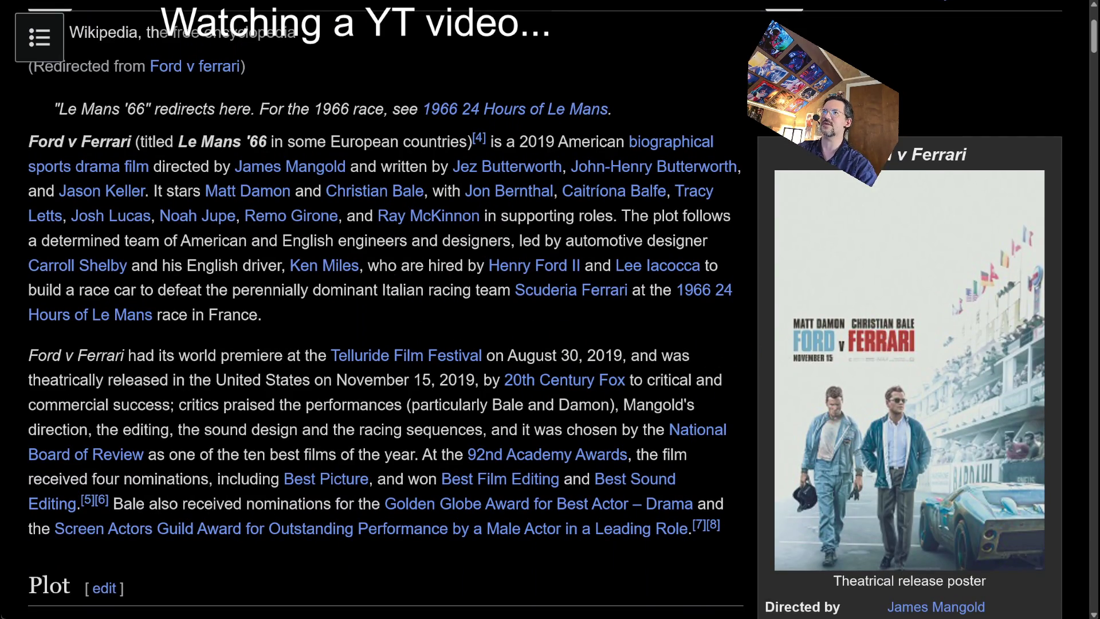
key("alt+Left")
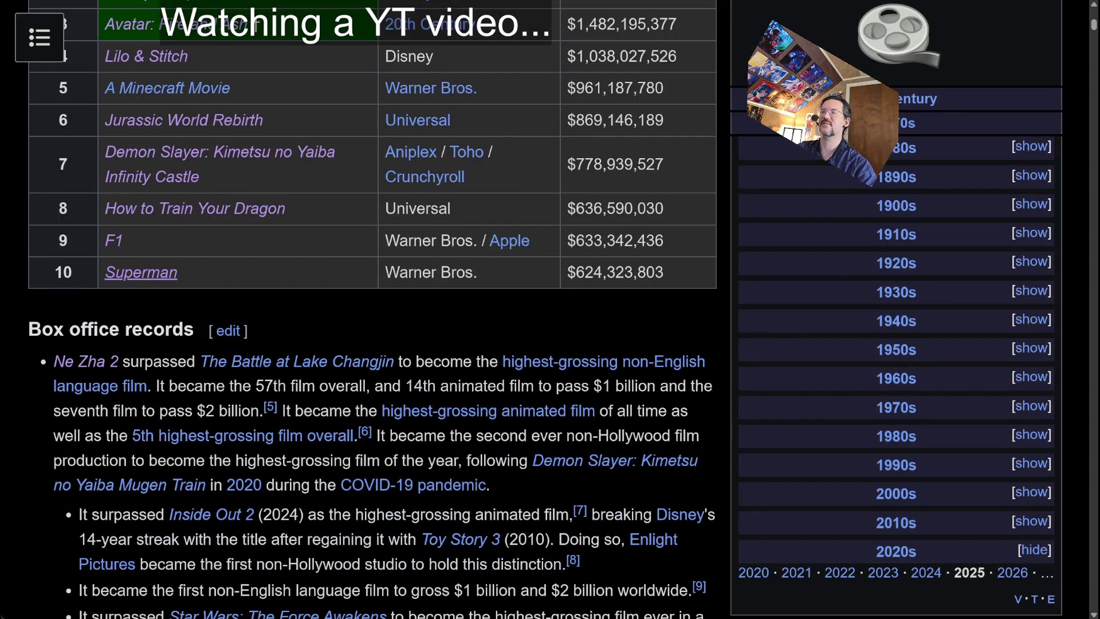
left_click(141, 272)
scroll(505, 266, "down", 1)
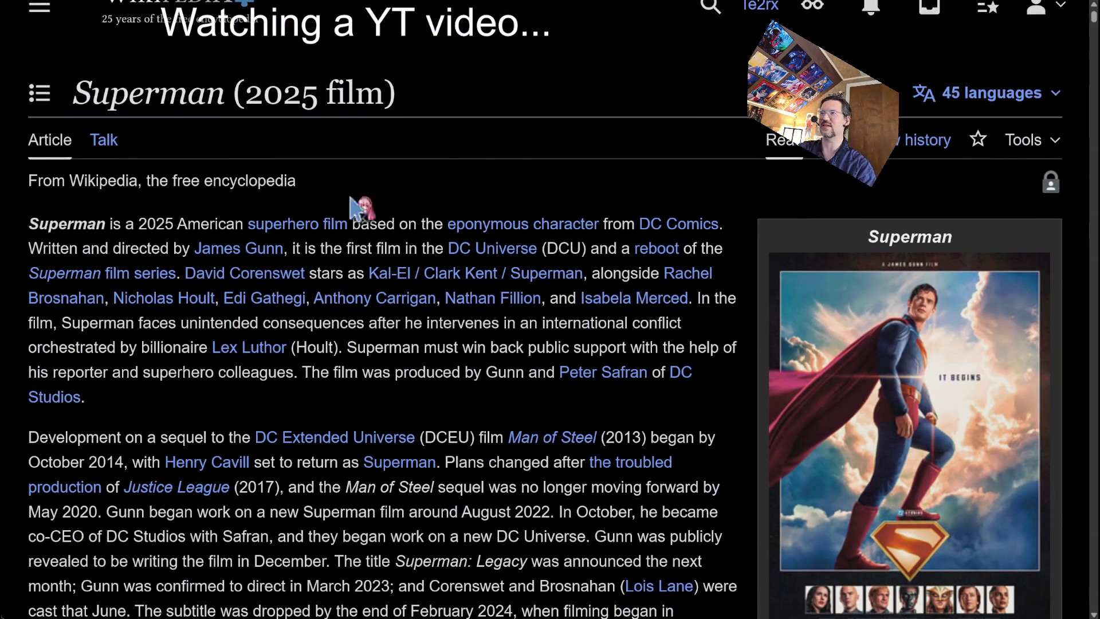
middle_click(487, 148)
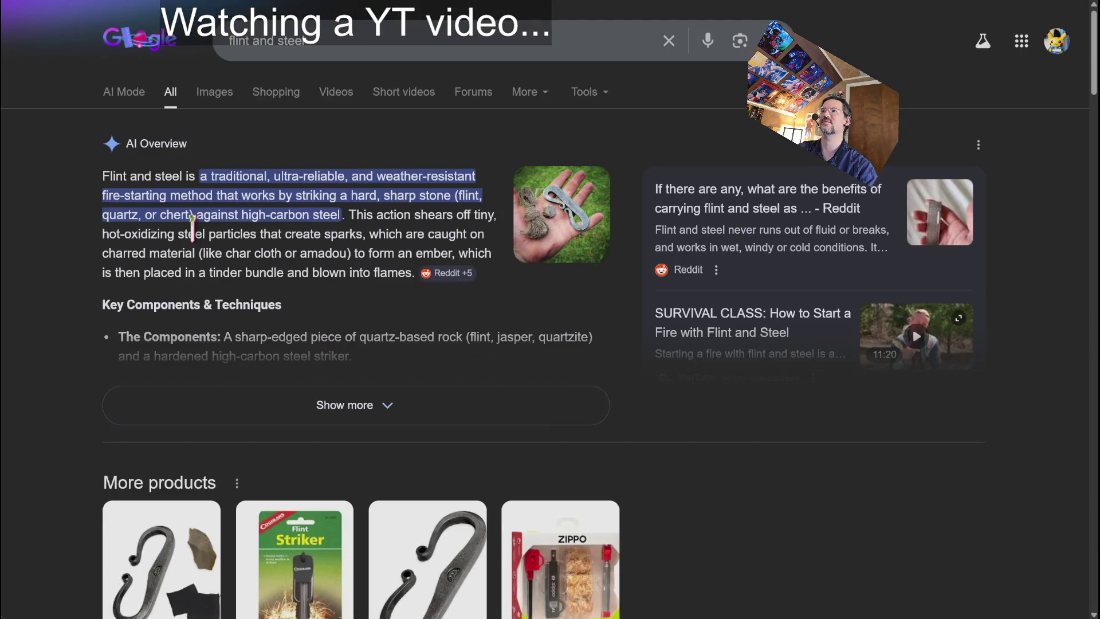
scroll(193, 218, "down", 18)
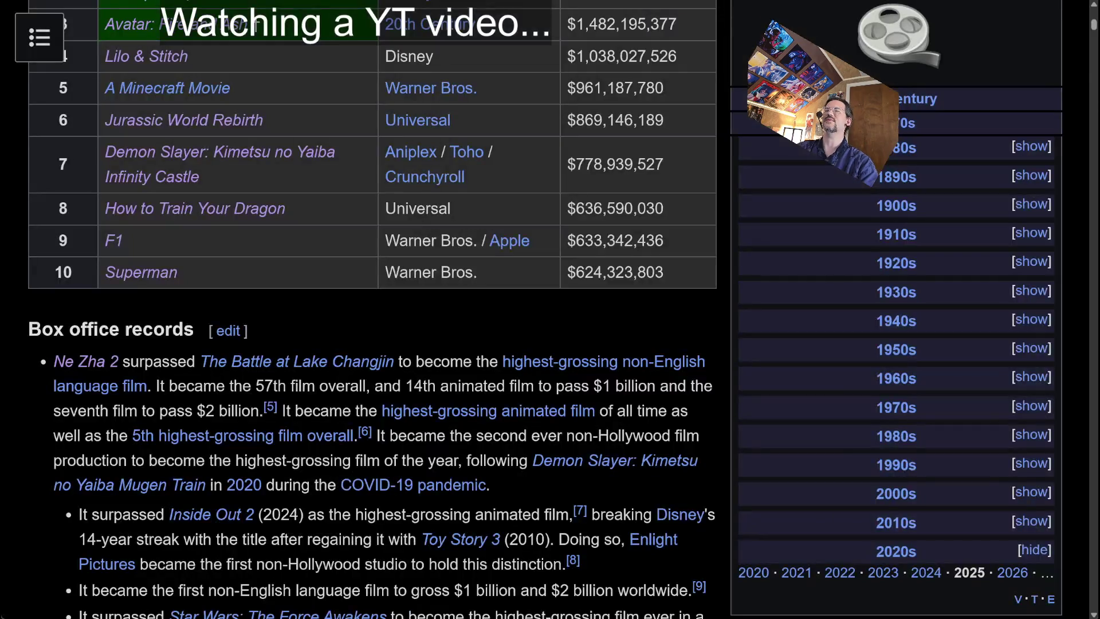
scroll(344, 307, "up", 4)
scroll(344, 307, "down", 2)
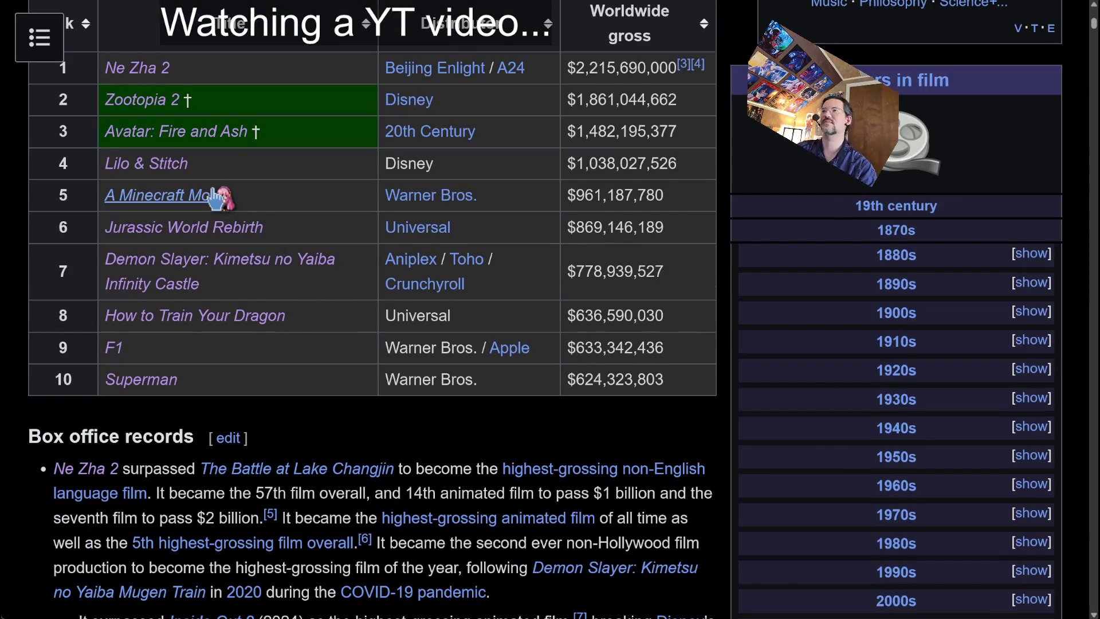
Open and scroll through the A Minecraft Movie article.
left_click(229, 195)
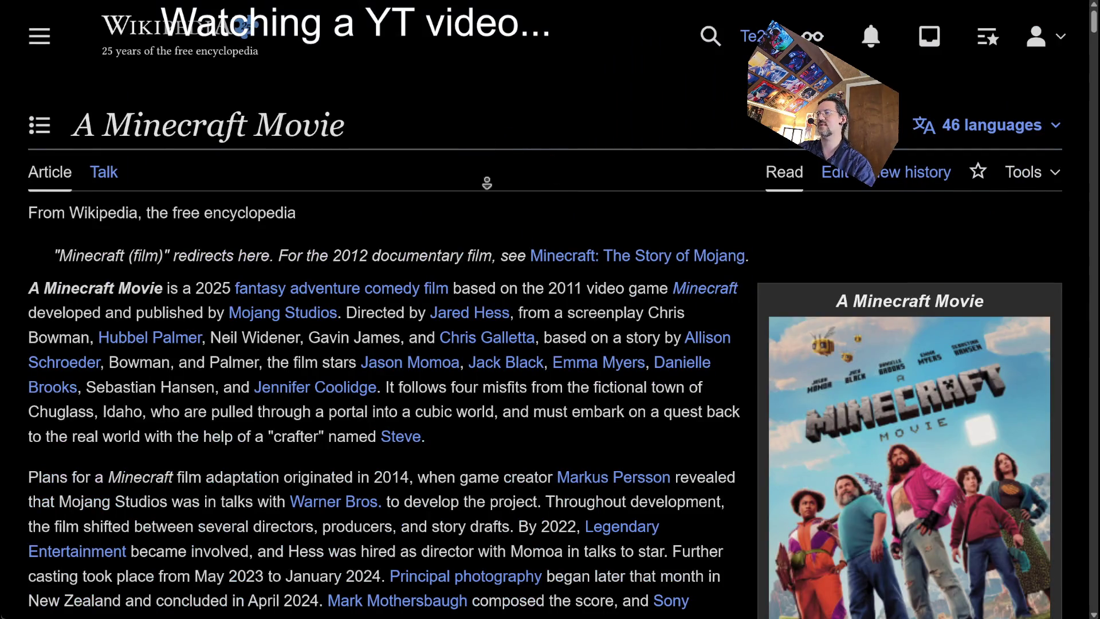
scroll(489, 221, "down", 3)
scroll(515, 281, "down", 3)
scroll(538, 343, "down", 3)
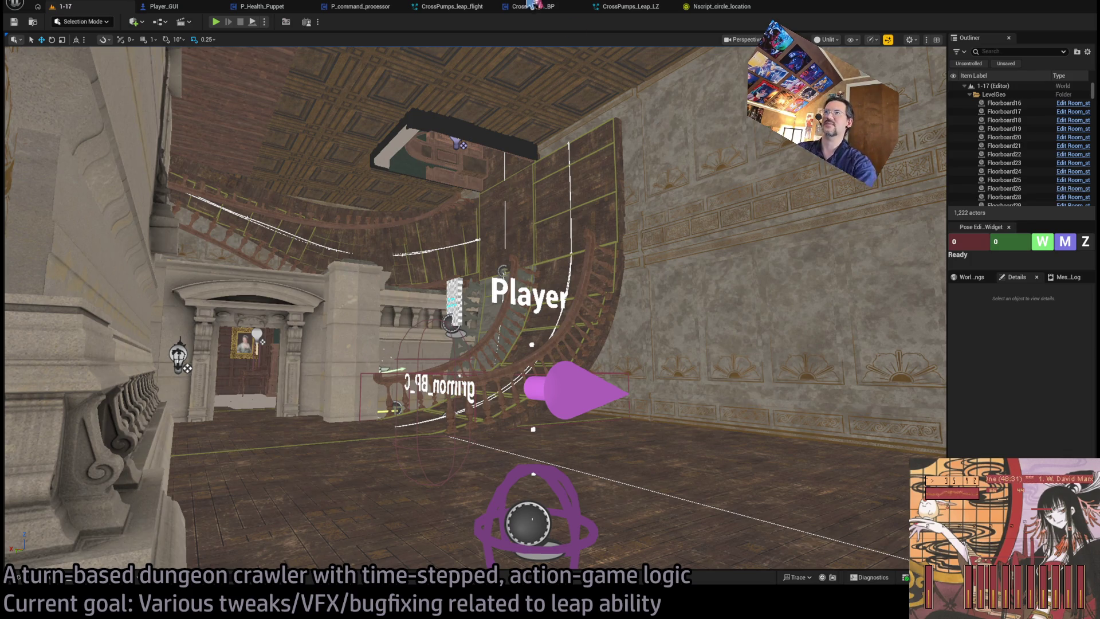
mouse_move(476, 310)
left_mouse_down()
mouse_move(475, 401)
mouse_move(476, 390)
left_mouse_up()
left_click_drag(347, 275, 346, 288)
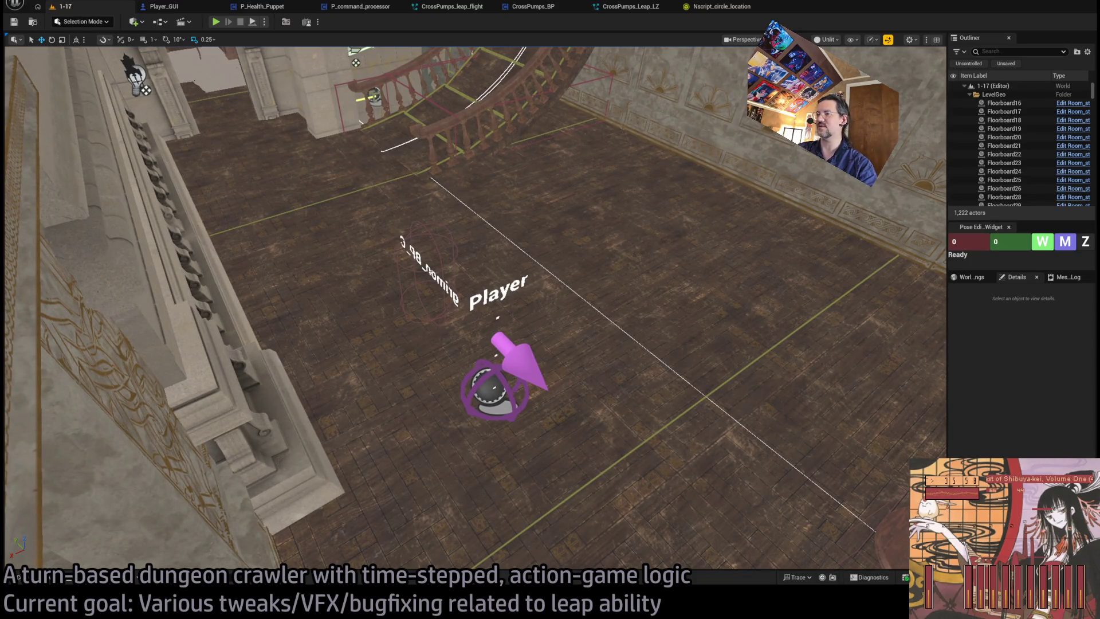
key("alt+Tab")
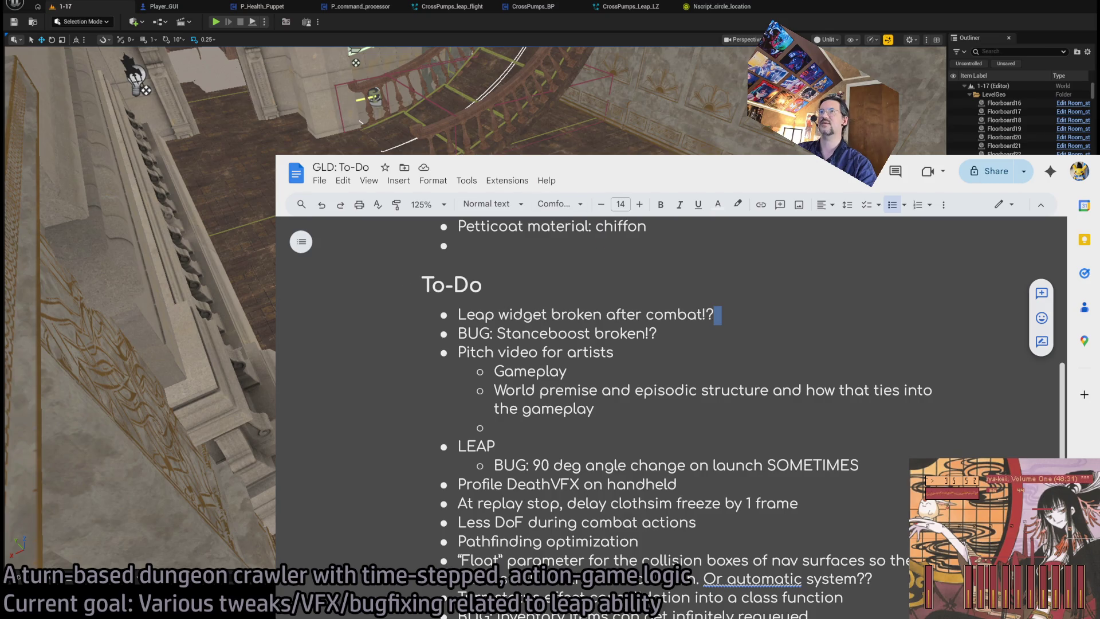
key("alt+Tab")
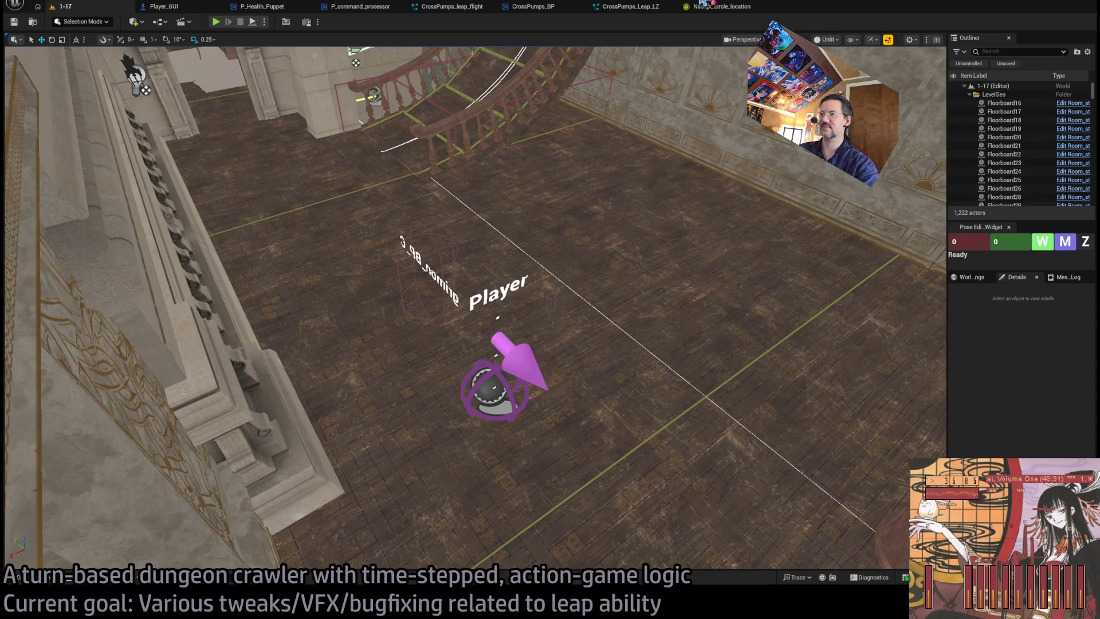
key("alt+Tab")
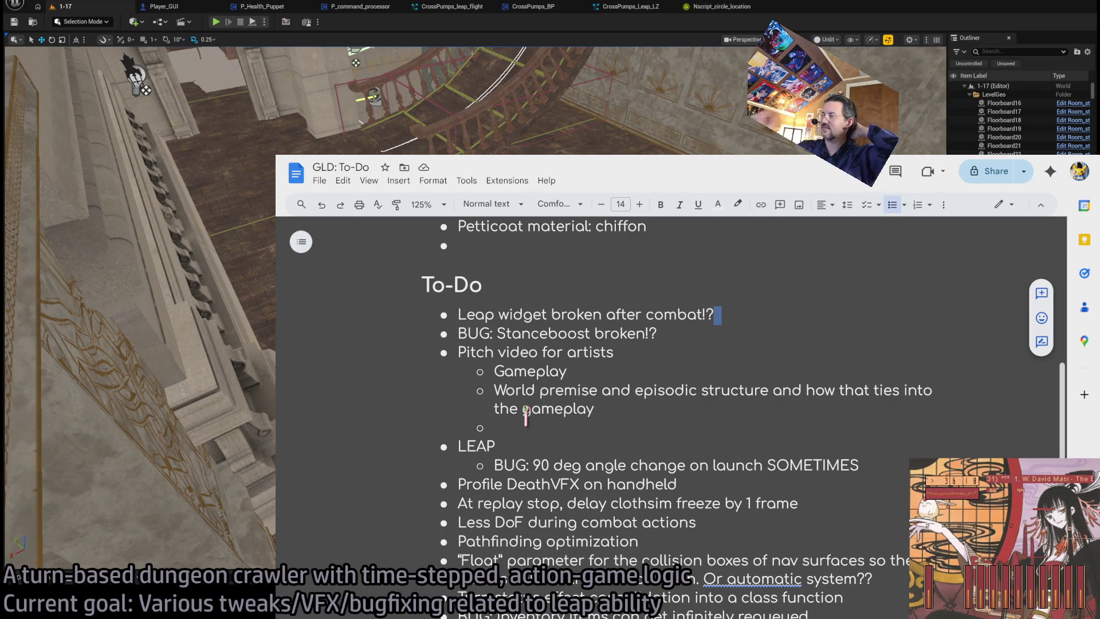
key("alt+Tab")
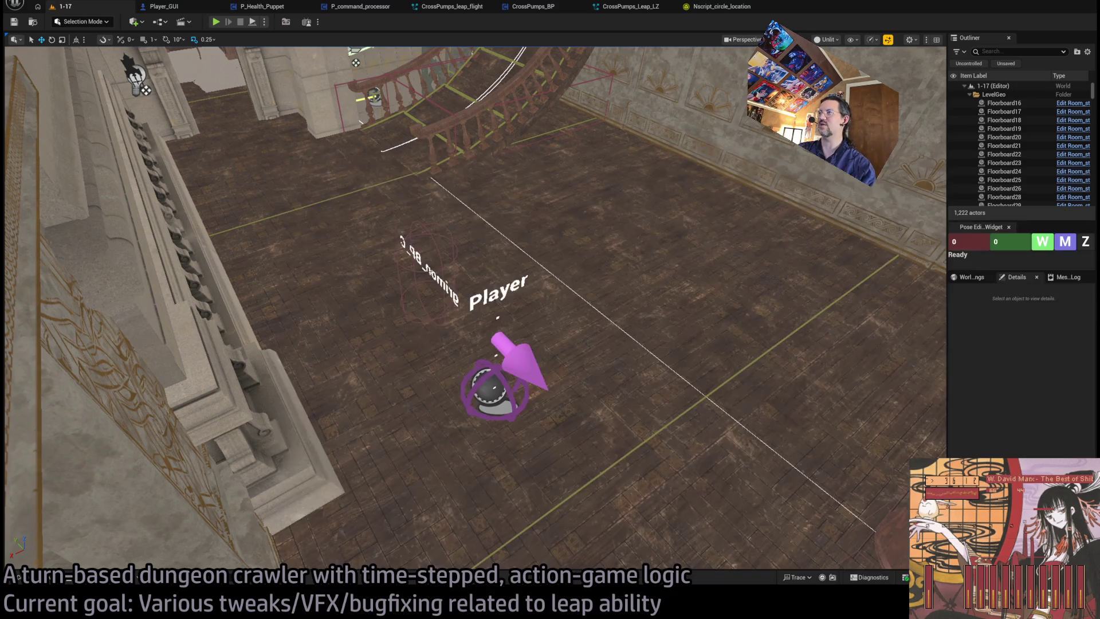
mouse_move(571, 180)
left_mouse_down()
mouse_move(559, 152)
mouse_move(420, 111)
left_mouse_up()
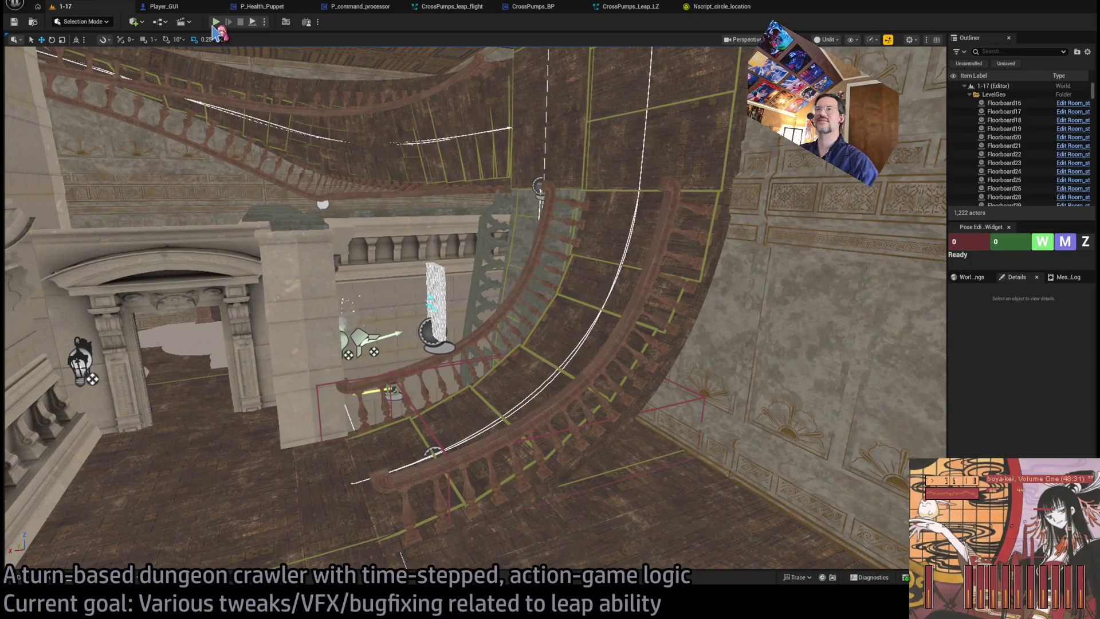
Run a brief play-in-editor test, then bring up the CrossPumps_Leap_LZ Niagara system editor.
left_click(214, 25)
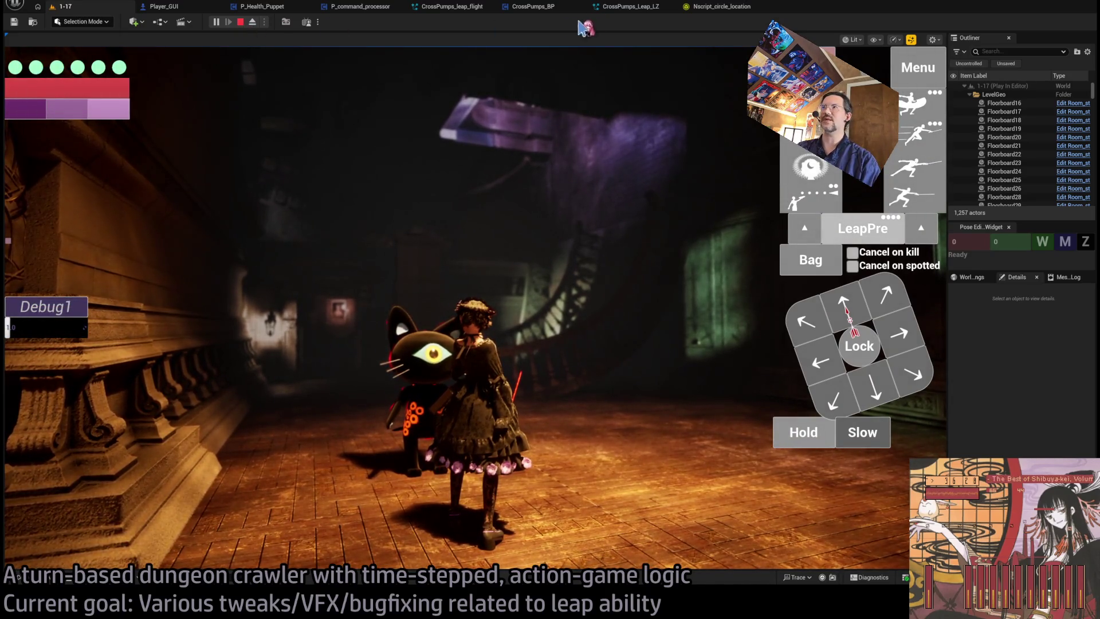
left_click(241, 23)
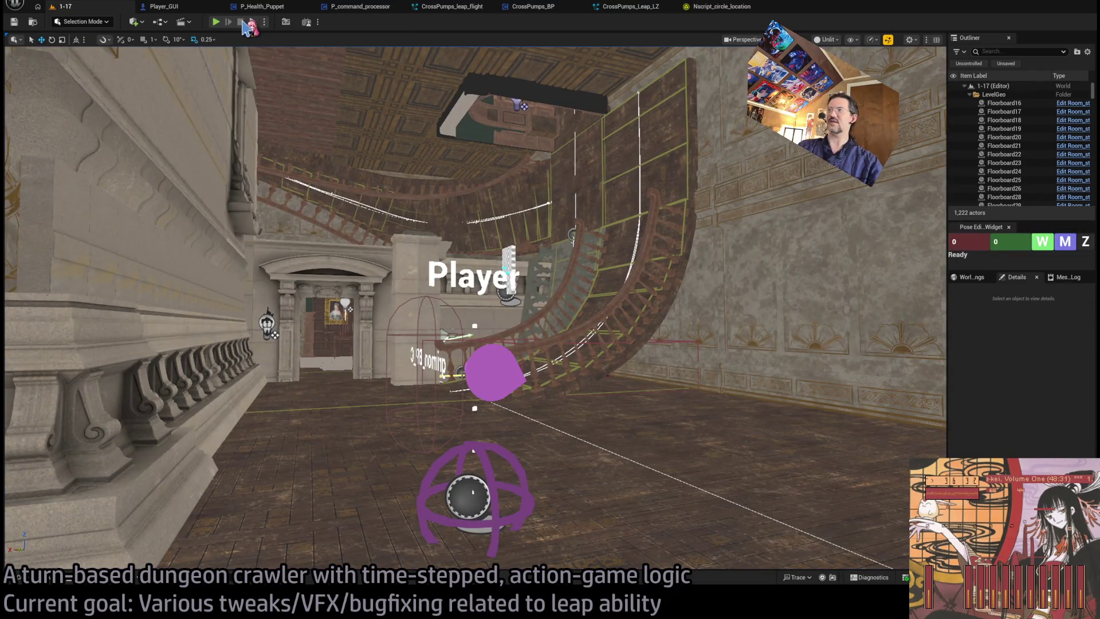
left_click(630, 6)
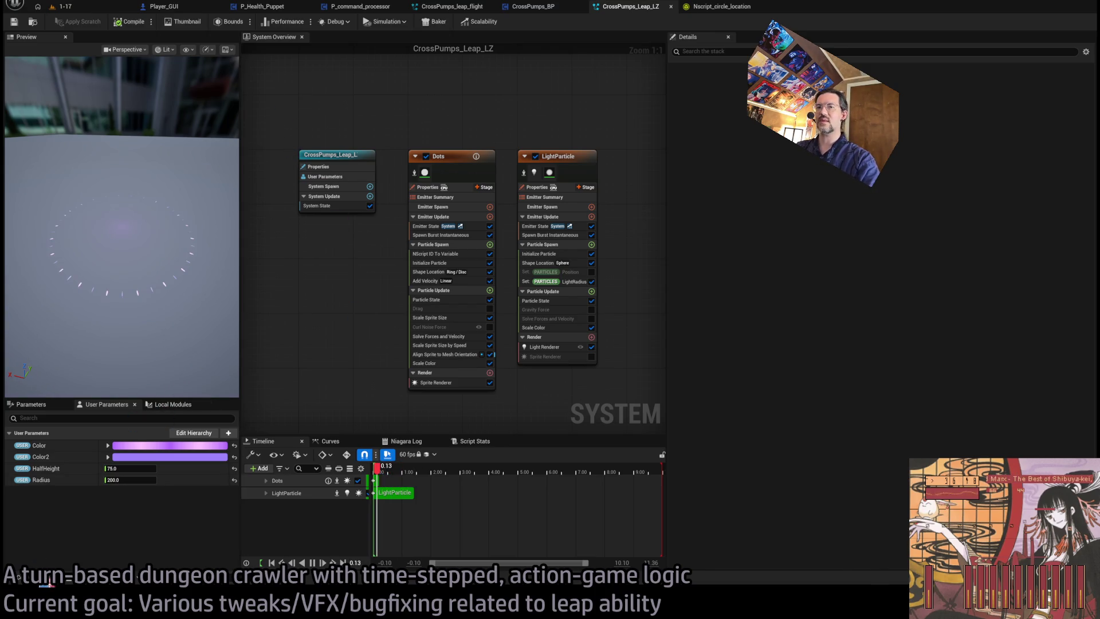
Duplicate CrossPumps_Leap_LZ in the LeapVFX folder as CrossPumps_Leap_LZ_touchdown.
left_click(48, 583)
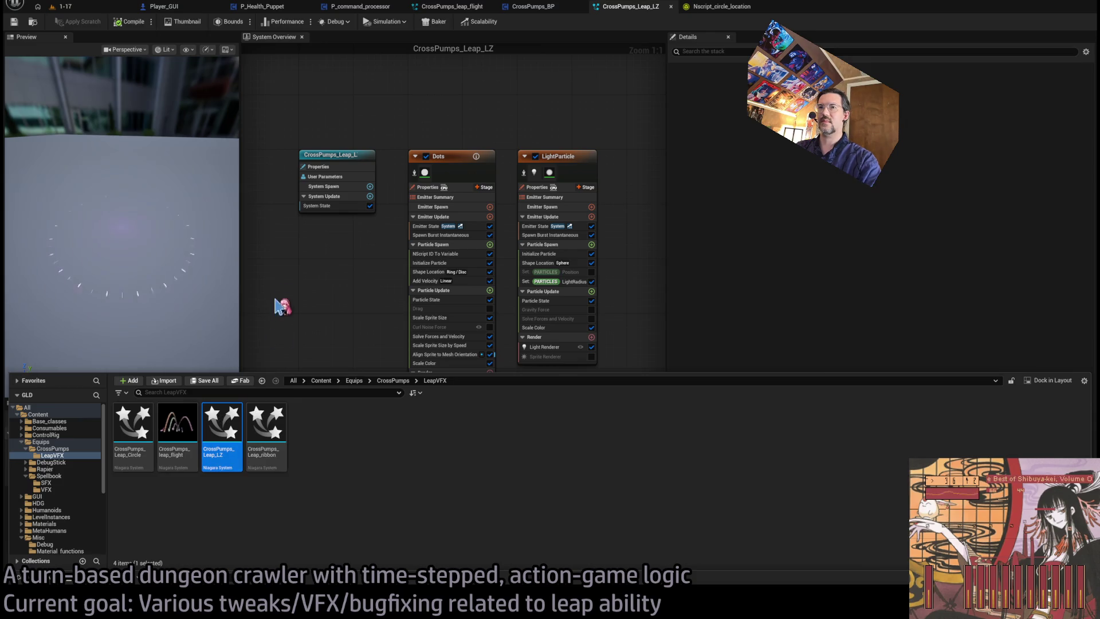
key("ctrl+d")
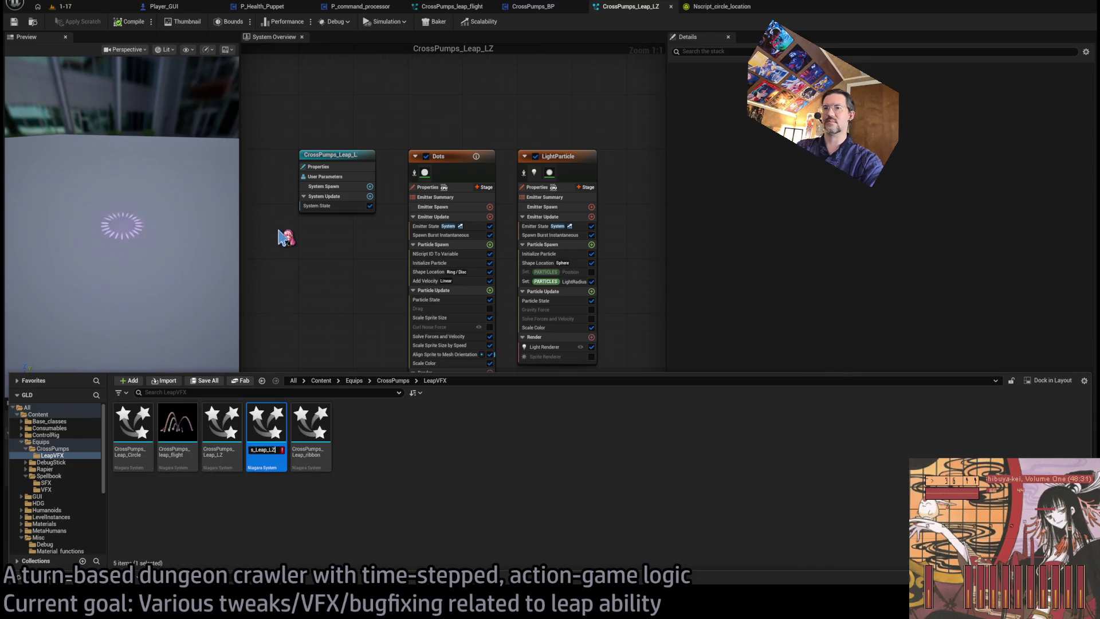
type("_touchdown")
key("Return")
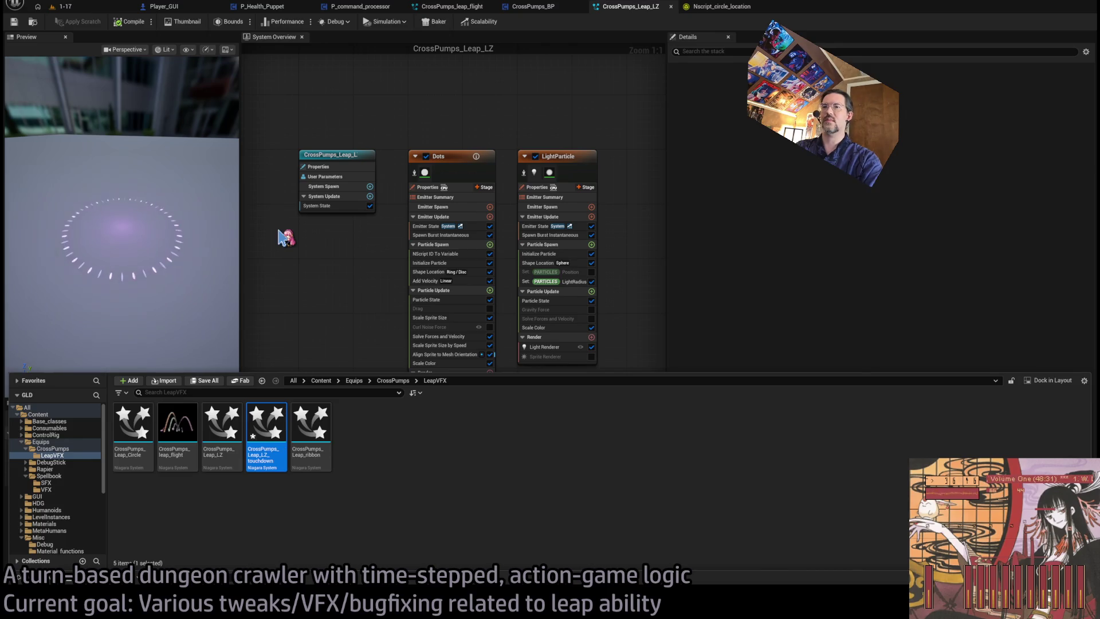
Open the touchdown copy and delete its LightParticle emitter.
key("Return")
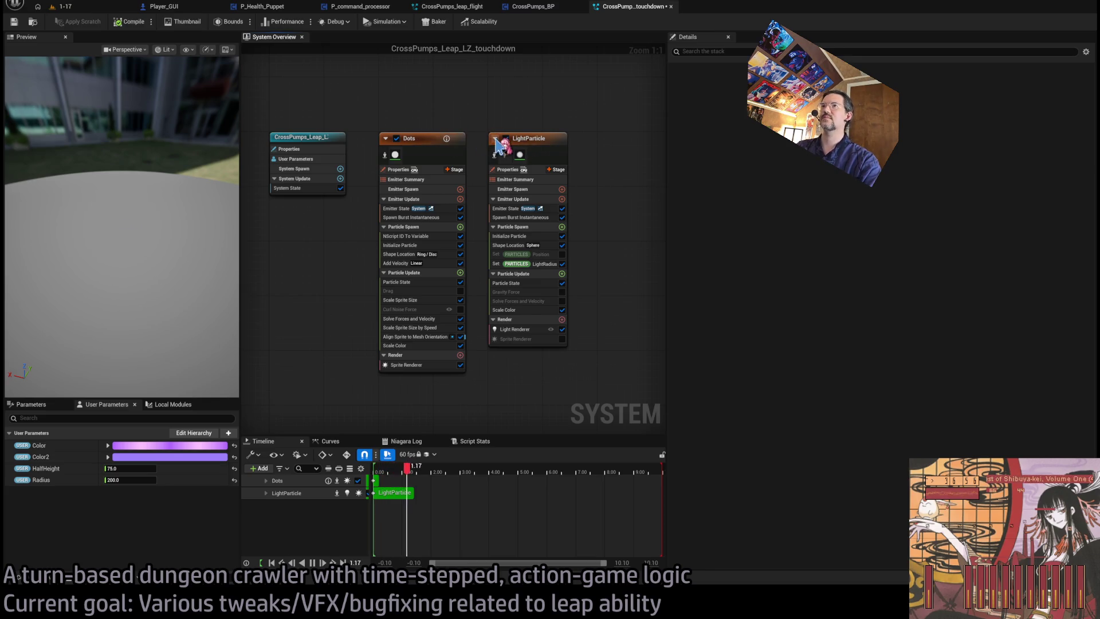
left_click(528, 146)
key("Delete")
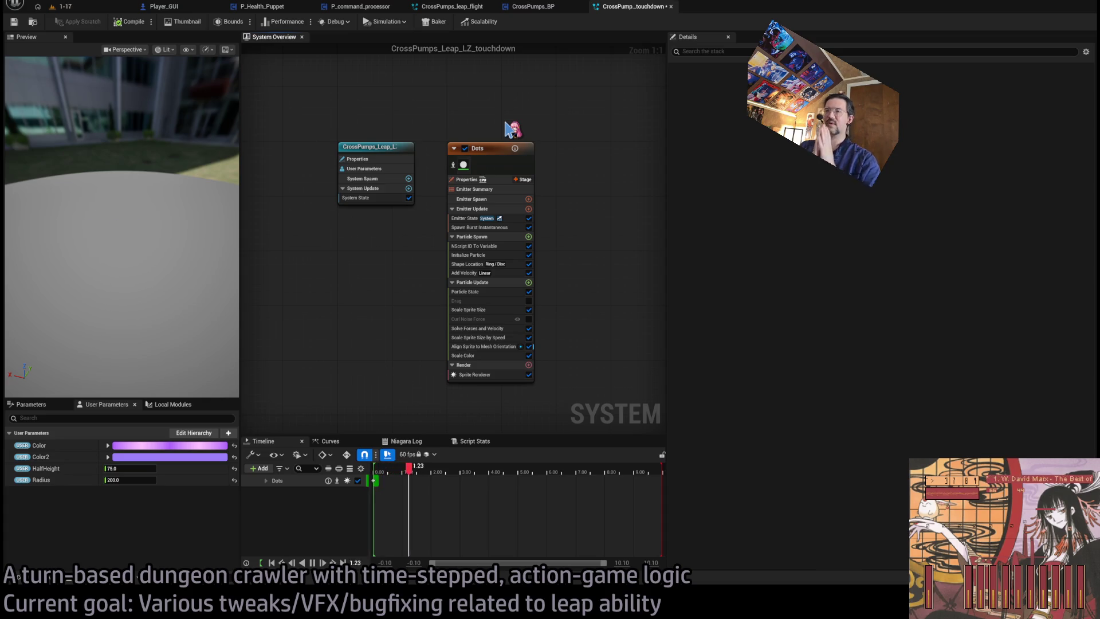
Turn off Scale Sprite Size by Speed in the Dots emitter.
left_click(482, 164)
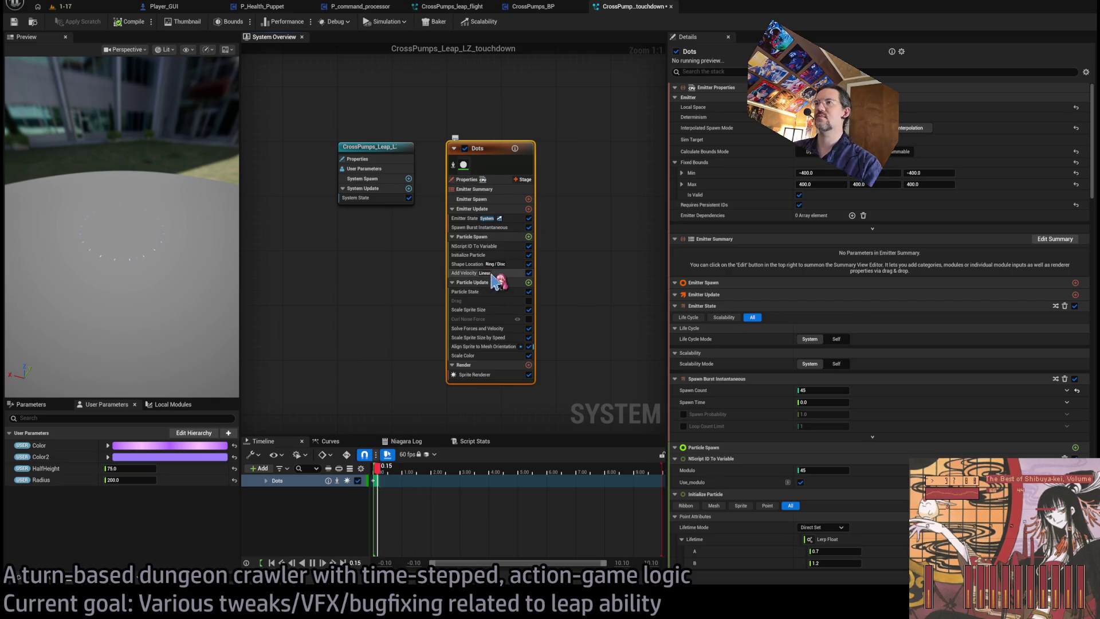
left_click(476, 264)
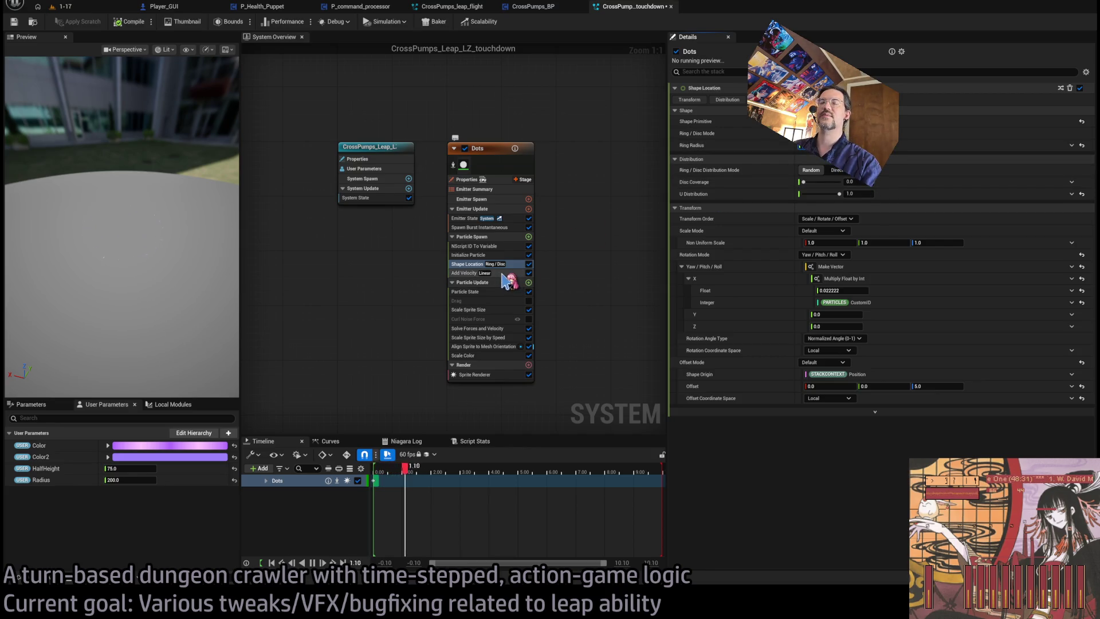
left_click(186, 246)
left_click_drag(178, 239, 179, 270)
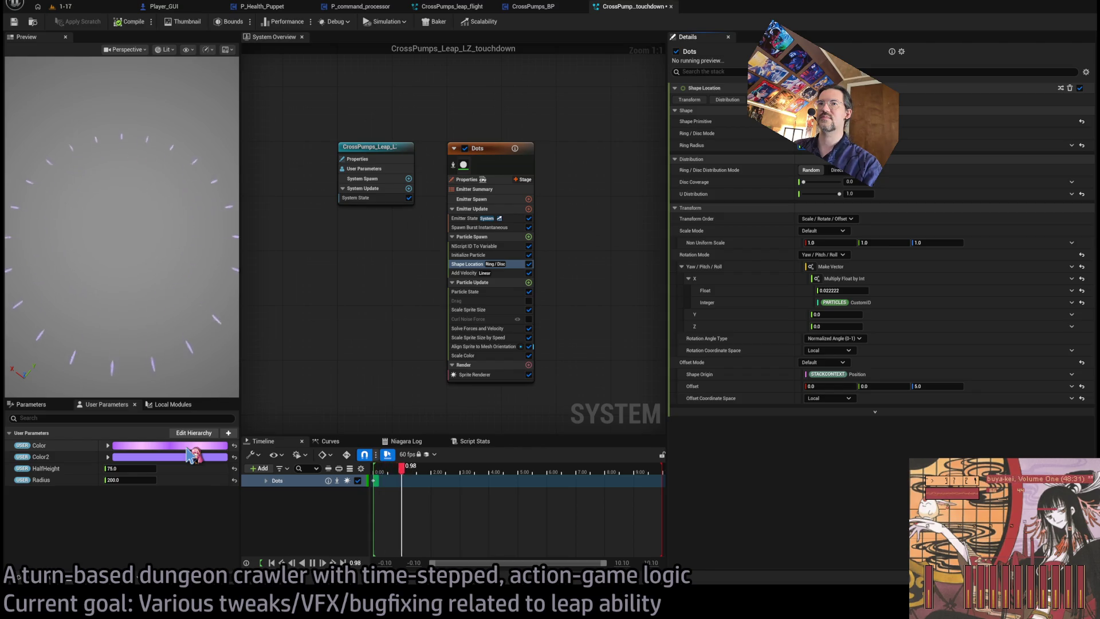
left_click(529, 338)
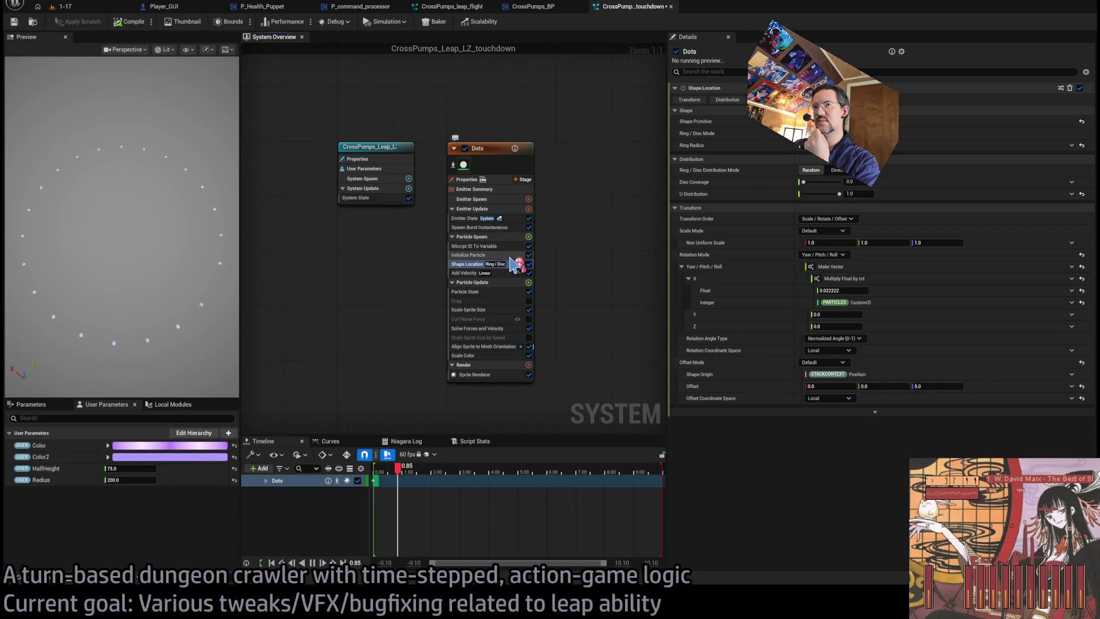
Set the Dots Initialize Particle uniform sprite size to 3.0.
left_click(508, 273)
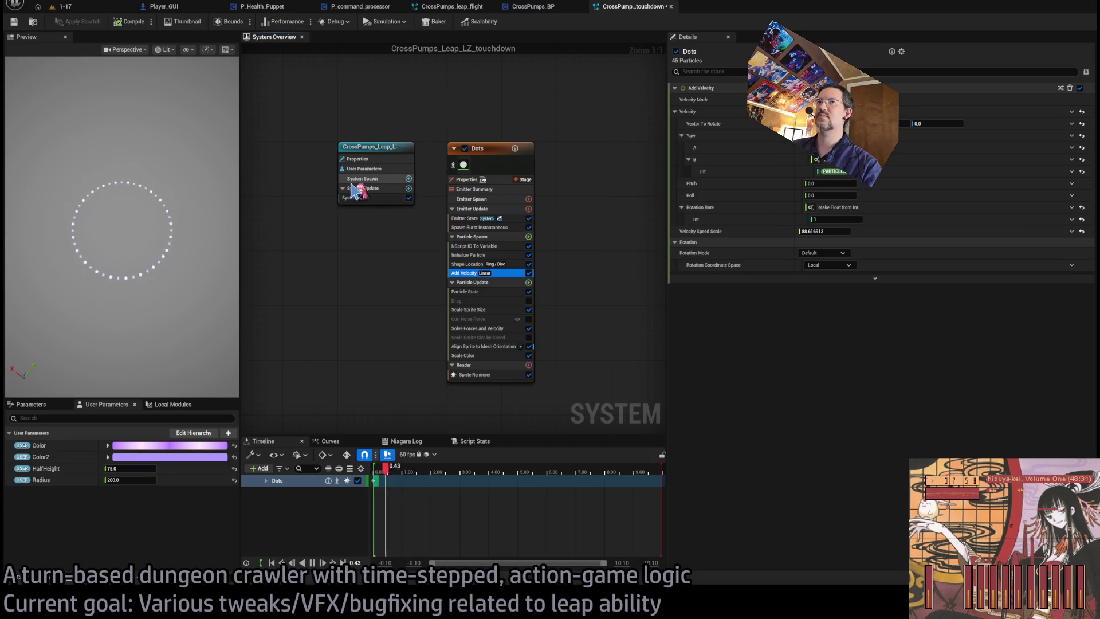
left_click(490, 255)
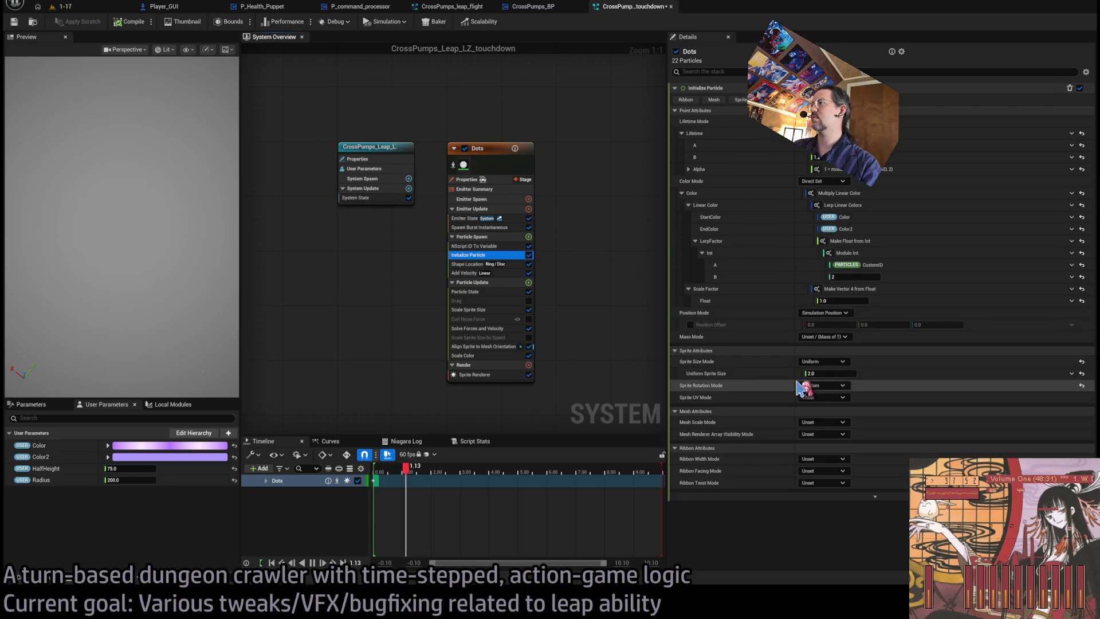
left_click(831, 373)
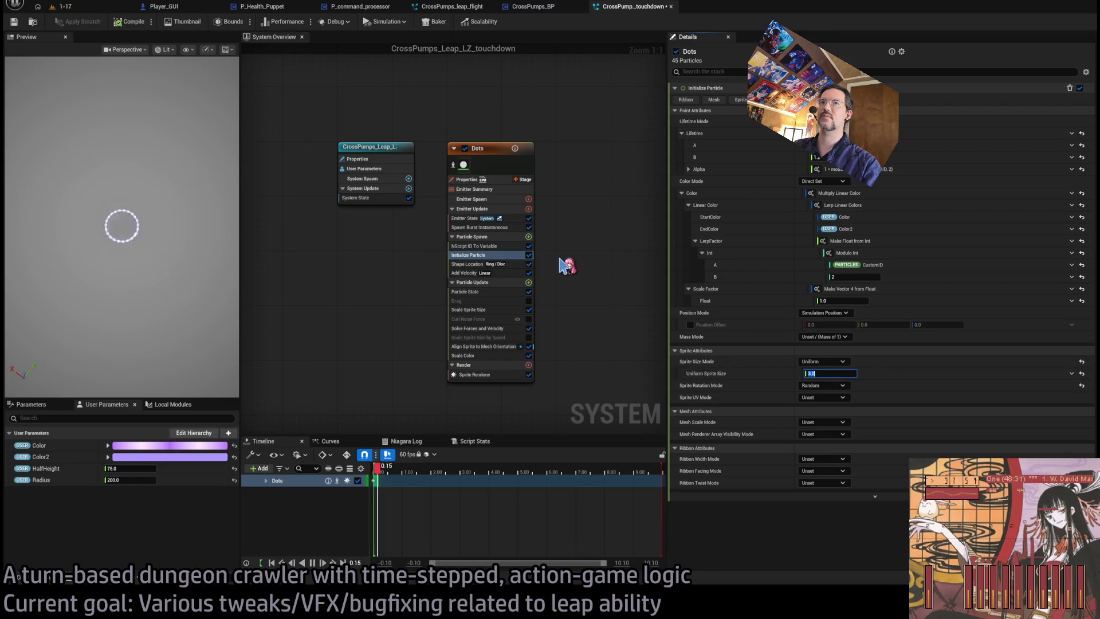
key("Return")
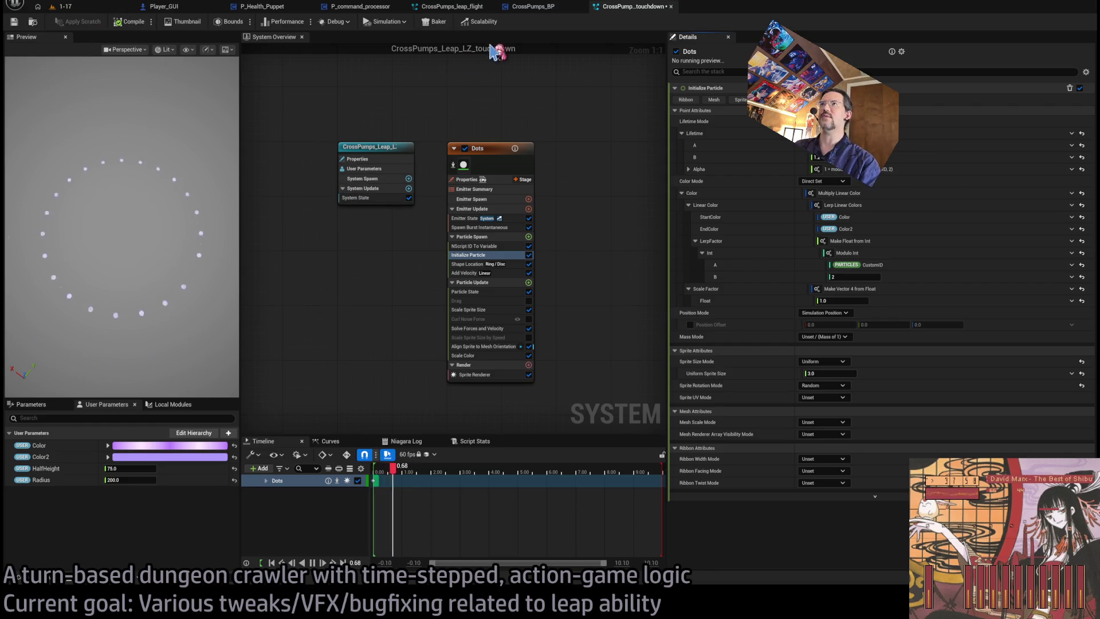
left_click(91, 9)
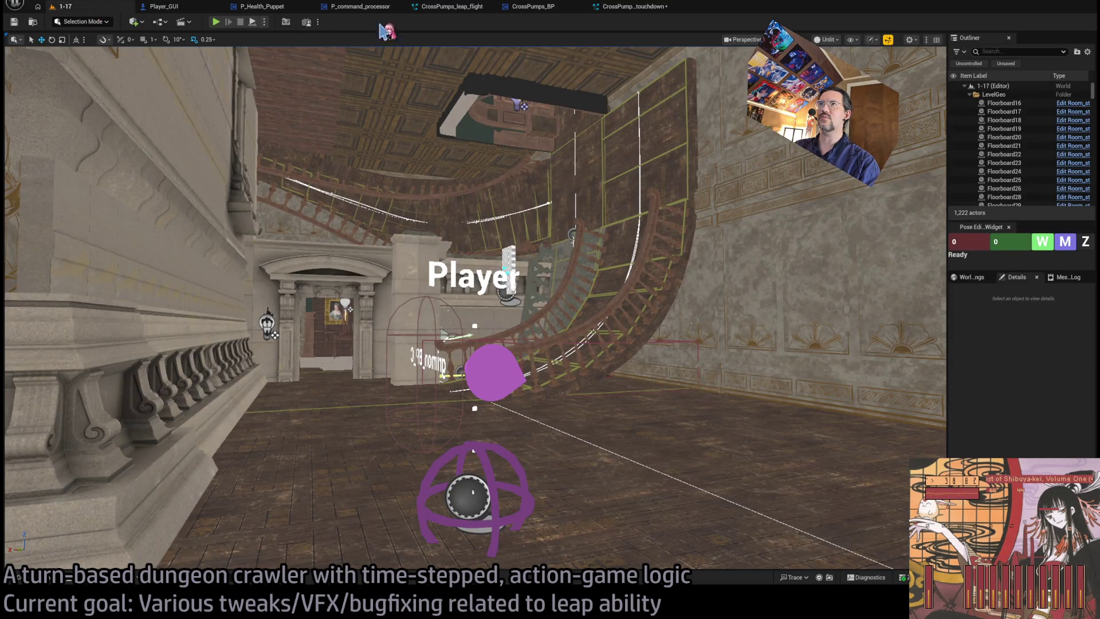
Duplicate the Branch and Animation gate nodes in CrossPumps_BP and wire the next sequence step into them.
left_click(532, 8)
scroll(535, 197, "down", 5)
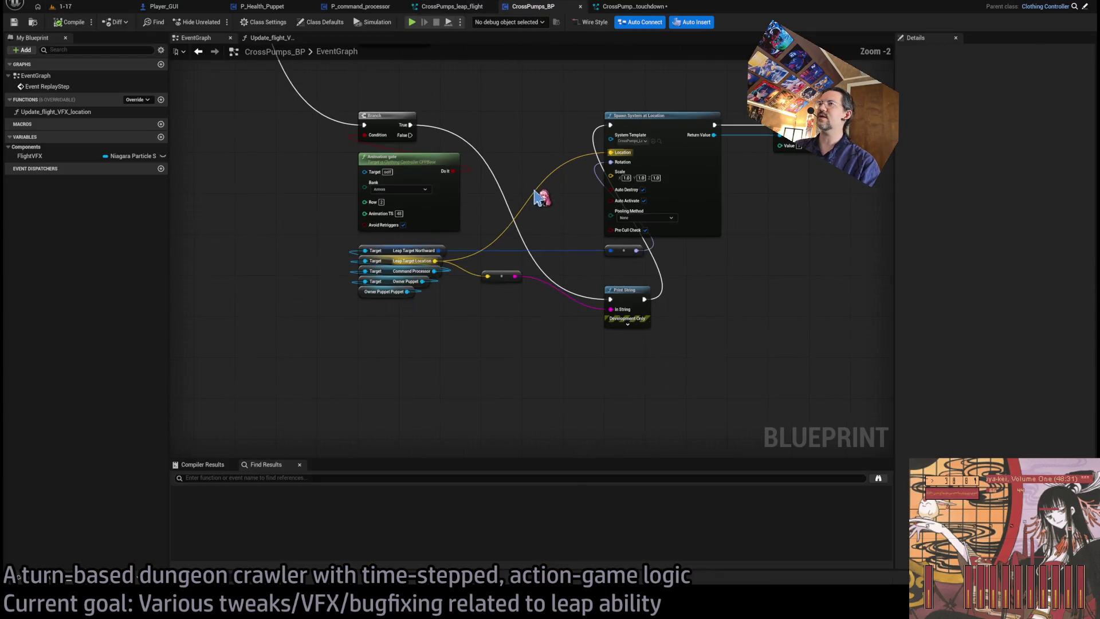
scroll(516, 270, "up", 1)
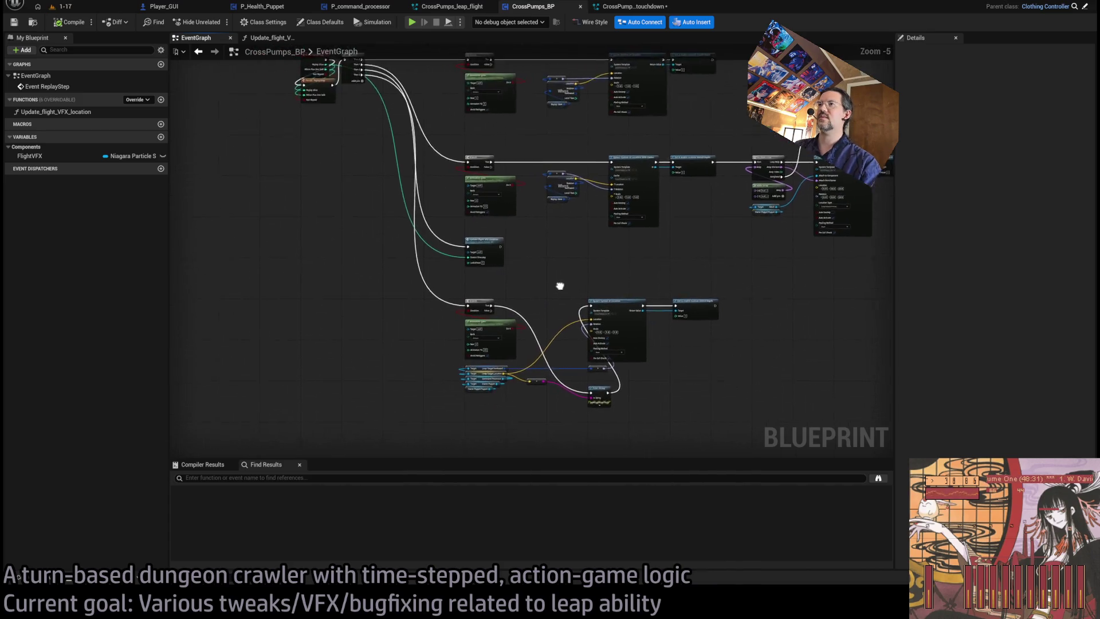
scroll(596, 393, "up", 1)
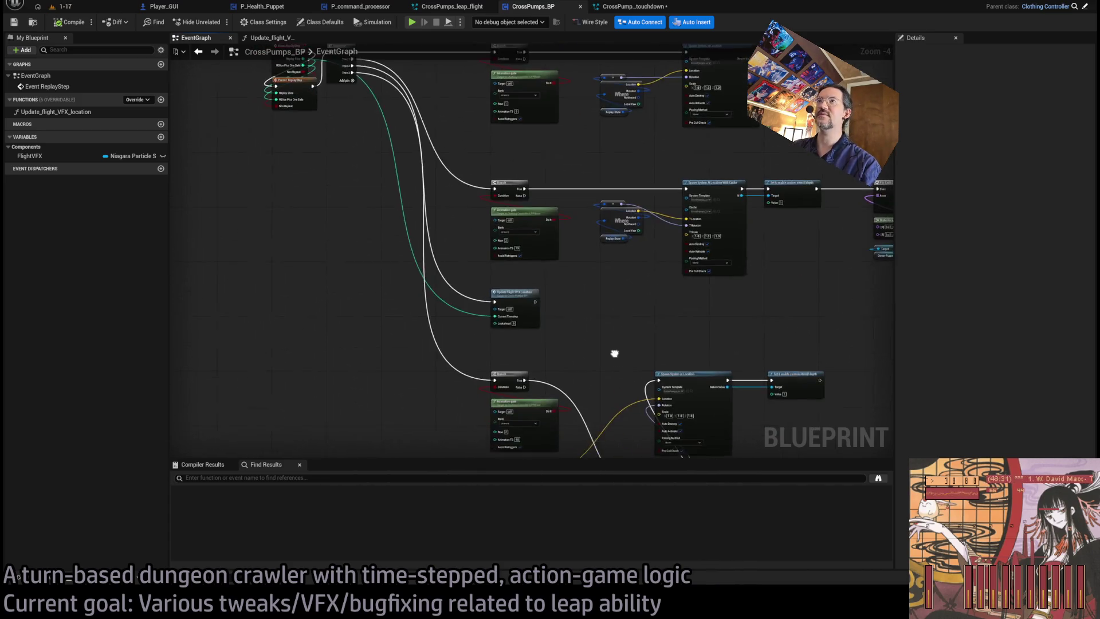
scroll(589, 225, "down", 1)
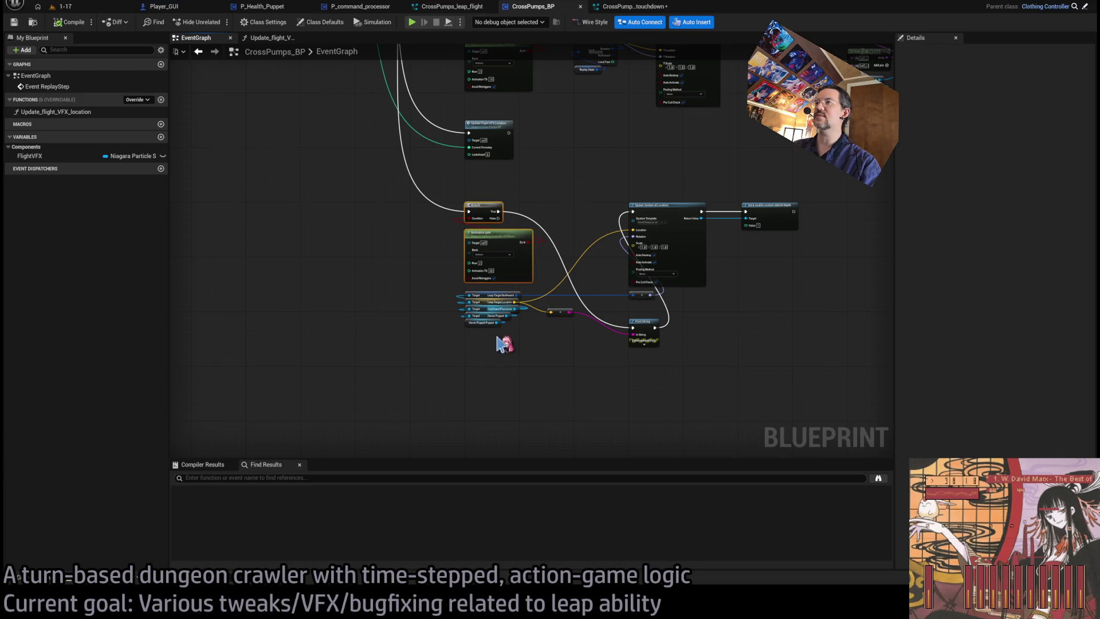
key("ctrl+w")
scroll(505, 344, "up", 4)
left_click_drag(508, 367, 508, 335)
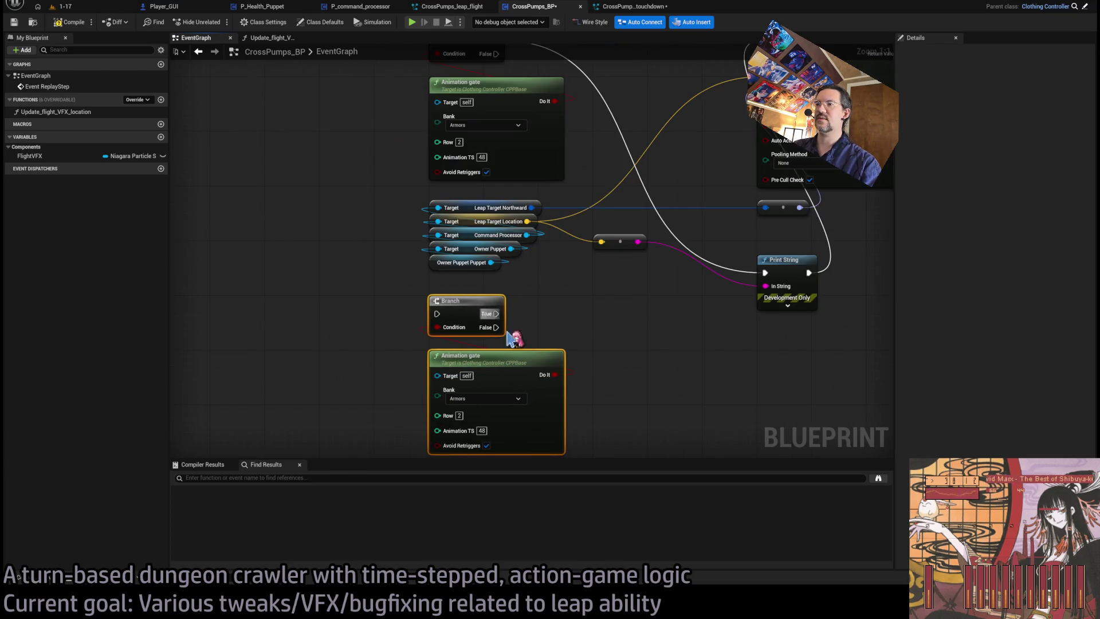
scroll(508, 339, "down", 1)
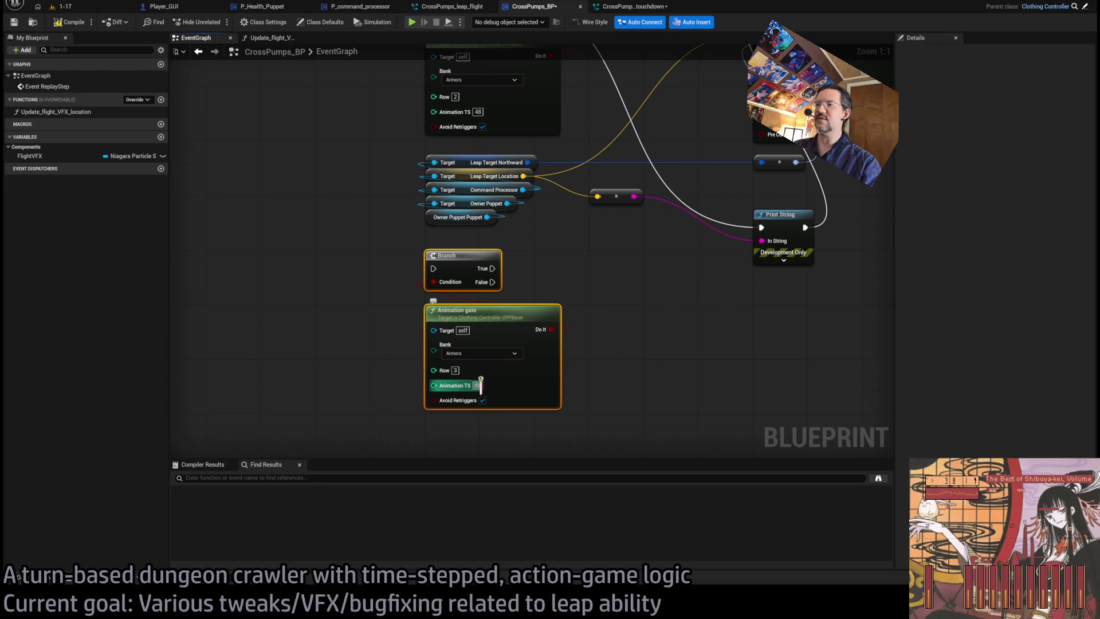
scroll(580, 387, "down", 2)
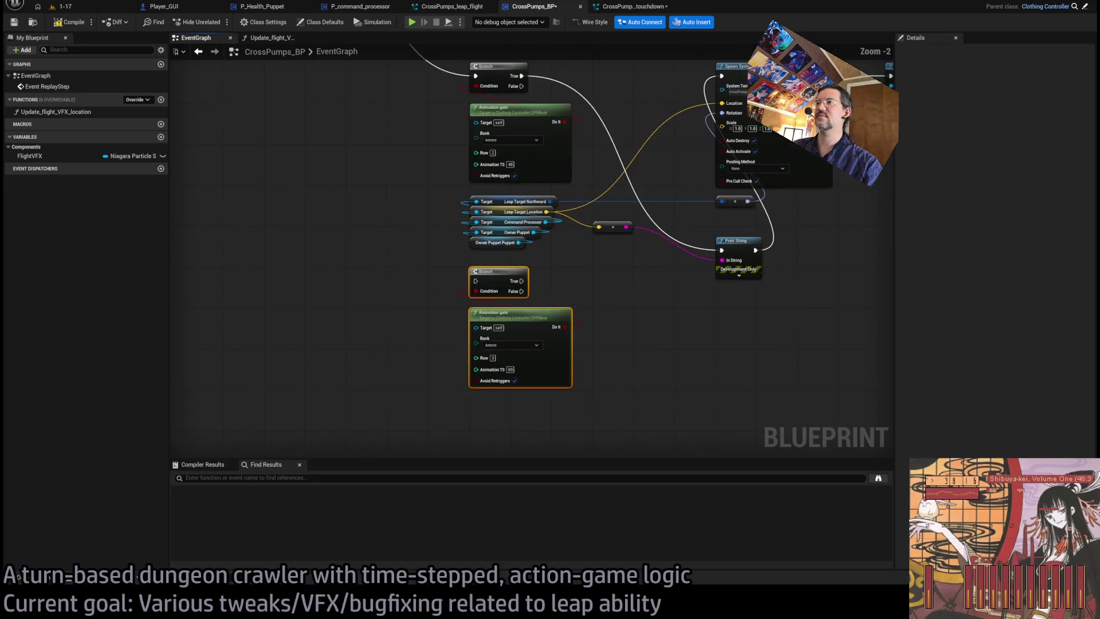
scroll(491, 337, "down", 3)
scroll(475, 305, "up", 3)
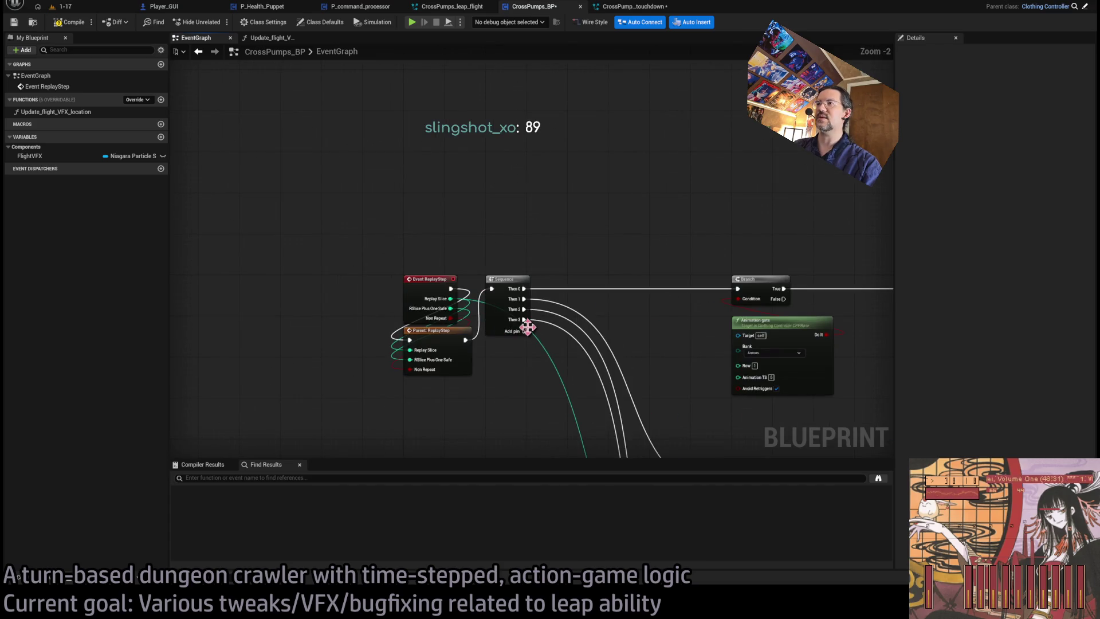
mouse_move(523, 329)
left_mouse_down()
mouse_move(561, 376)
mouse_move(668, 325)
left_mouse_up()
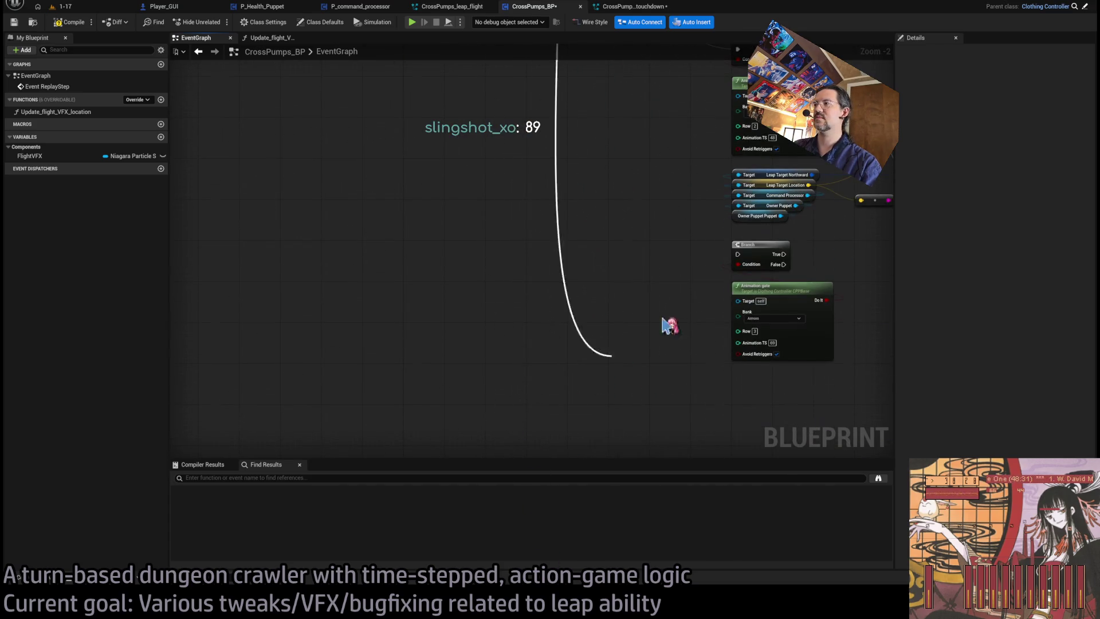
Add a Spawn System at Location copy run on Branch true, at Leap Target Location, rotated by leap direction.
left_click_drag(743, 259, 430, 302)
left_click(560, 140)
key("ctrl+c")
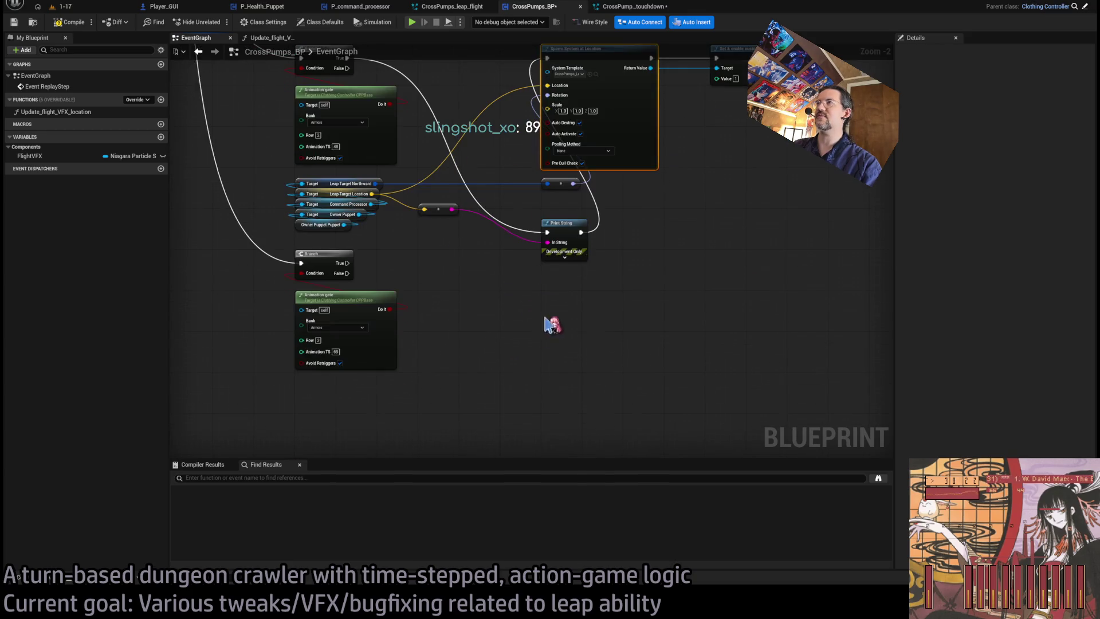
key("ctrl+v")
left_click_drag(549, 371, 572, 305)
scroll(446, 315, "up", 2)
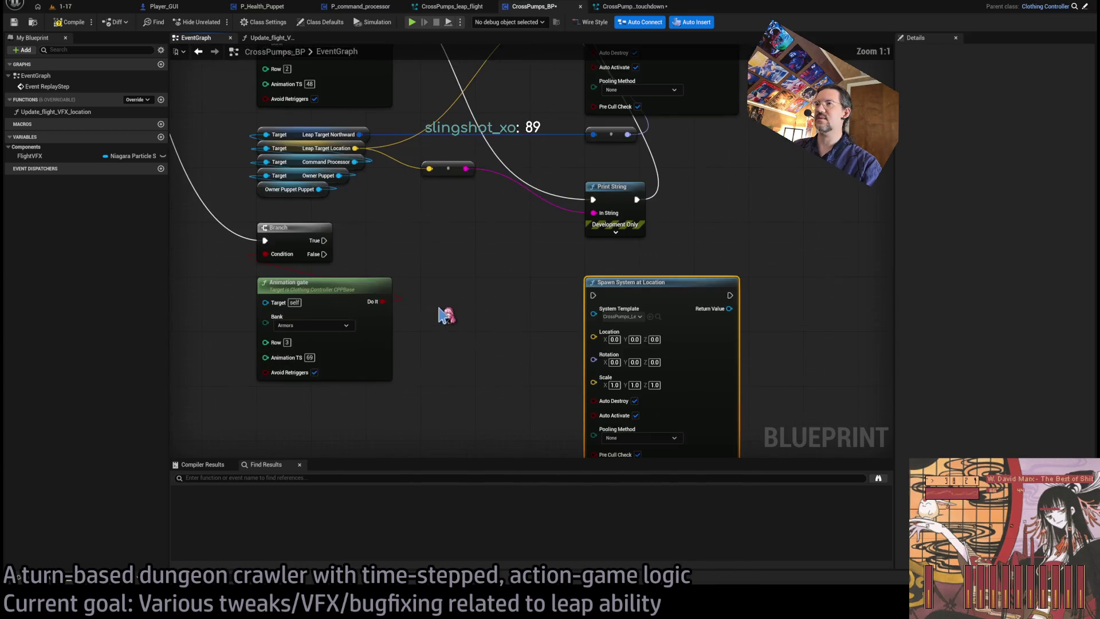
mouse_move(324, 241)
left_mouse_down()
mouse_move(513, 294)
mouse_move(593, 295)
left_mouse_up()
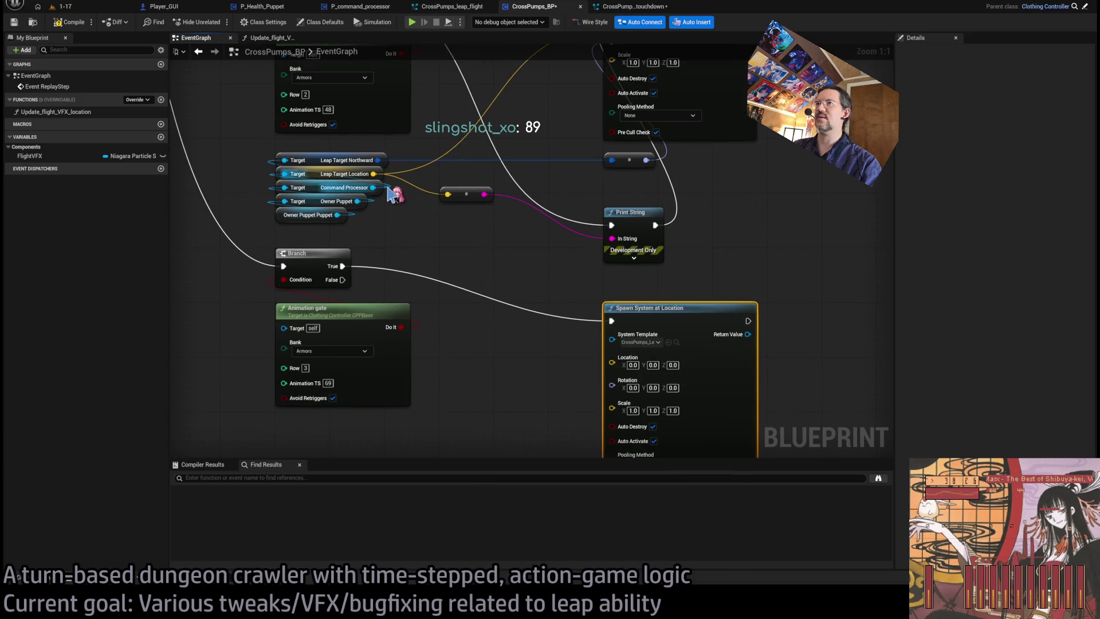
left_click_drag(373, 173, 612, 363)
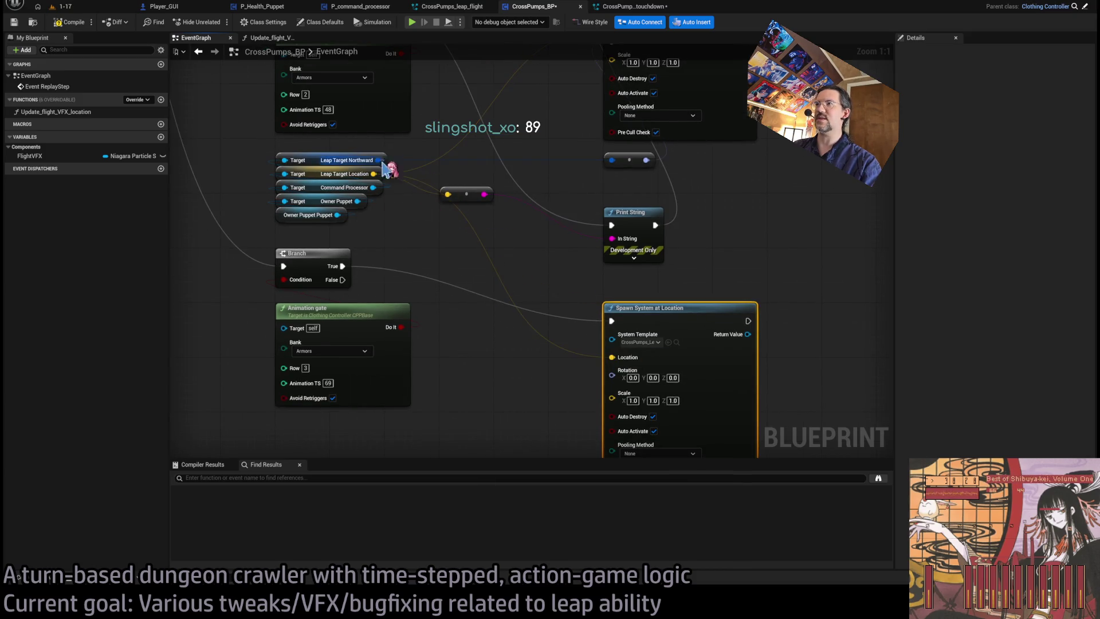
left_click_drag(499, 289, 549, 226)
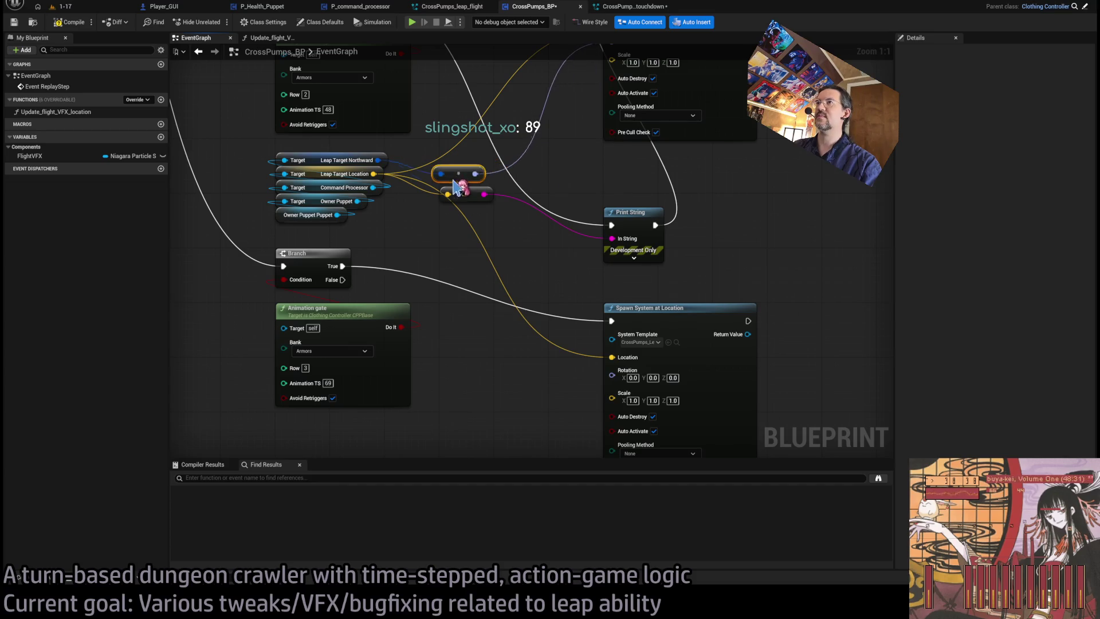
left_click_drag(609, 381, 613, 378)
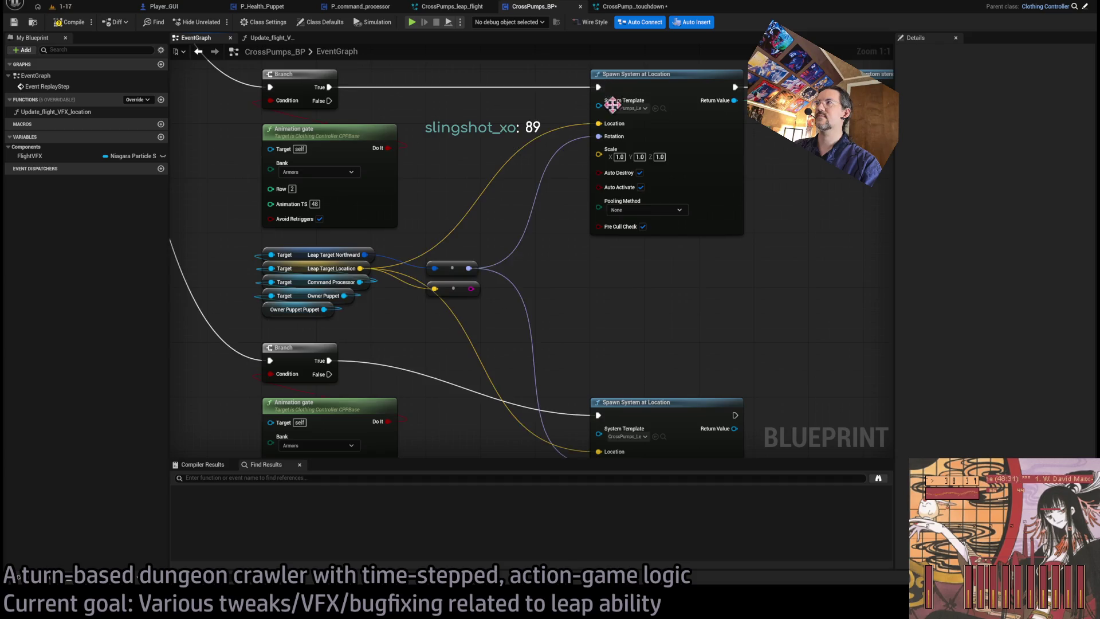
Paste a Set & enable custom stencil depth node targeting the spawned effect.
key("ctrl+v")
left_click_drag(667, 294, 668, 286)
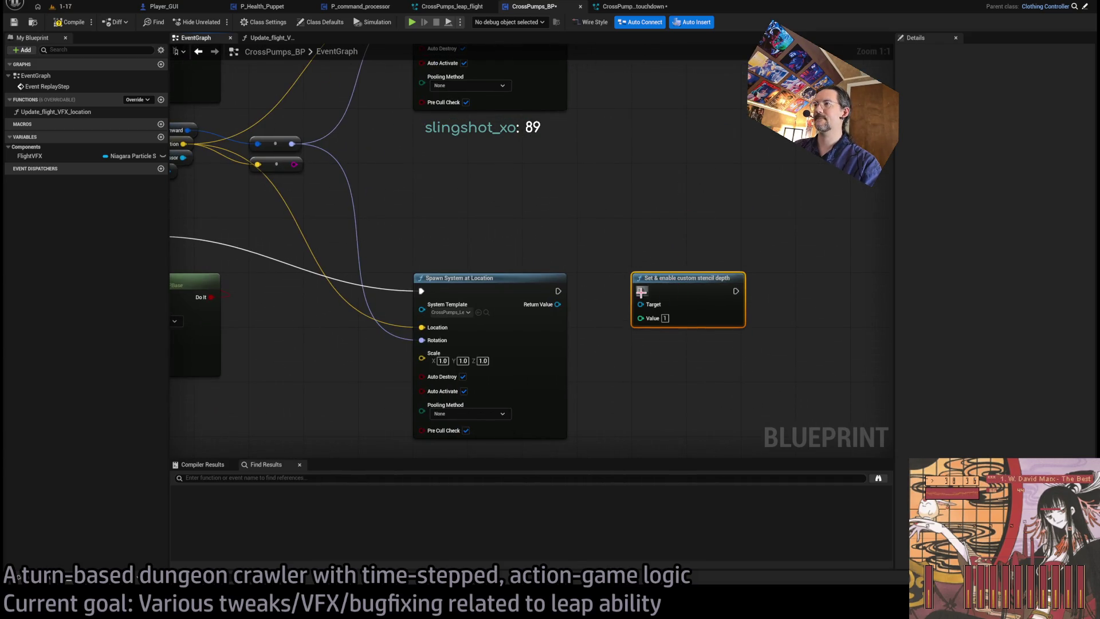
left_click_drag(553, 304, 640, 304)
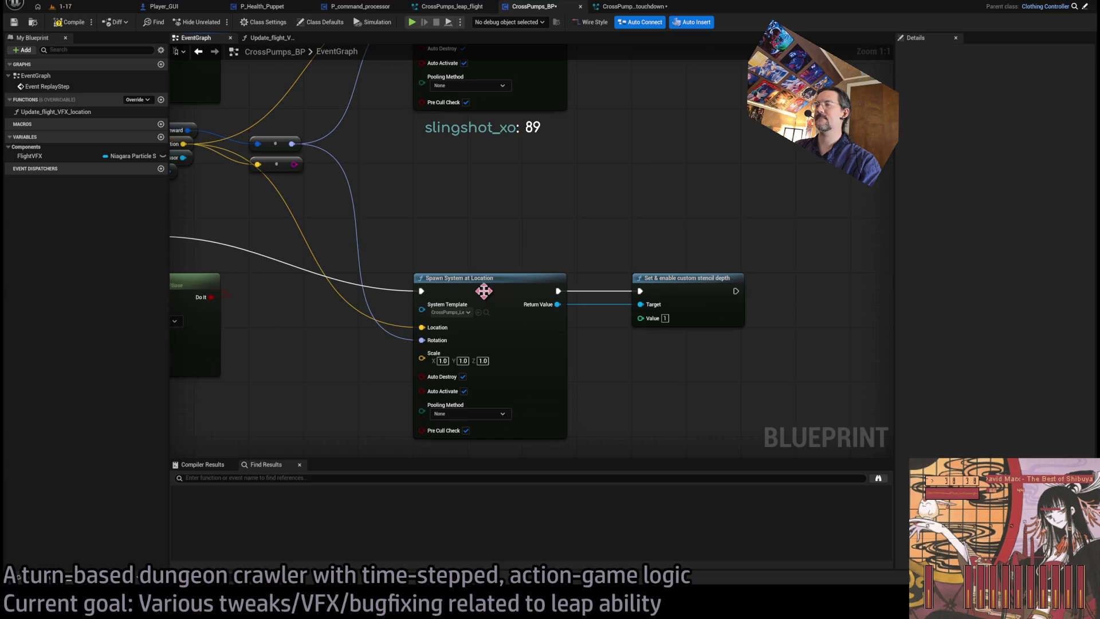
scroll(502, 254, "down", 1)
mouse_move(502, 255)
left_mouse_down()
mouse_move(560, 278)
mouse_move(399, 204)
left_mouse_up()
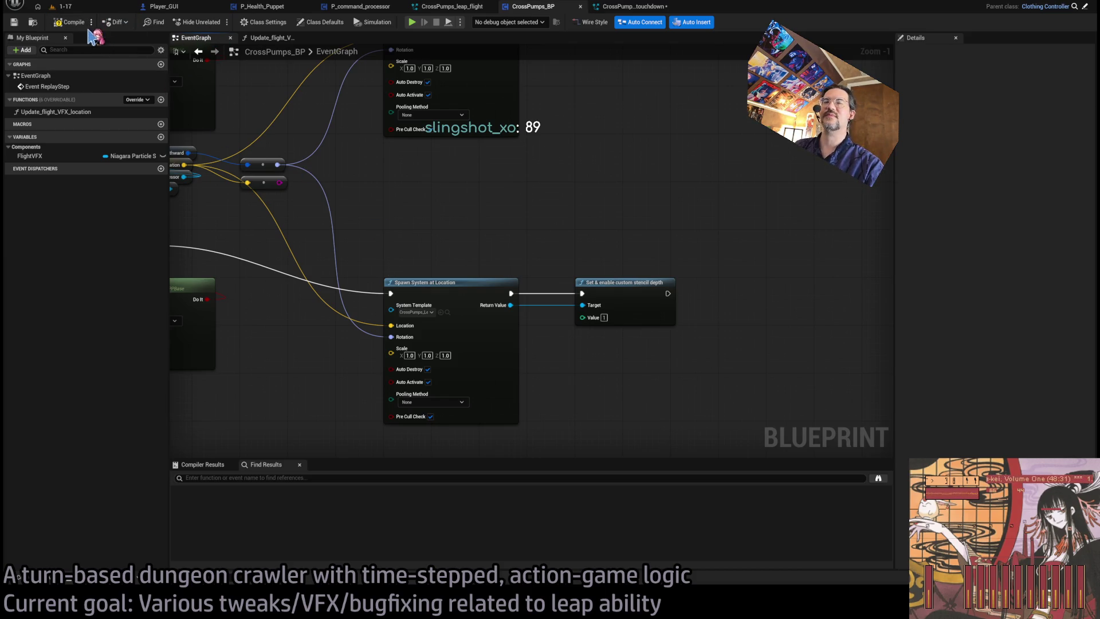
left_click(66, 7)
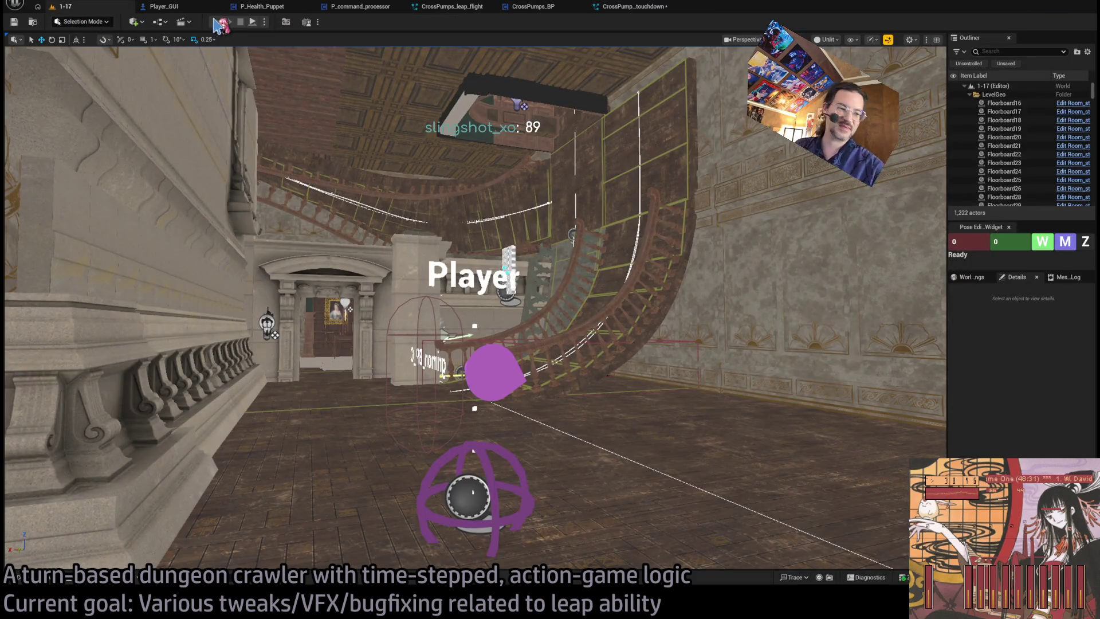
left_click(216, 23)
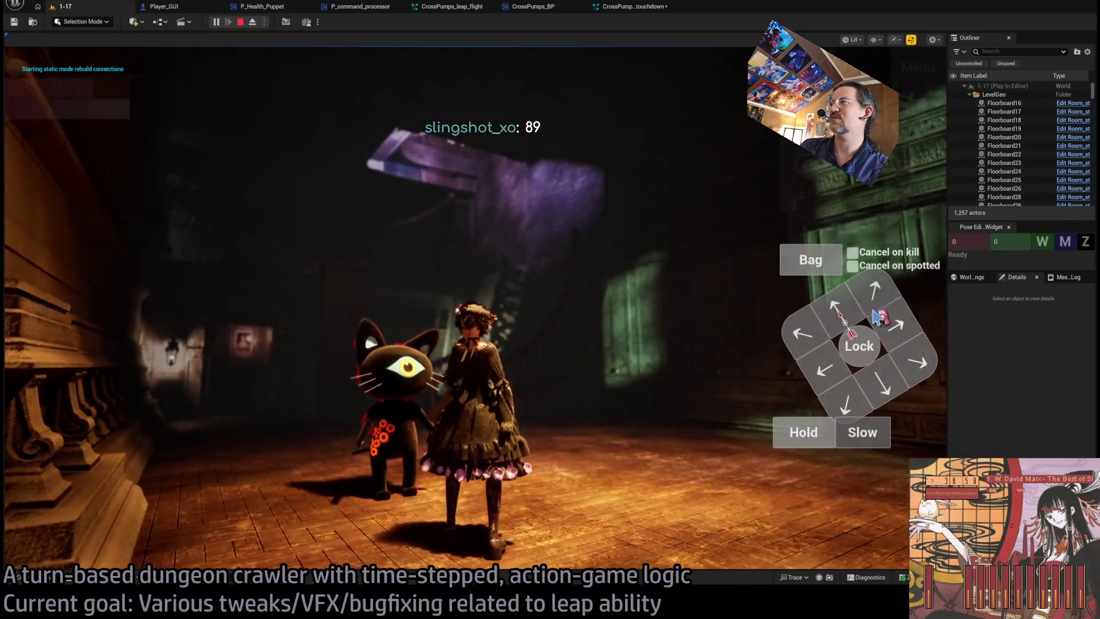
left_click(864, 232)
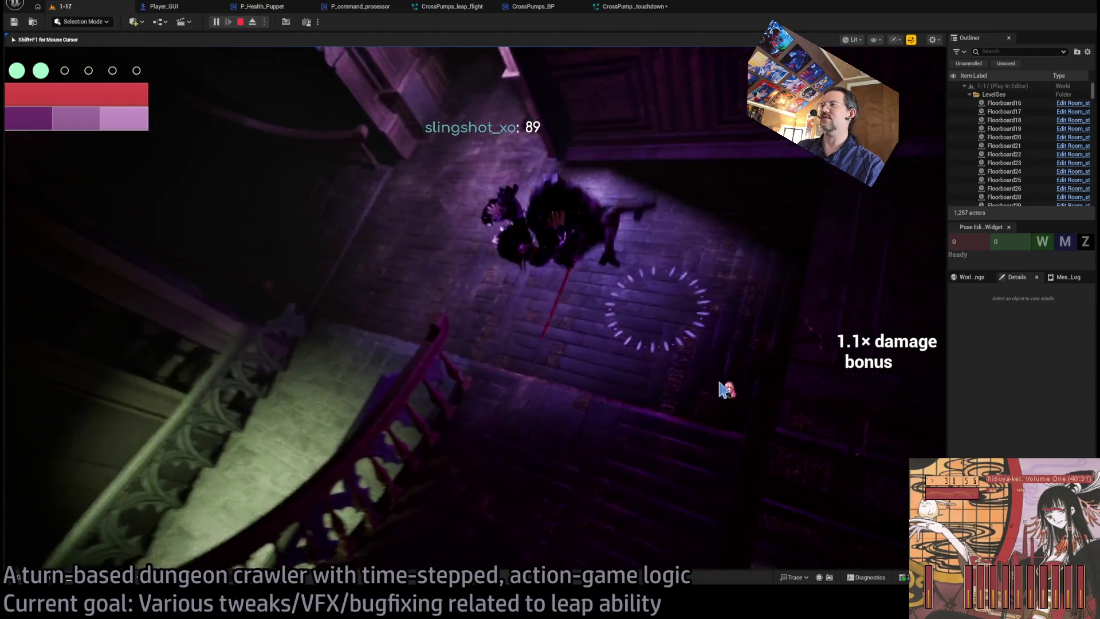
key("Escape")
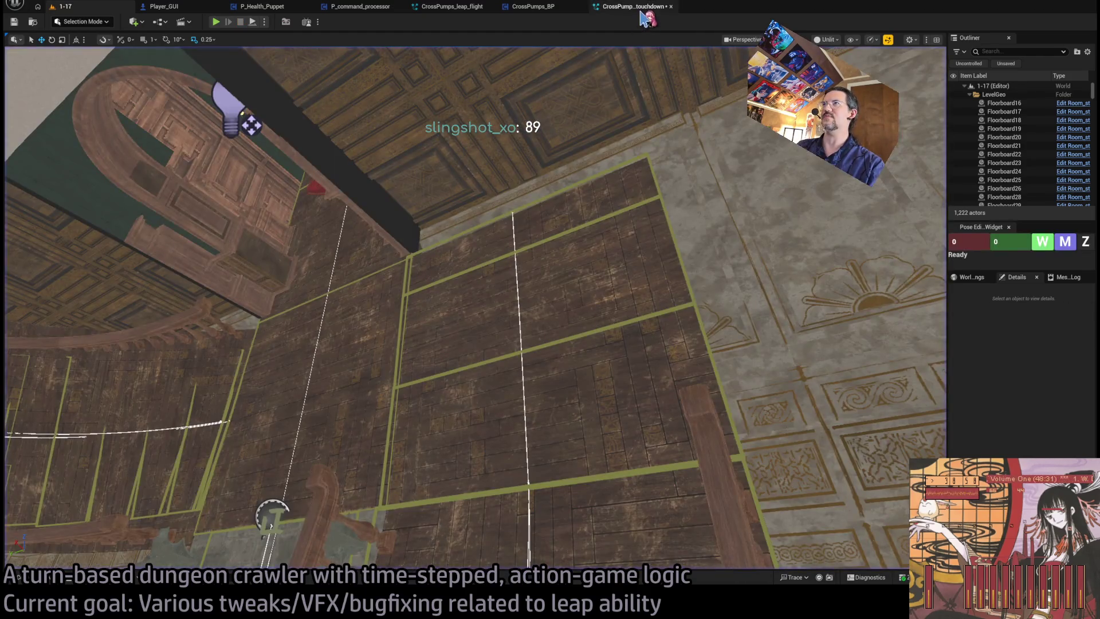
left_click(633, 7)
left_click(375, 7)
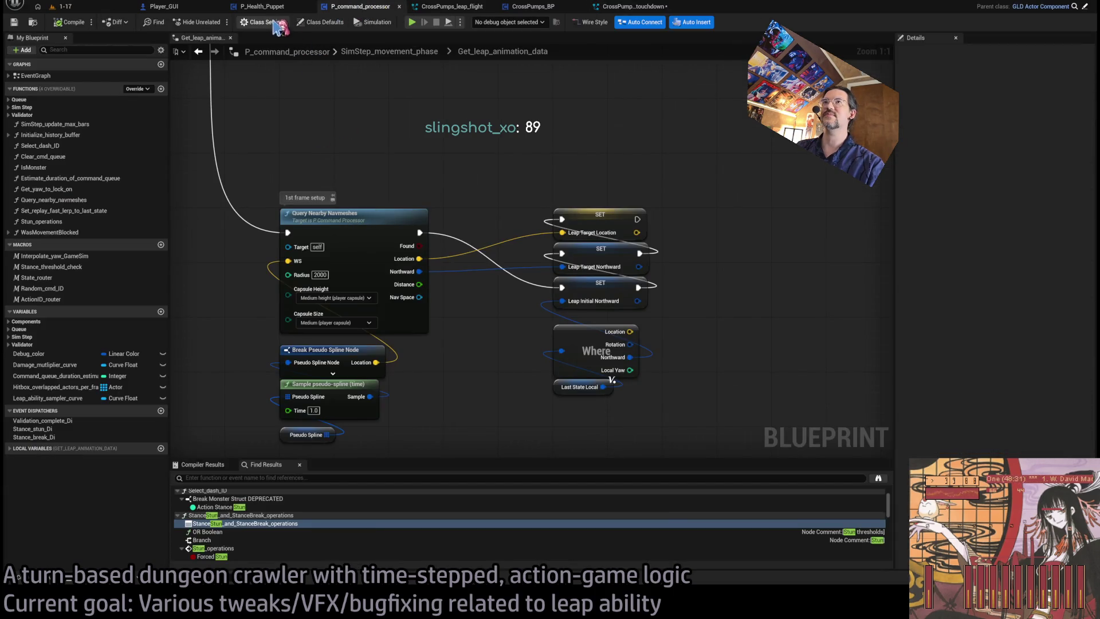
left_click(448, 7)
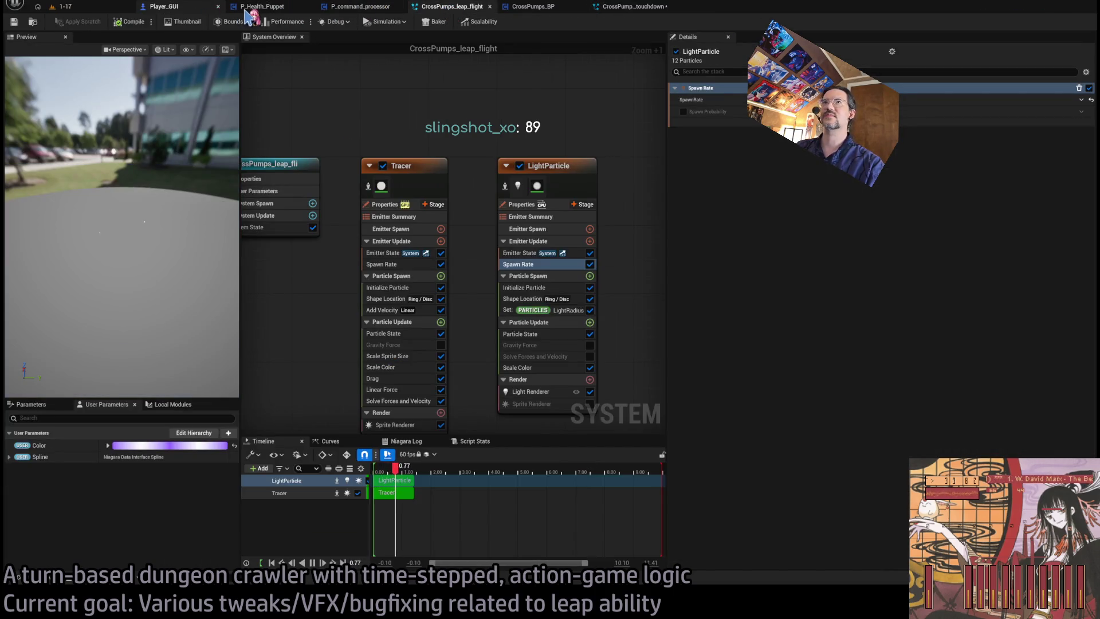
left_click(260, 8)
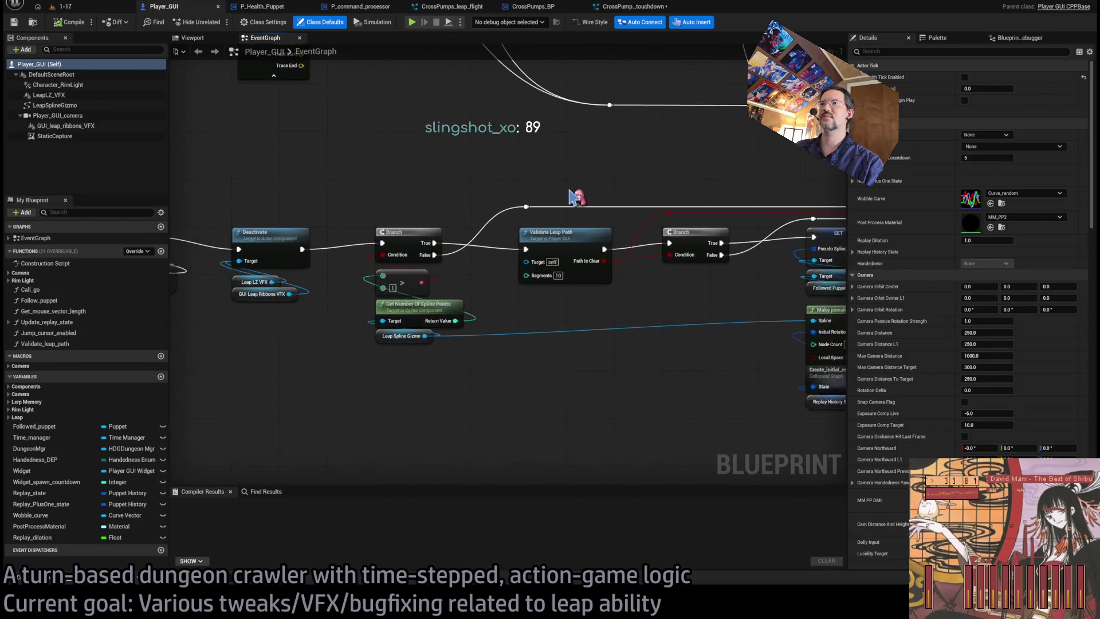
left_click(530, 7)
scroll(573, 269, "up", 1)
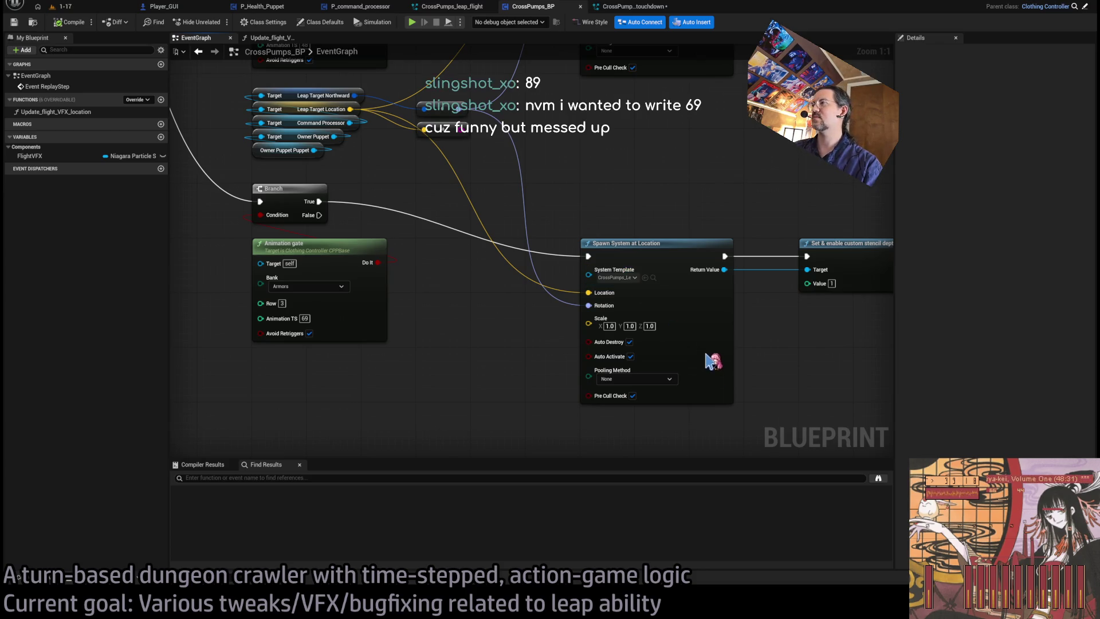
Move the spawn and stencil-depth nodes level with the Branch node.
mouse_move(805, 217)
left_mouse_down()
mouse_move(668, 244)
mouse_move(668, 196)
mouse_move(754, 256)
left_mouse_up()
left_click_drag(665, 239, 666, 195)
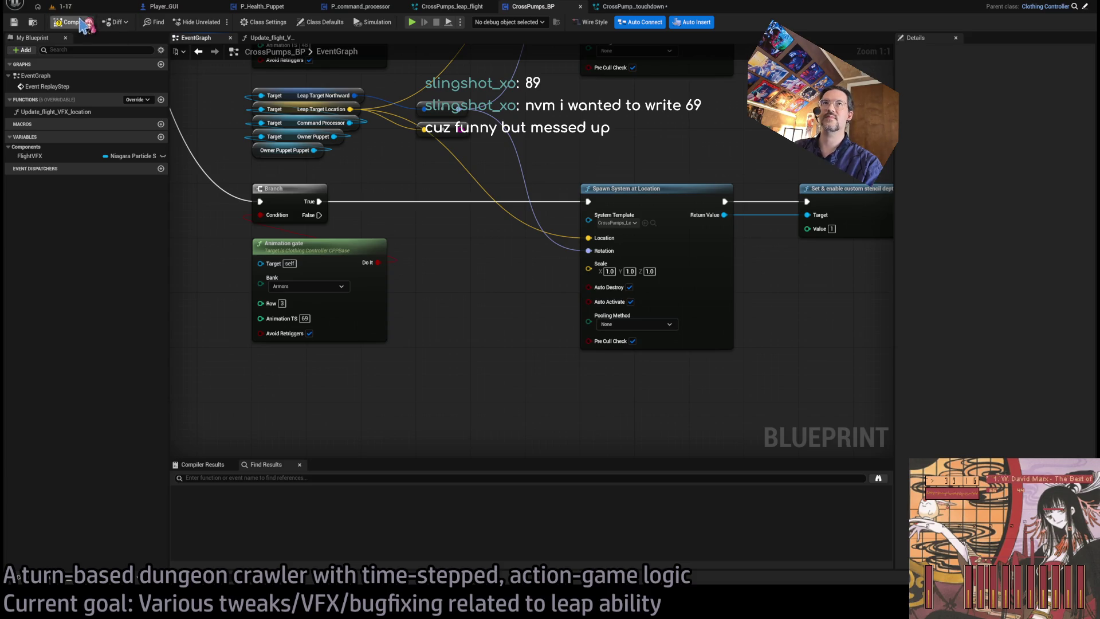
left_click(81, 10)
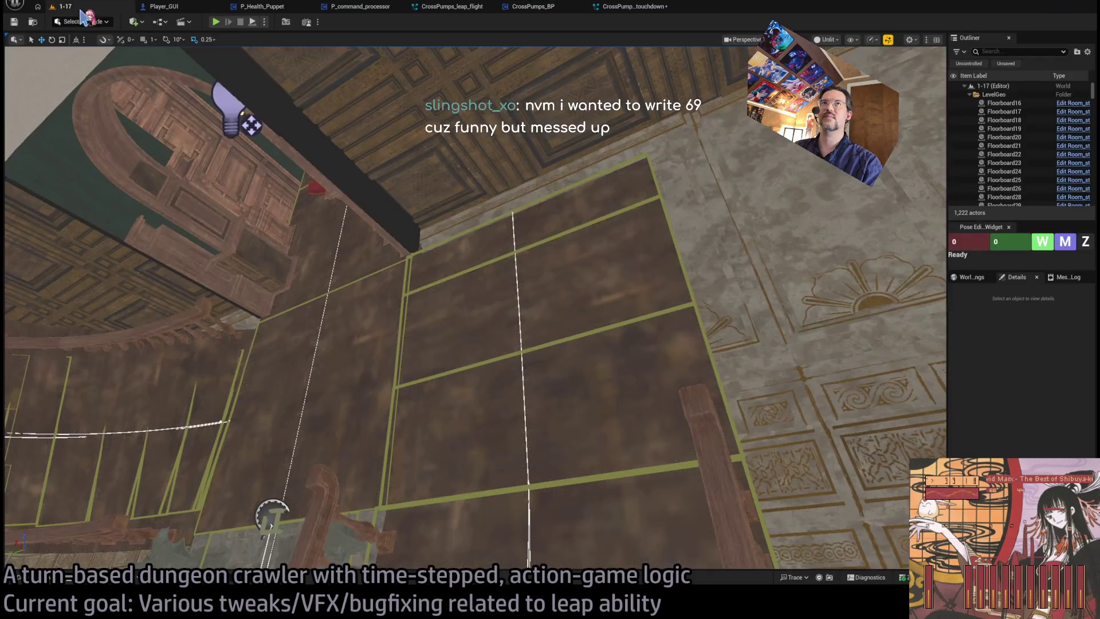
Play-test the level by triggering the LeapPre leap, then return to the touchdown system and CrossPumps_BP.
key("alt+p")
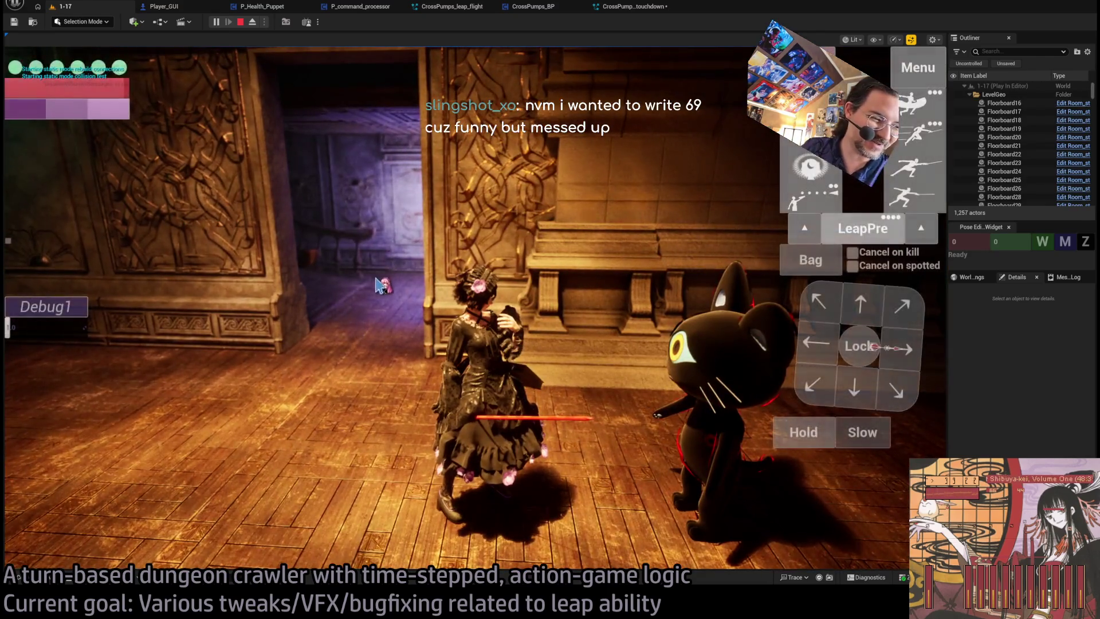
left_click(379, 285)
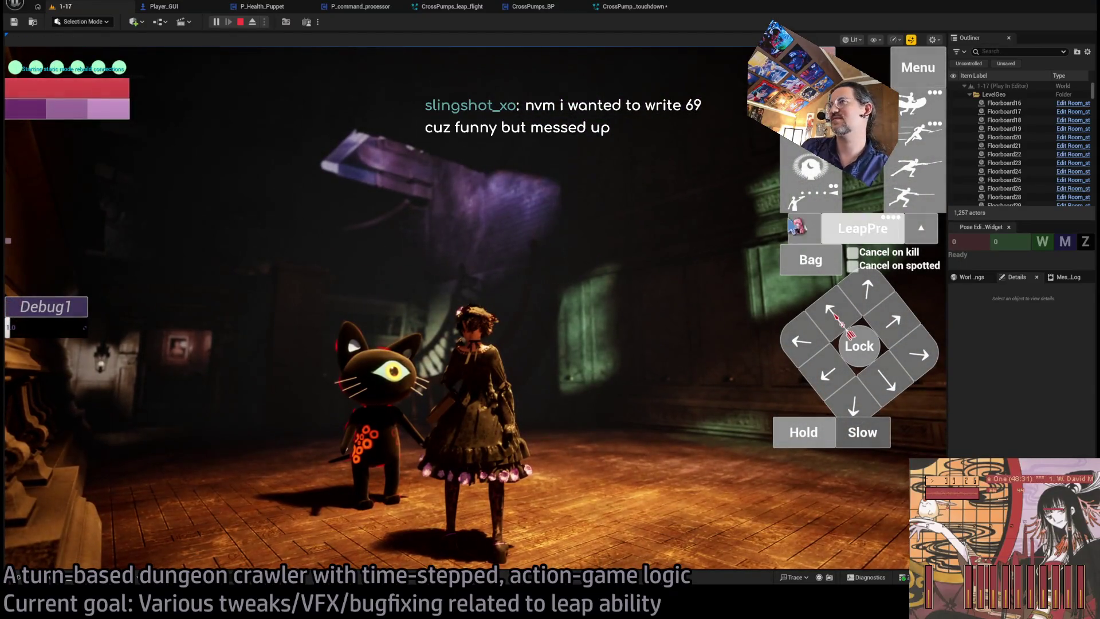
left_click(794, 225)
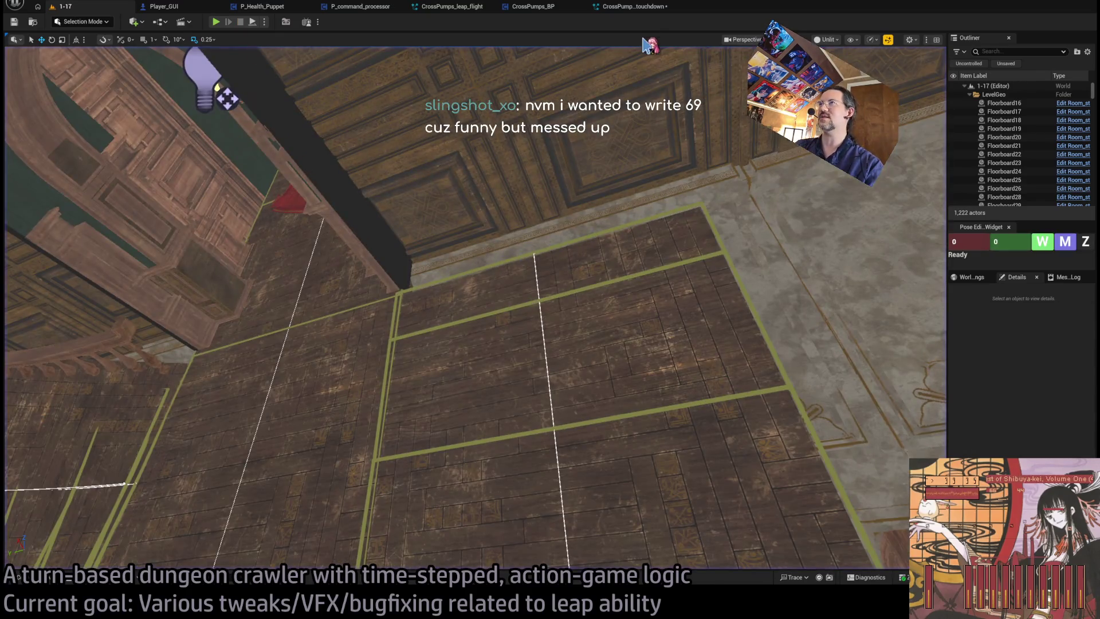
left_click(641, 9)
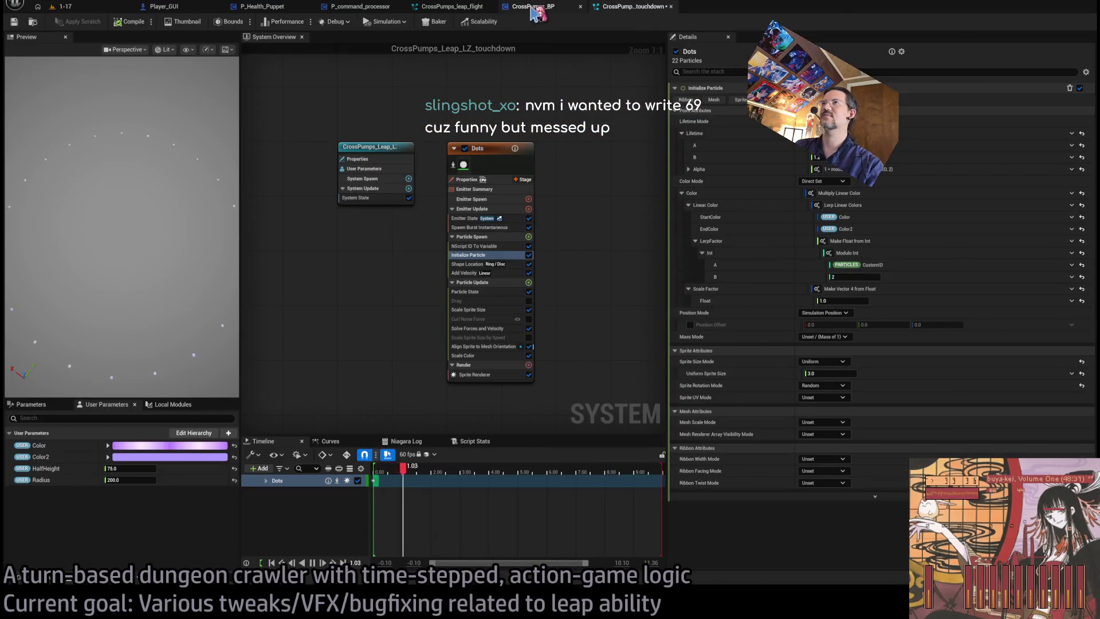
left_click(533, 8)
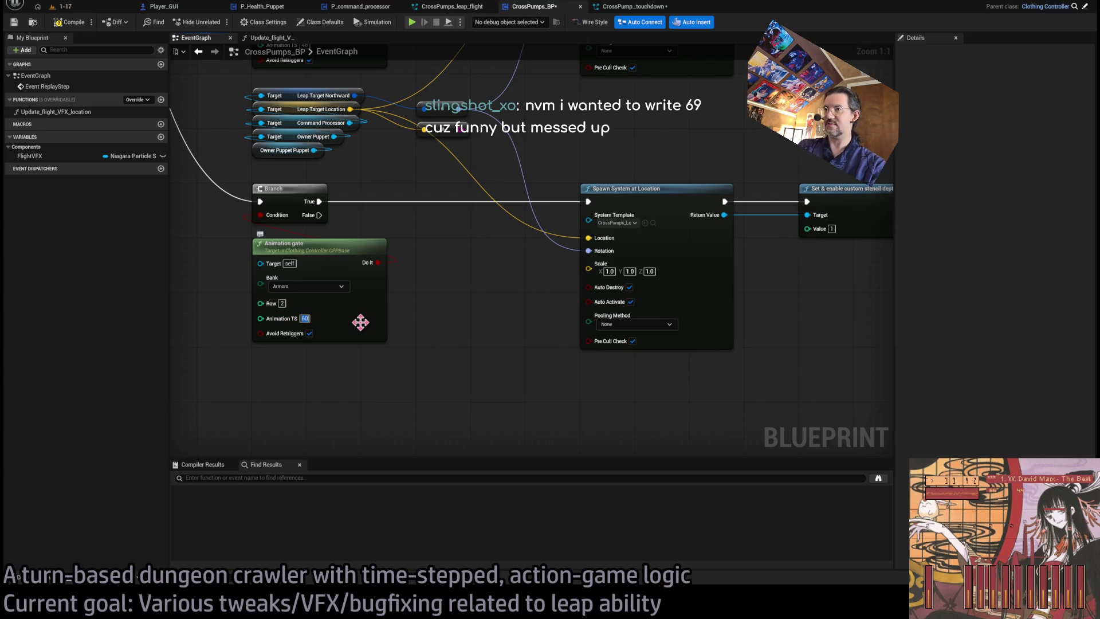
Play-test level 1-17 while checking the touchdown Niagara system and CrossPumps_BP graph, then stop.
left_click(66, 7)
key("alt+p")
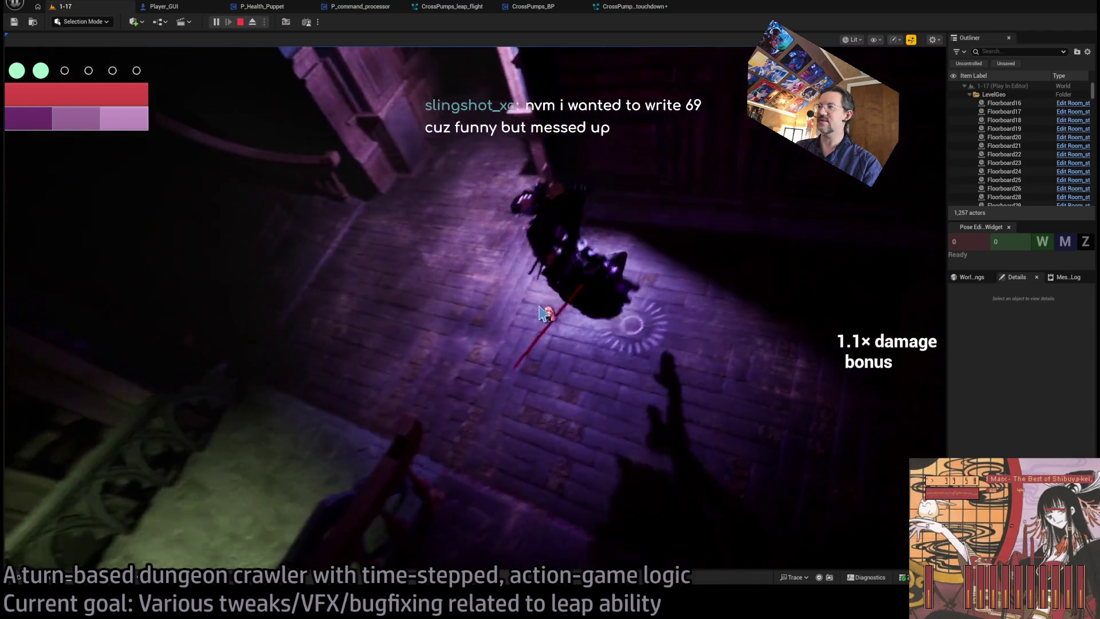
left_click(639, 9)
left_click(538, 8)
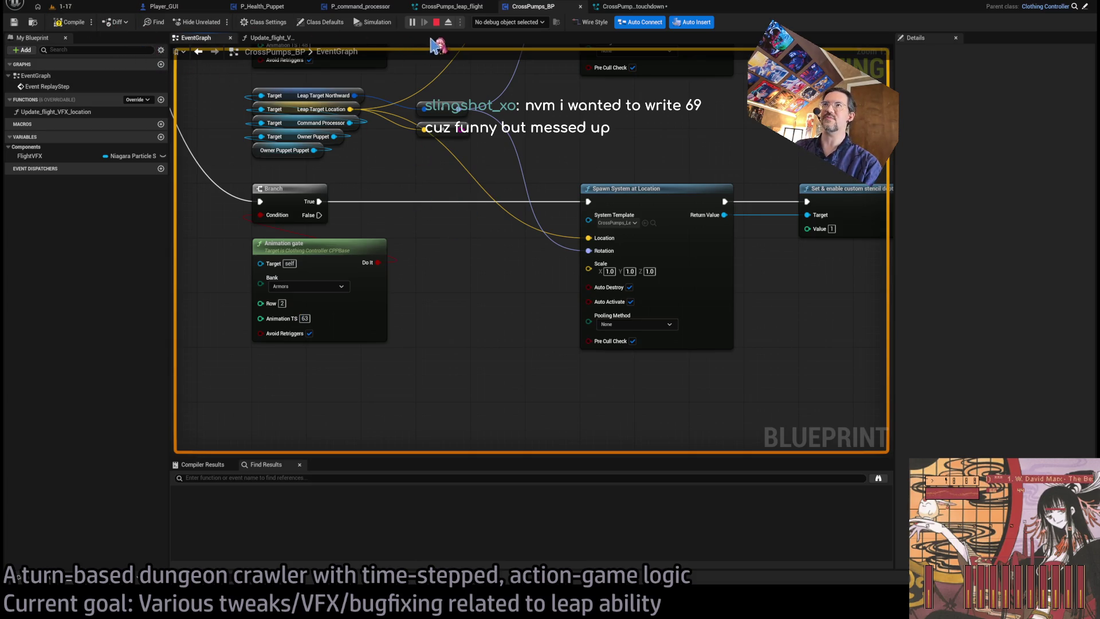
key("Escape")
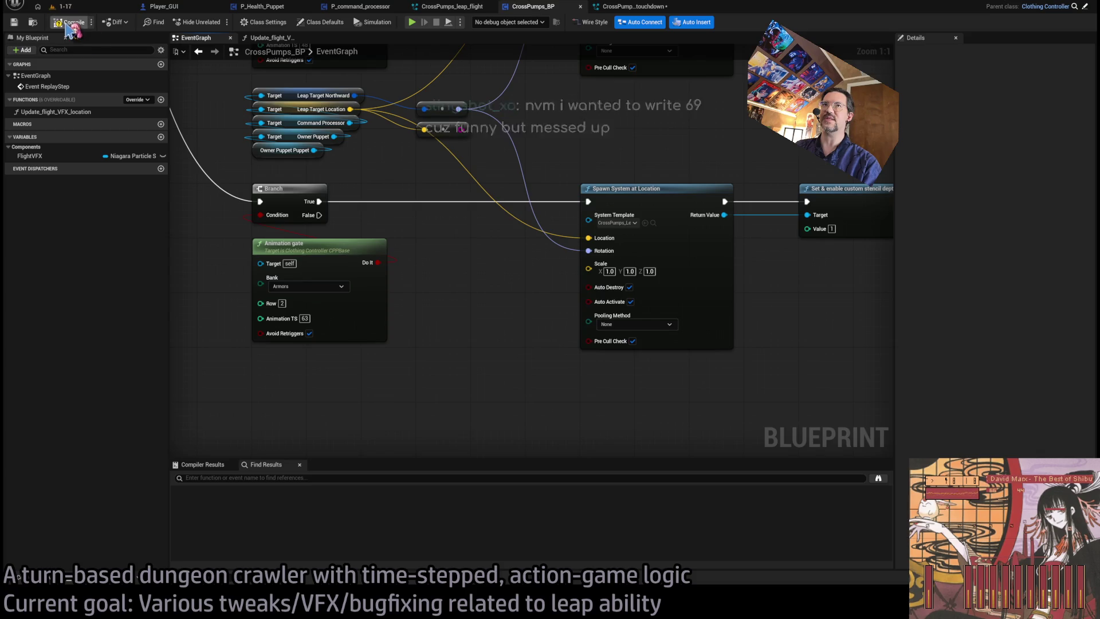
Replay level 1-17 and trigger the LeapPre leap to see the touchdown ring.
left_click(84, 8)
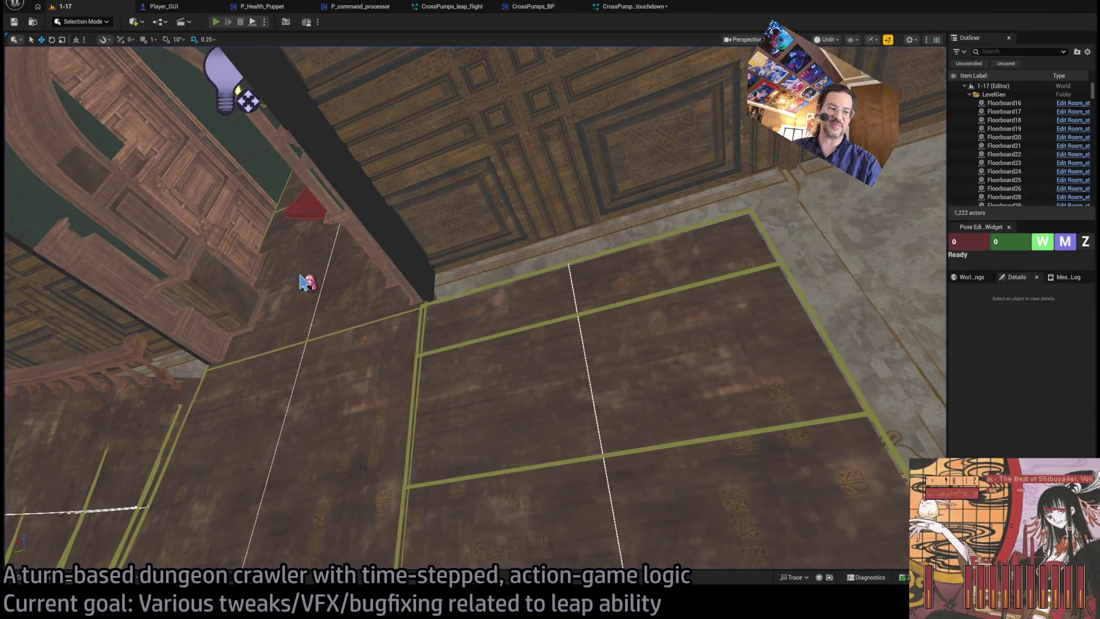
key("alt+p")
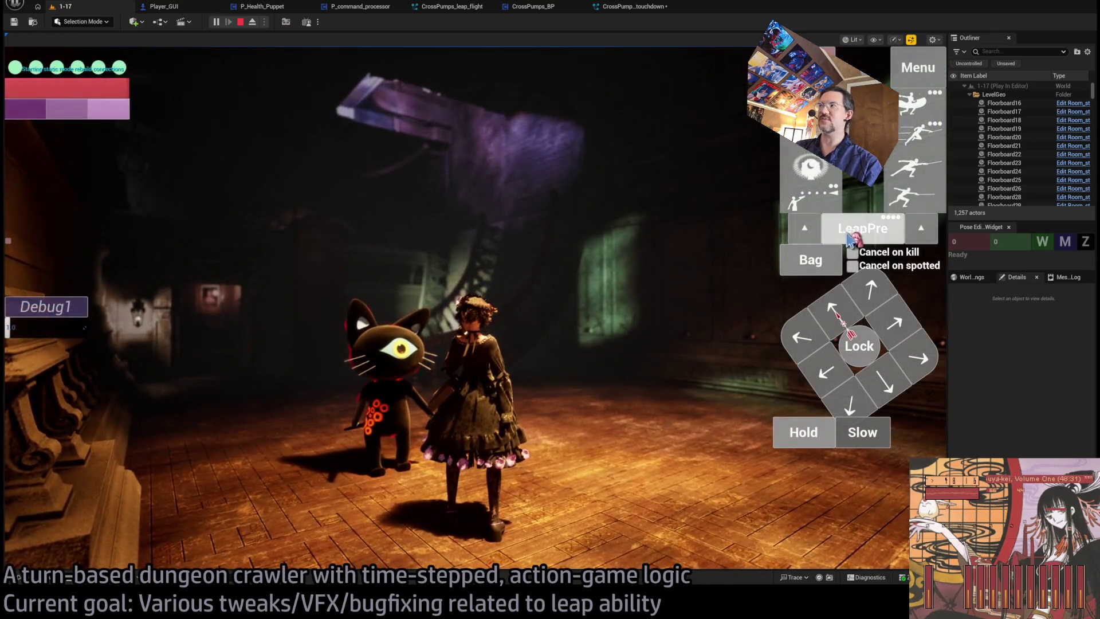
left_click(849, 235)
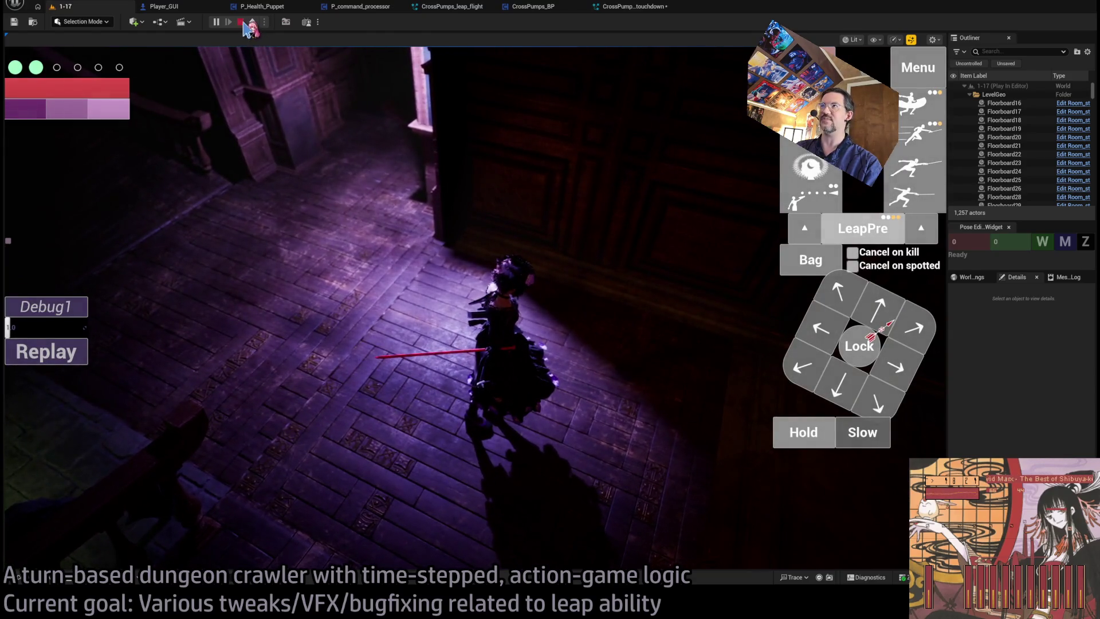
left_click(242, 22)
Review CrossPumps_BP and the leap_flight Niagara system, then rerun 1-17 and launch the leap.
left_click(530, 6)
left_click(453, 7)
left_click(533, 6)
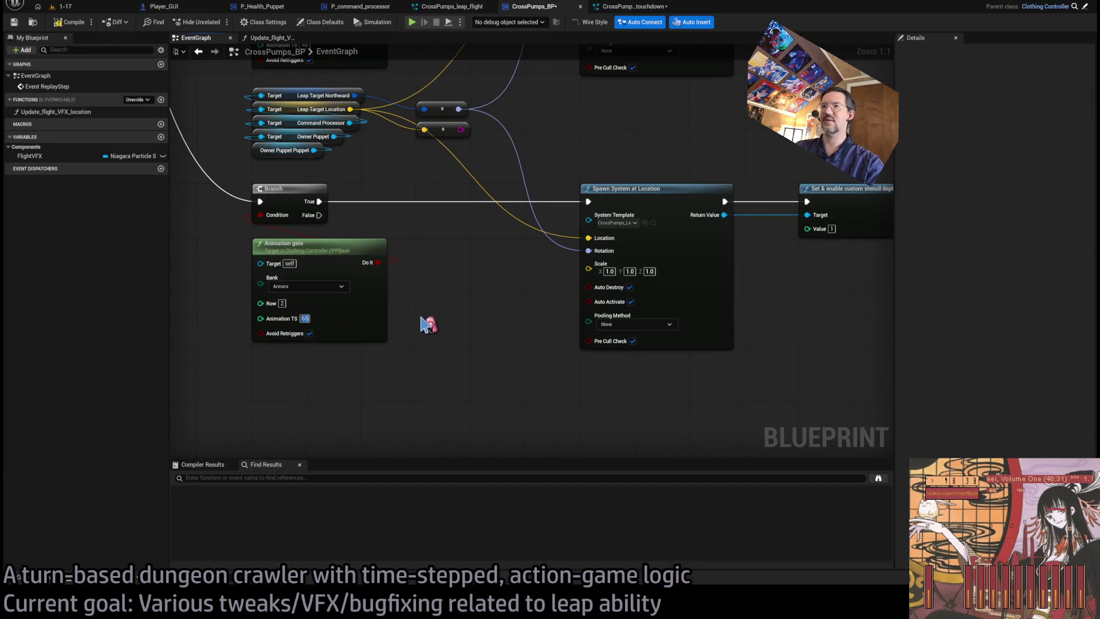
left_click(67, 7)
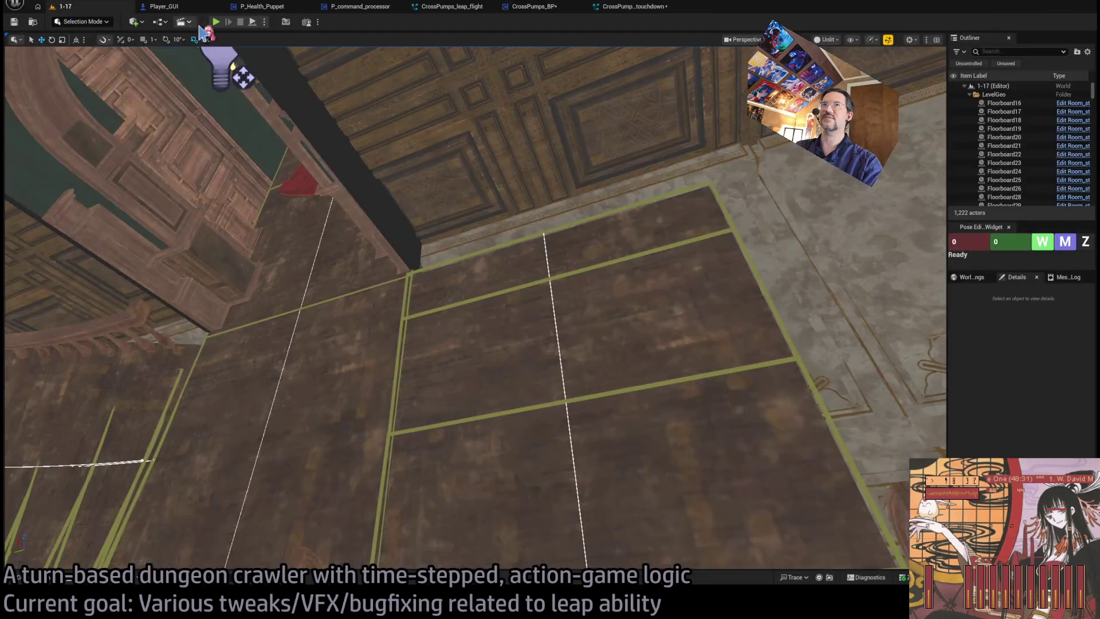
key("alt+p")
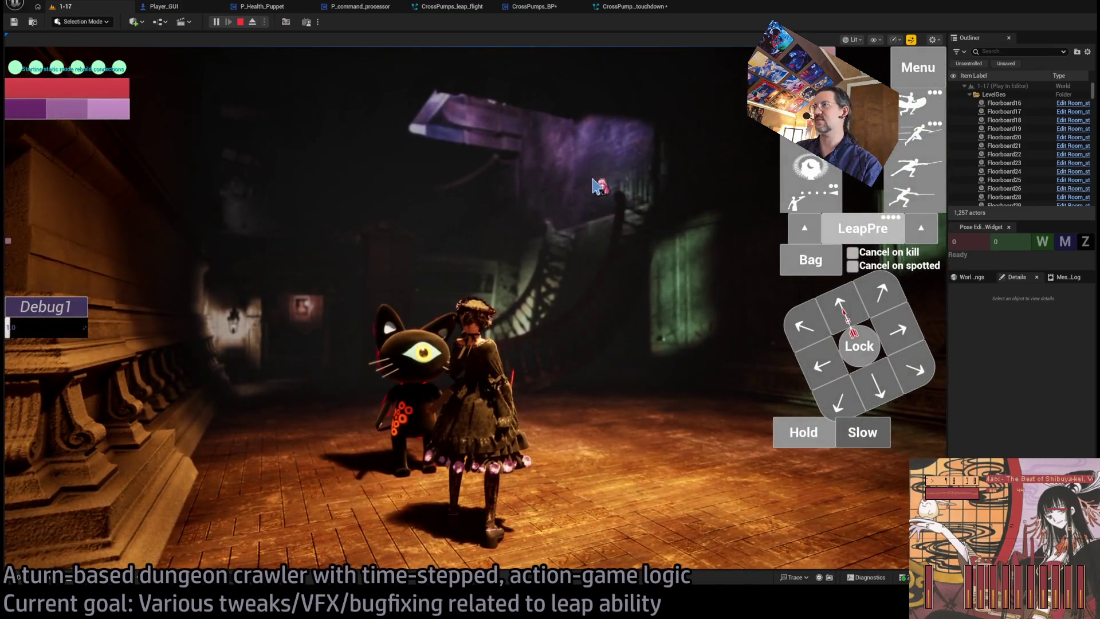
left_click(61, 423)
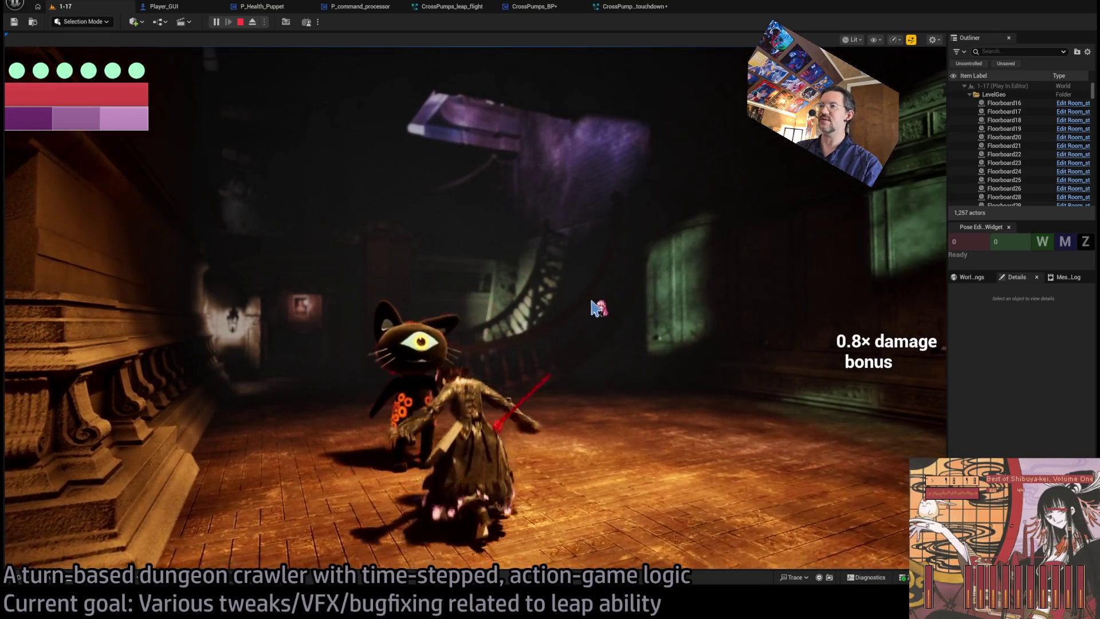